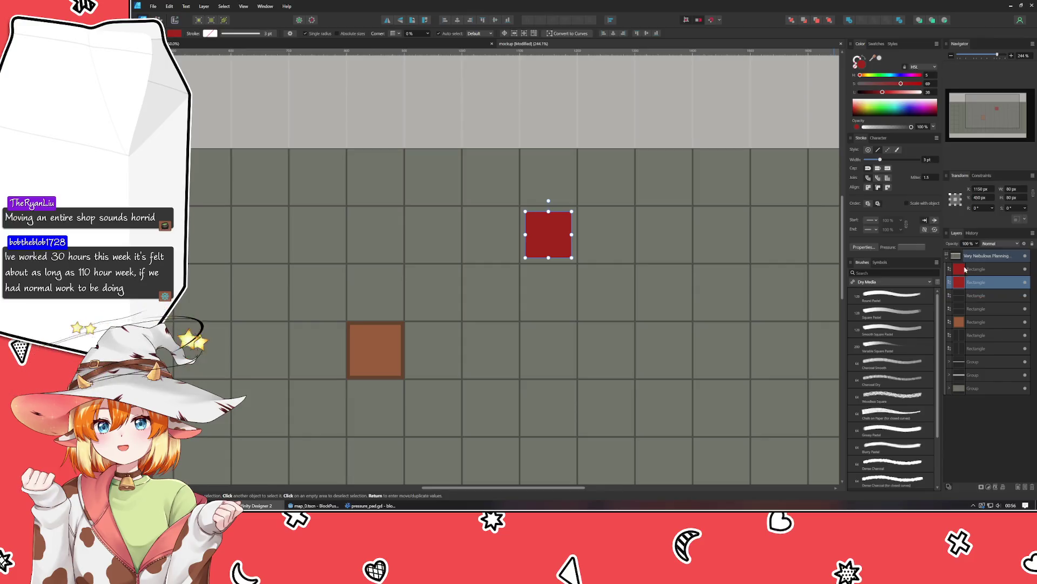
Step: Turn the button's surround rectangle grey, group it with the top rectangle, and delete the extra rectangle
left_click(864, 85)
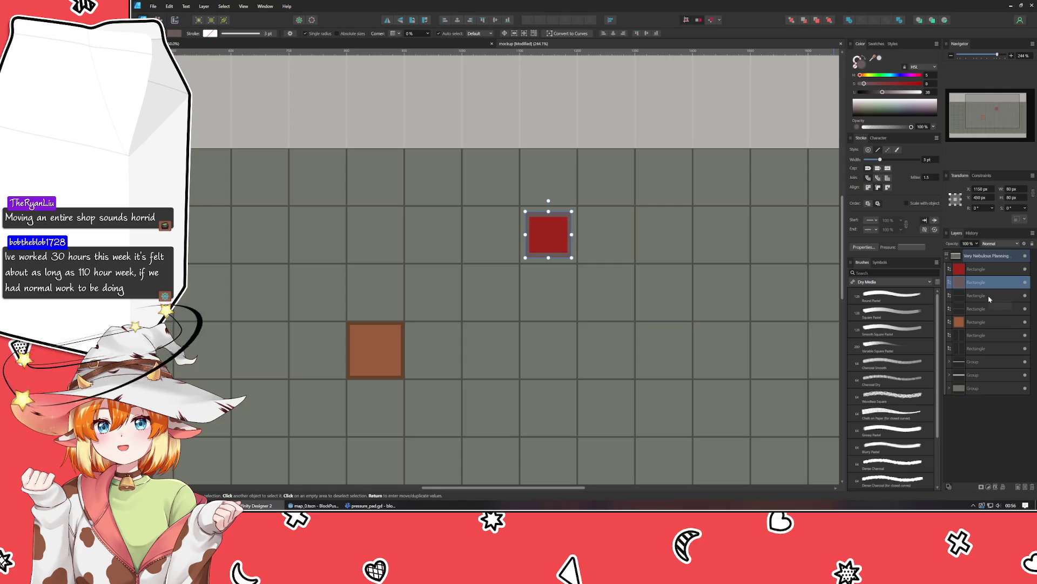
left_click(977, 270, "shift")
key("ctrl+g")
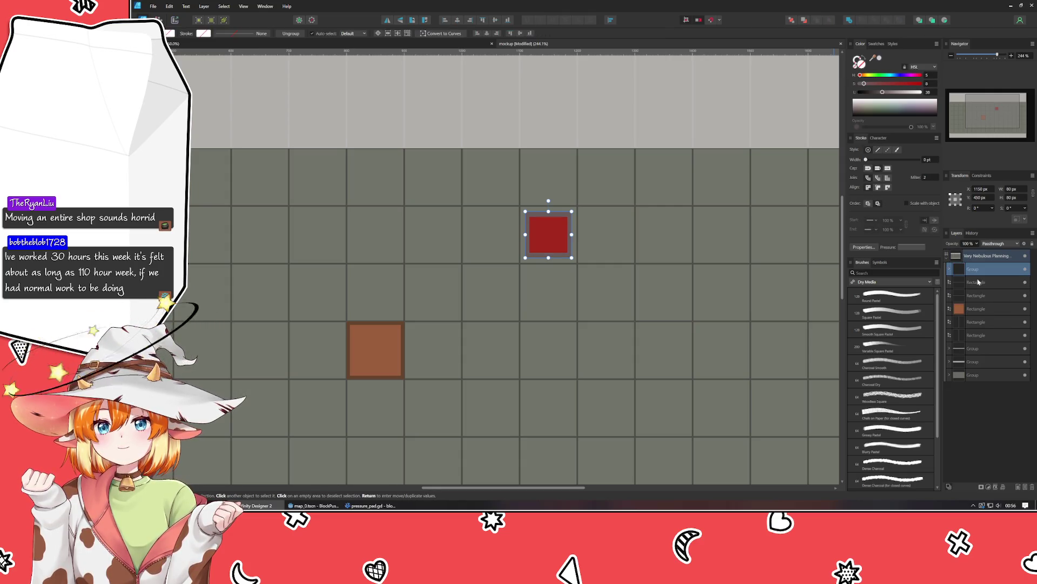
left_click(959, 285)
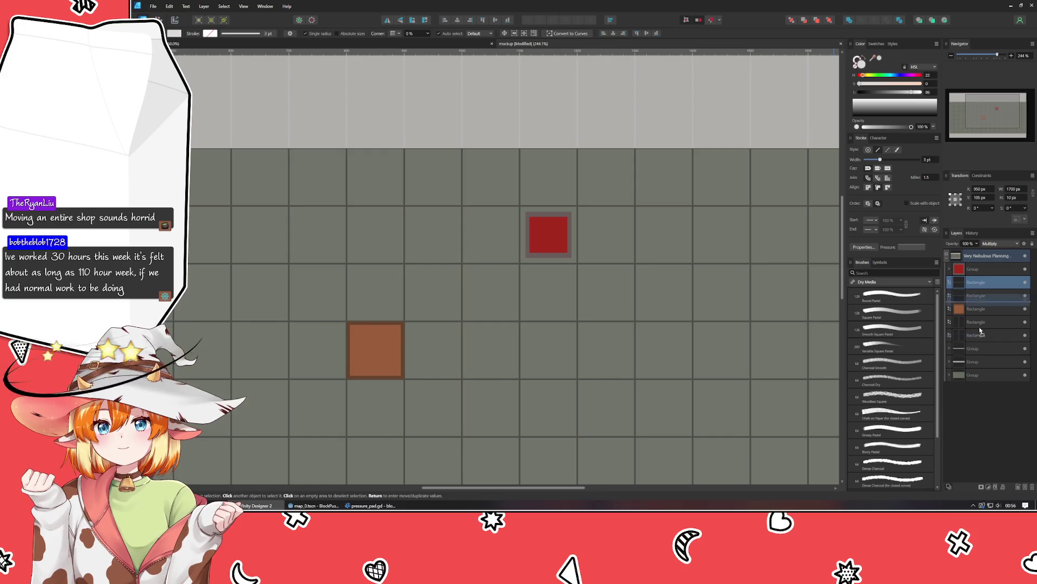
key("Delete")
Step: Rearrange the floor strips in the Layers panel and group the four floor layers
scroll(541, 308, "down", 5)
scroll(678, 325, "up", 1)
left_click(653, 151)
left_click(757, 196)
mouse_move(987, 350)
left_mouse_down()
mouse_move(982, 334)
mouse_move(974, 365)
mouse_move(980, 351)
left_mouse_up()
left_click(949, 349)
left_click_drag(983, 290, 977, 333)
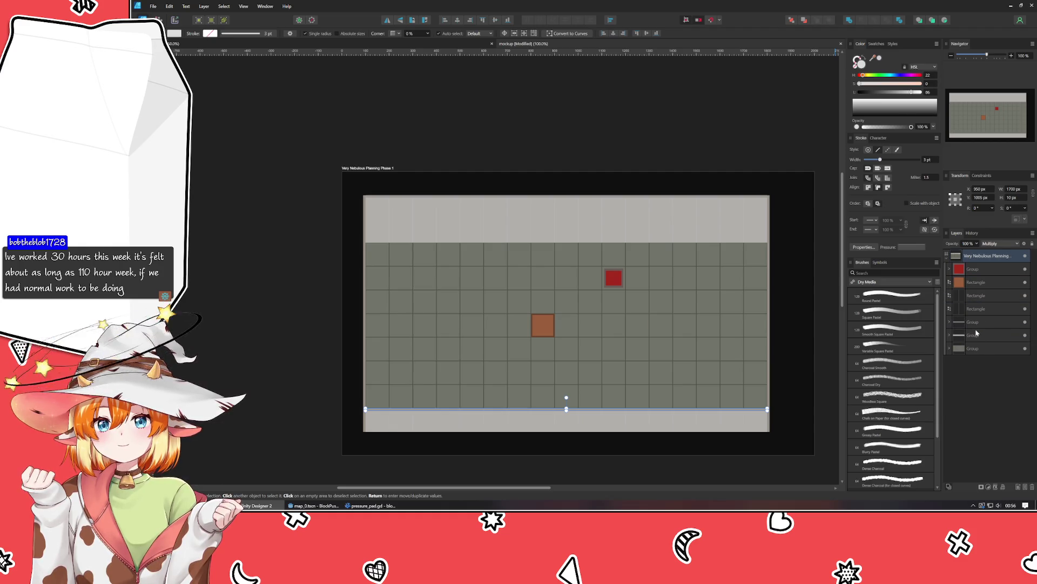
left_click(981, 292, "shift")
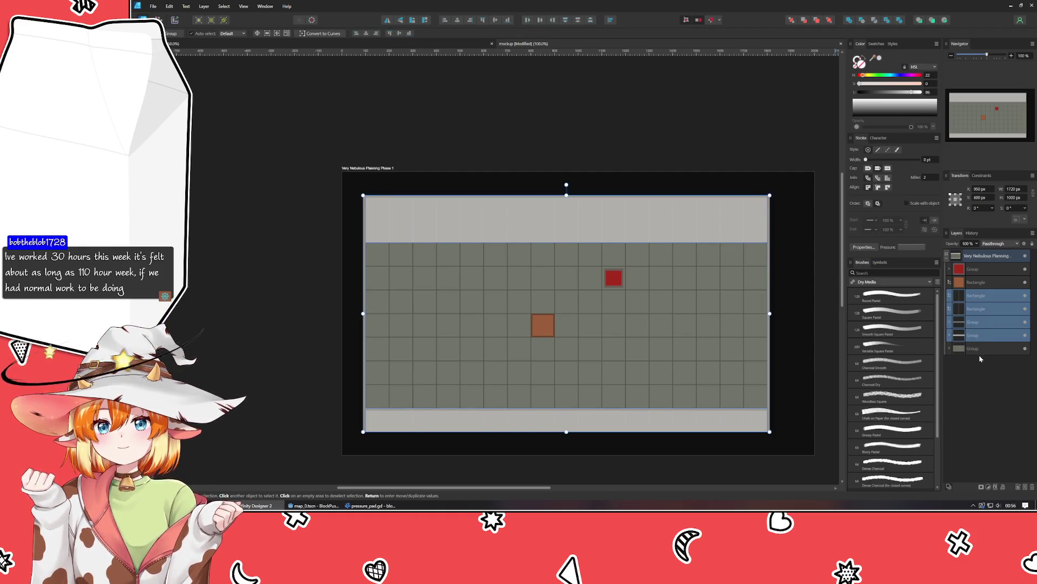
key("ctrl+g")
Step: Shrink the orange square slightly
left_click(990, 287)
scroll(521, 327, "up", 3)
left_click_drag(602, 290, 597, 295)
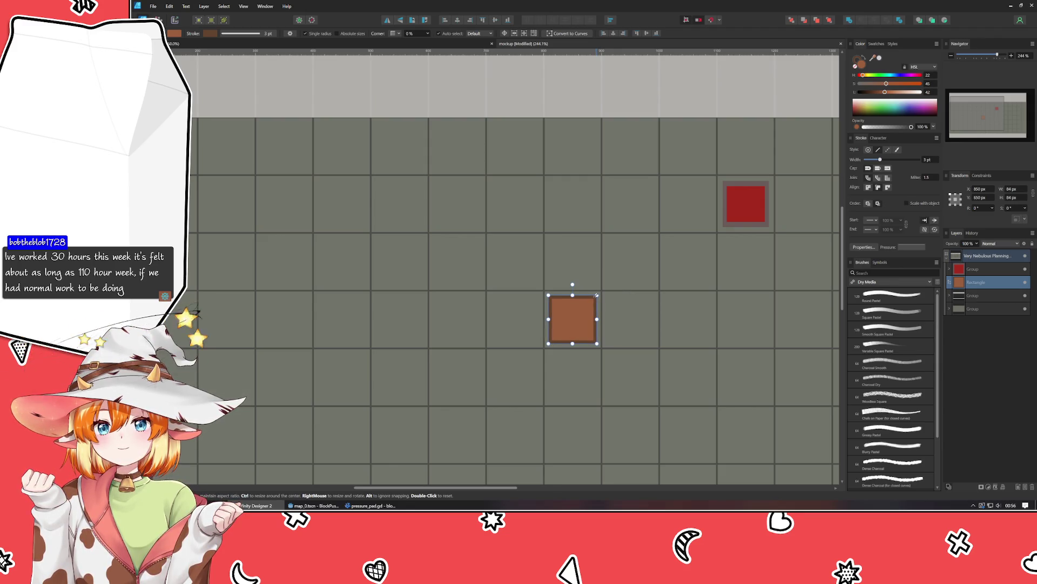
scroll(727, 207, "down", 3)
left_click(616, 443)
scroll(541, 446, "right", 5)
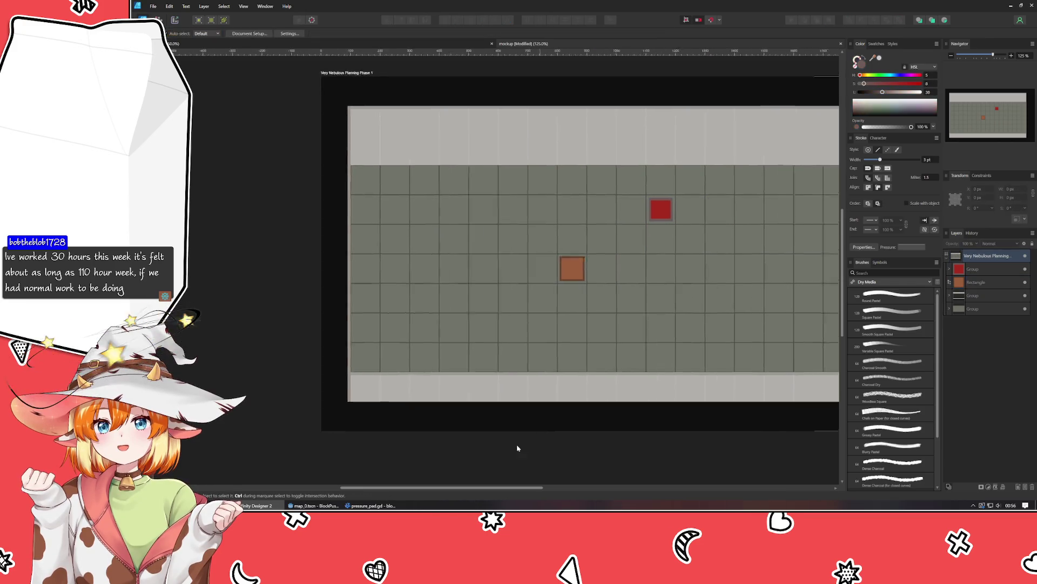
Step: Rename the orange square's layer 'box' and the red group 'button', then save
double_click(975, 282)
type("box")
key("Return")
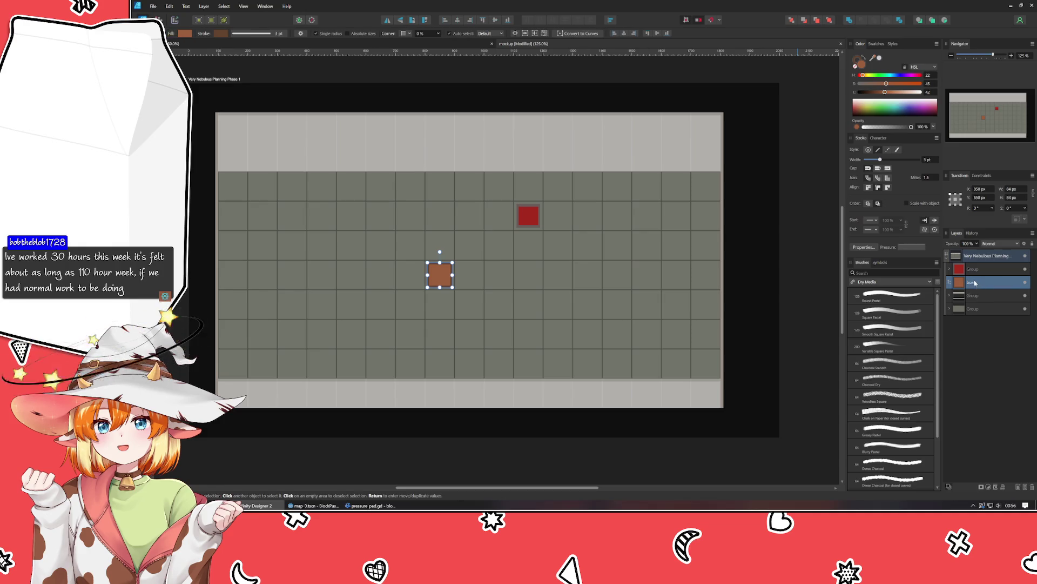
double_click(973, 270)
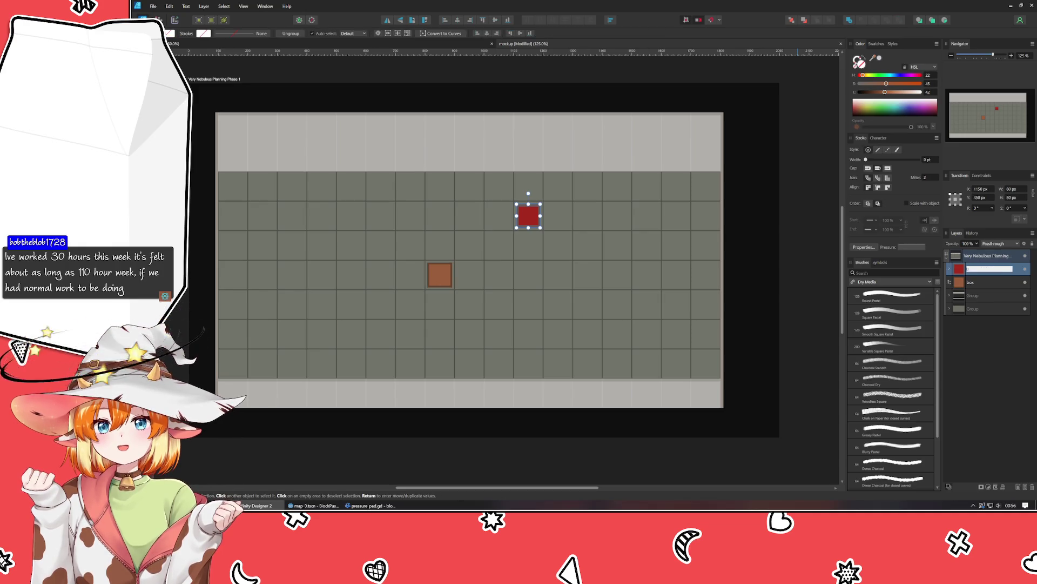
type("button")
key("Return")
left_click(798, 327)
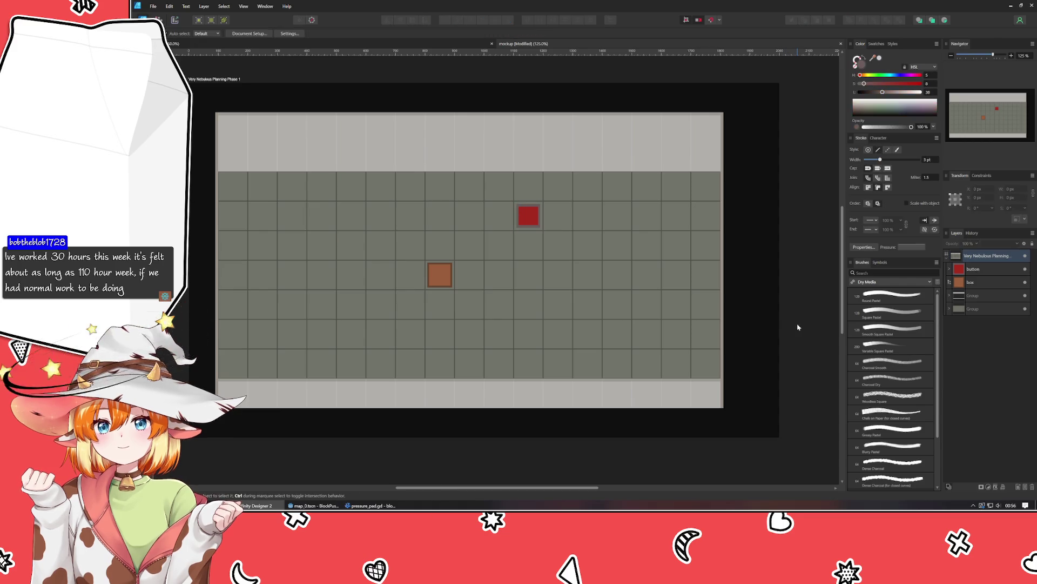
key("ctrl+s")
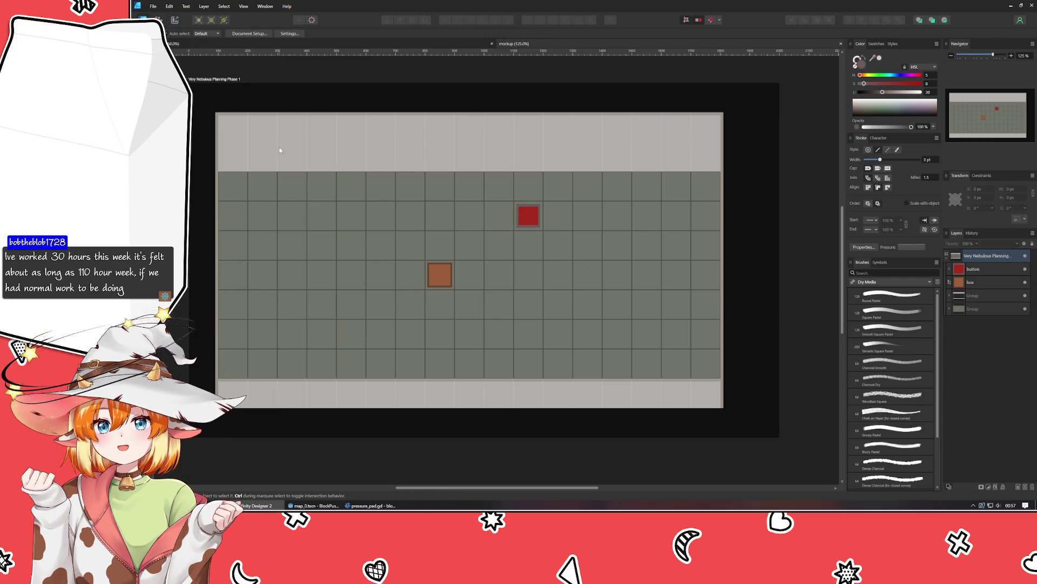
Step: Draw a thin grey upright bar on the tile right of the red button
key("p")
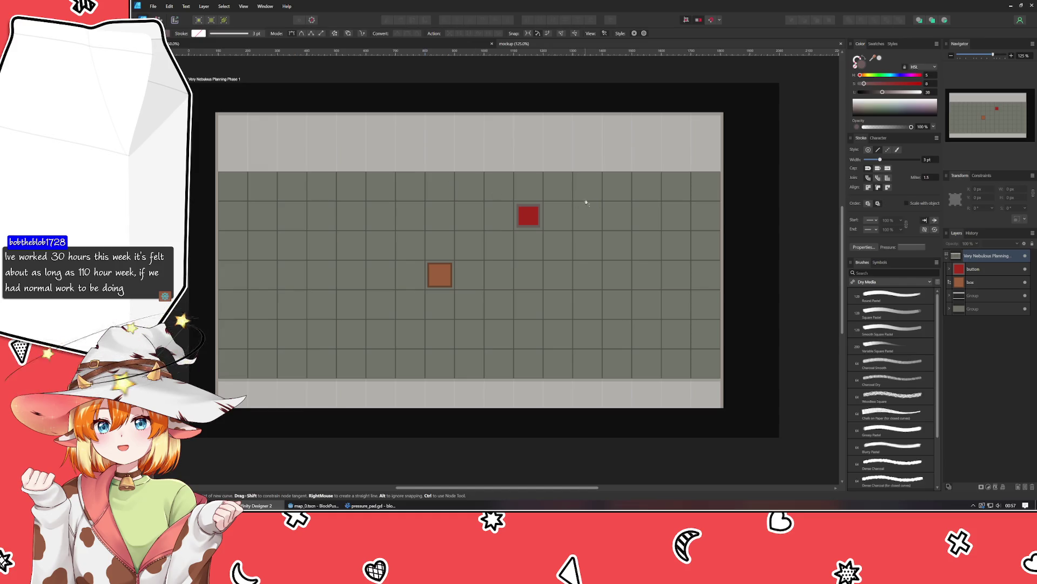
scroll(573, 216, "up", 1)
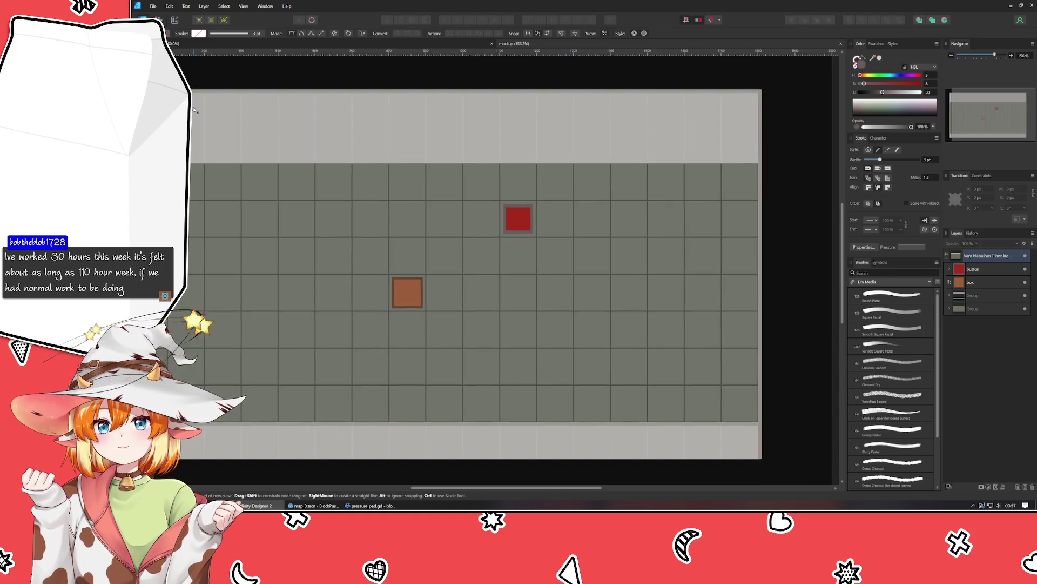
key("m")
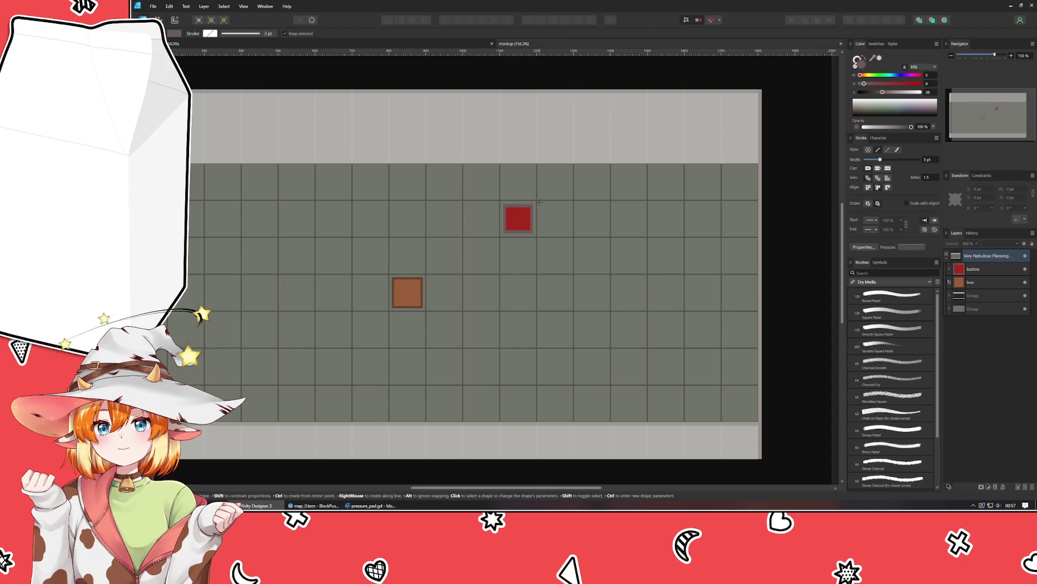
mouse_move(538, 200)
left_mouse_down()
mouse_move(582, 236)
mouse_move(576, 200)
left_mouse_up()
key("ctrl+z")
scroll(591, 199, "up", 3)
left_click_drag(535, 256, 530, 257)
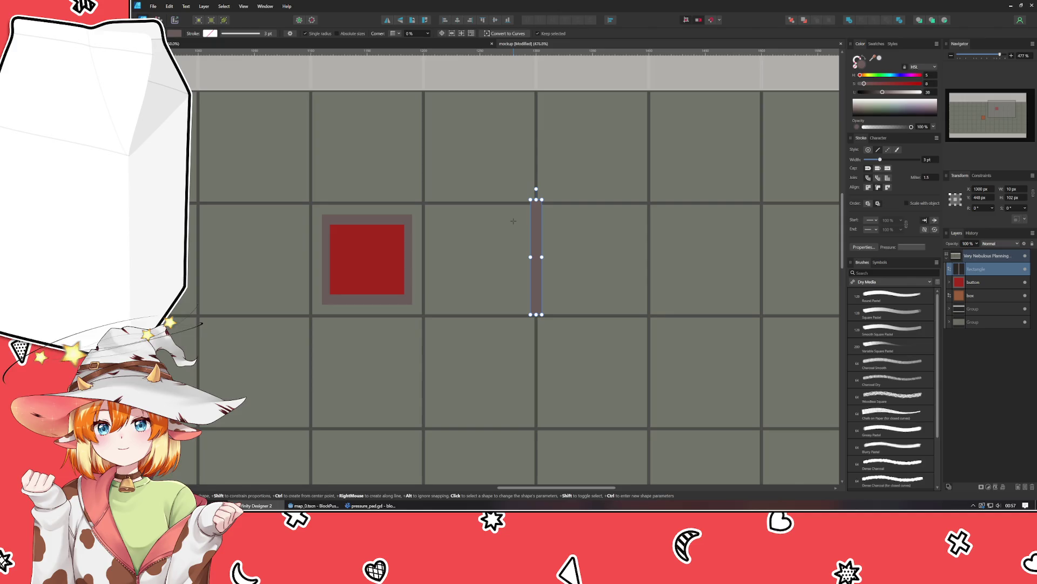
Step: Duplicate the bar one tile right as a second post, then add a rotated copy as the top beam
key("ctrl+j")
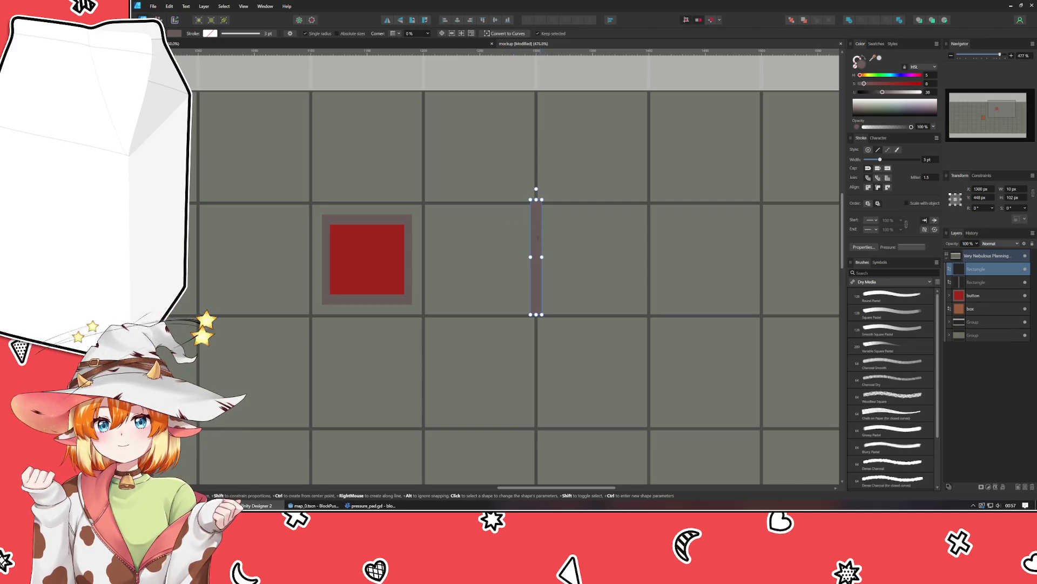
key("v")
left_click_drag(536, 280, 649, 278)
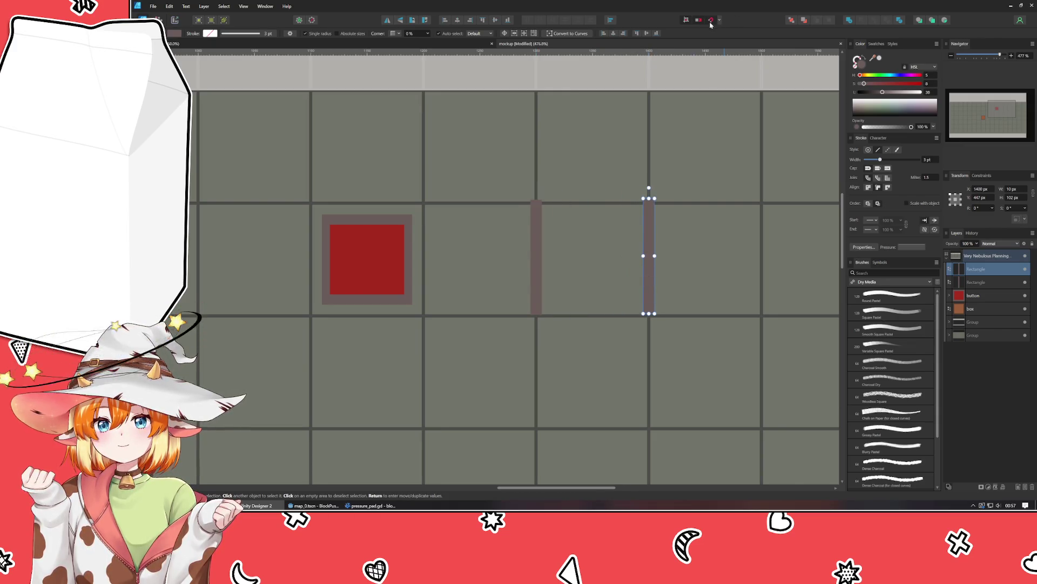
left_click_drag(647, 241, 646, 241)
key("ctrl+j")
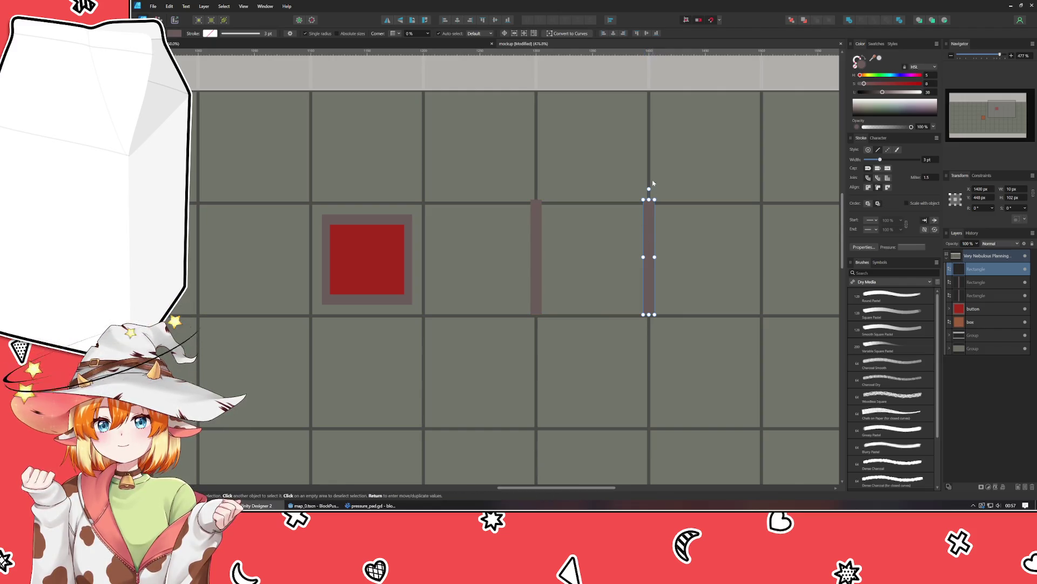
mouse_move(650, 187)
left_mouse_down()
mouse_move(723, 273)
mouse_move(720, 259)
mouse_move(598, 213)
mouse_move(625, 198)
mouse_move(618, 205)
mouse_move(664, 200)
mouse_move(628, 217)
left_mouse_up()
left_click(556, 193)
Step: Fit the top beam across both posts and check the frame's left and right bars
scroll(567, 225, "up", 3)
scroll(529, 268, "down", 4)
left_click(569, 274)
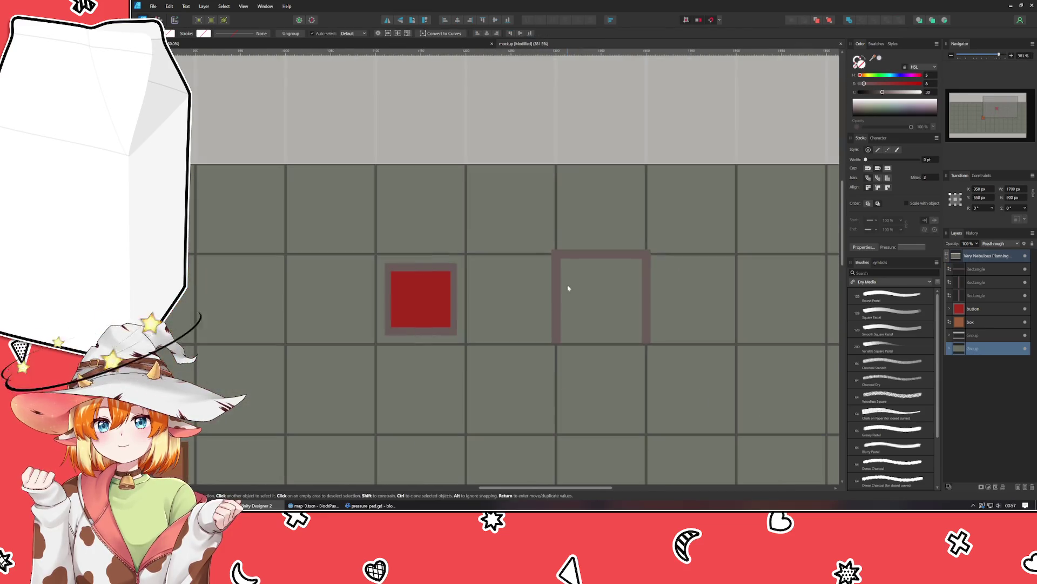
left_click_drag(577, 303, 479, 243)
left_click(462, 233)
scroll(459, 205, "up", 2)
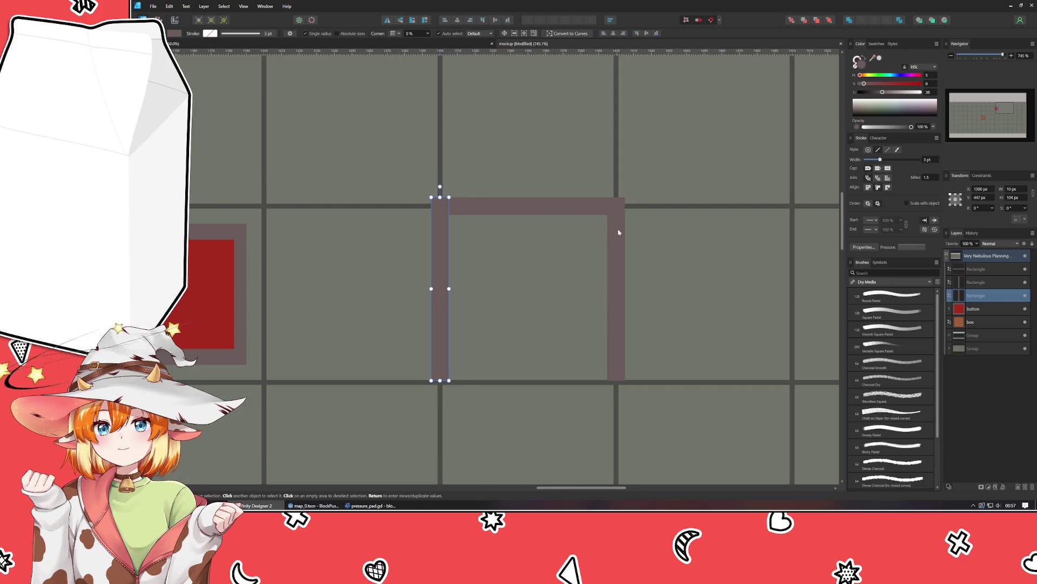
left_click(616, 202)
left_click(680, 245)
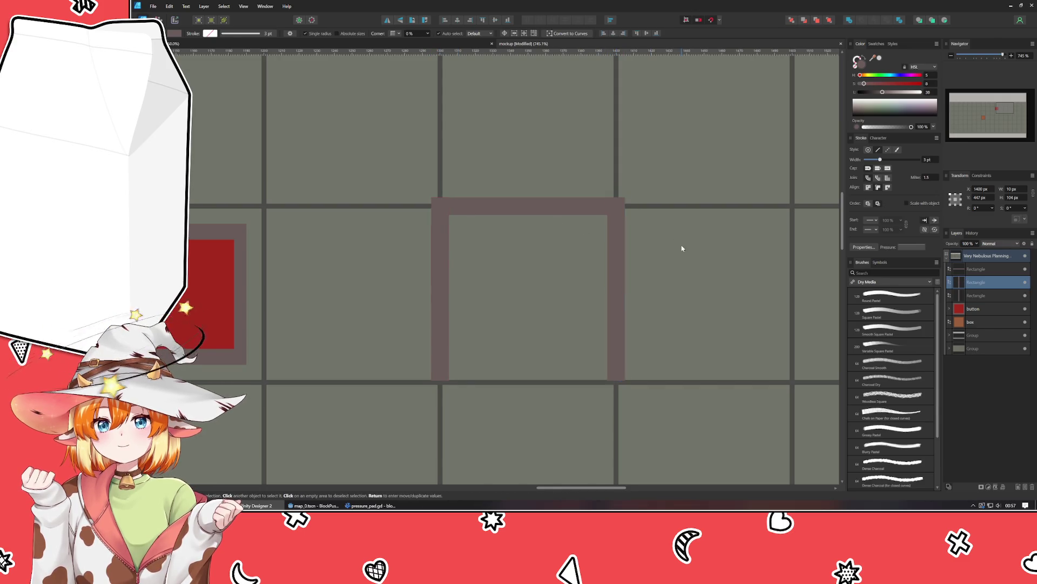
scroll(359, 329, "down", 1)
Step: Copy the red square from the button group into the frame, outside the button group
left_click(252, 319)
double_click(252, 319)
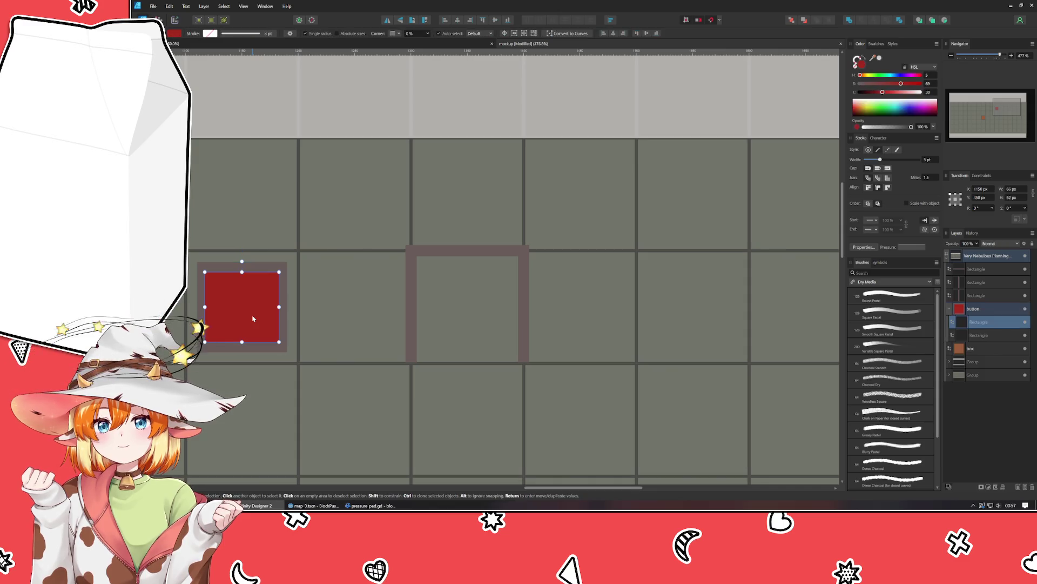
key("ctrl+j")
mouse_move(252, 317)
left_mouse_down()
mouse_move(490, 308)
mouse_move(483, 313)
left_mouse_up()
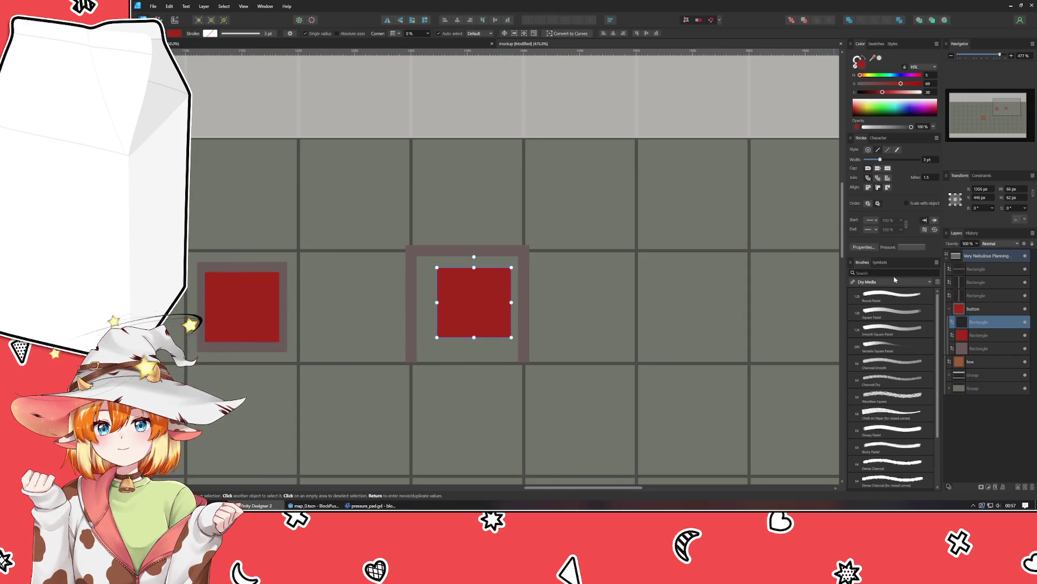
left_click_drag(982, 318, 981, 267)
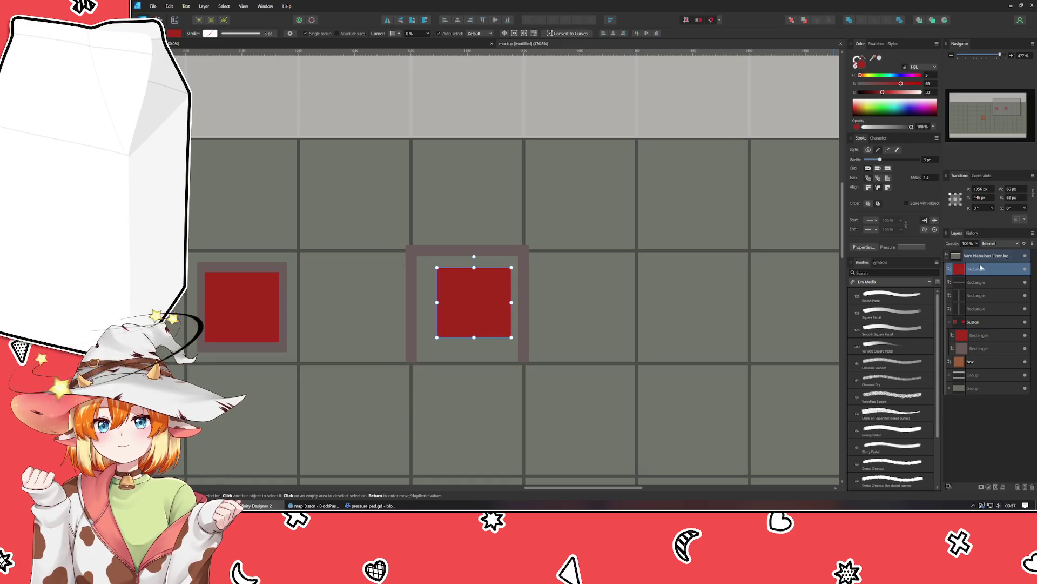
Step: Group the three frame bars and centre the red copy inside the frame
left_click(975, 282)
left_click(972, 309, "shift")
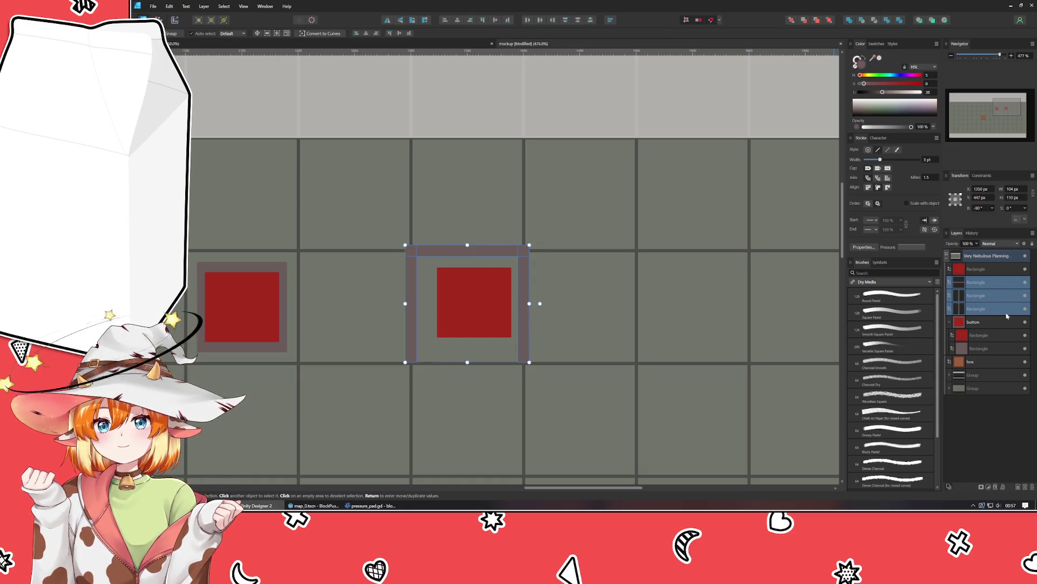
key("ctrl+g")
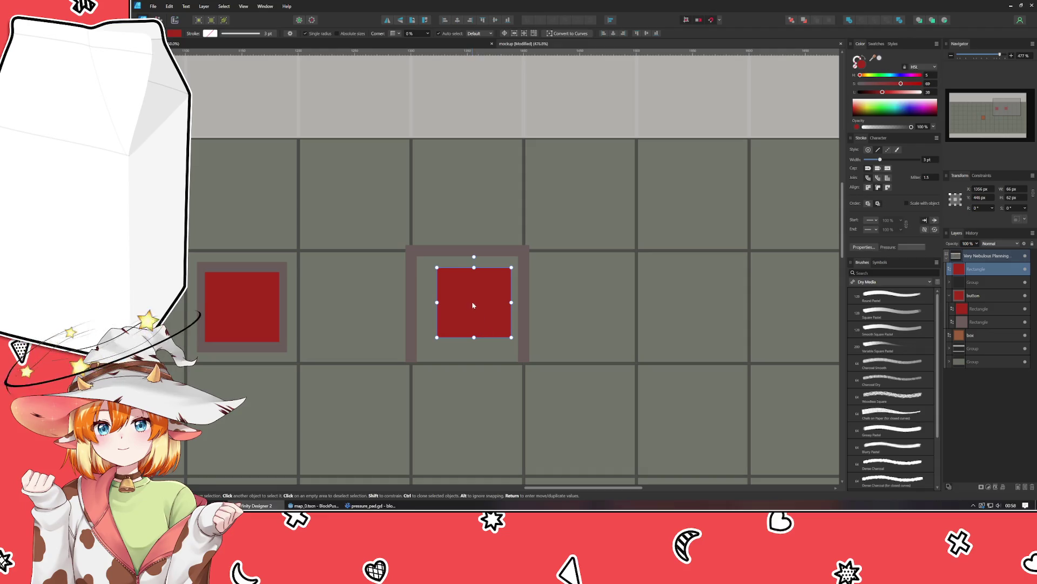
left_click_drag(472, 301, 468, 310)
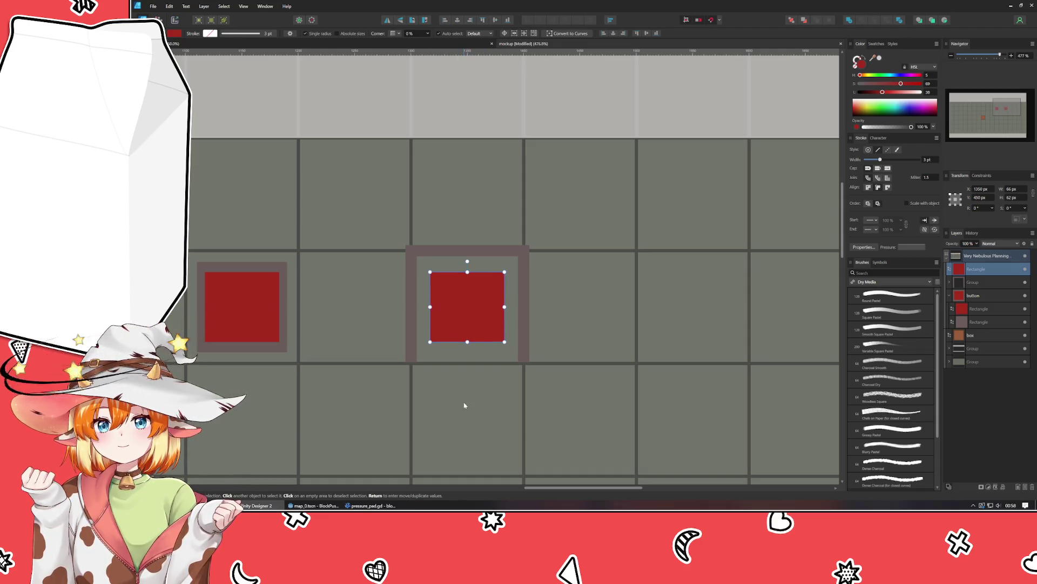
left_click(466, 406)
scroll(465, 410, "down", 5, "ctrl")
scroll(463, 416, "down", 2)
scroll(461, 292, "up", 5, "ctrl")
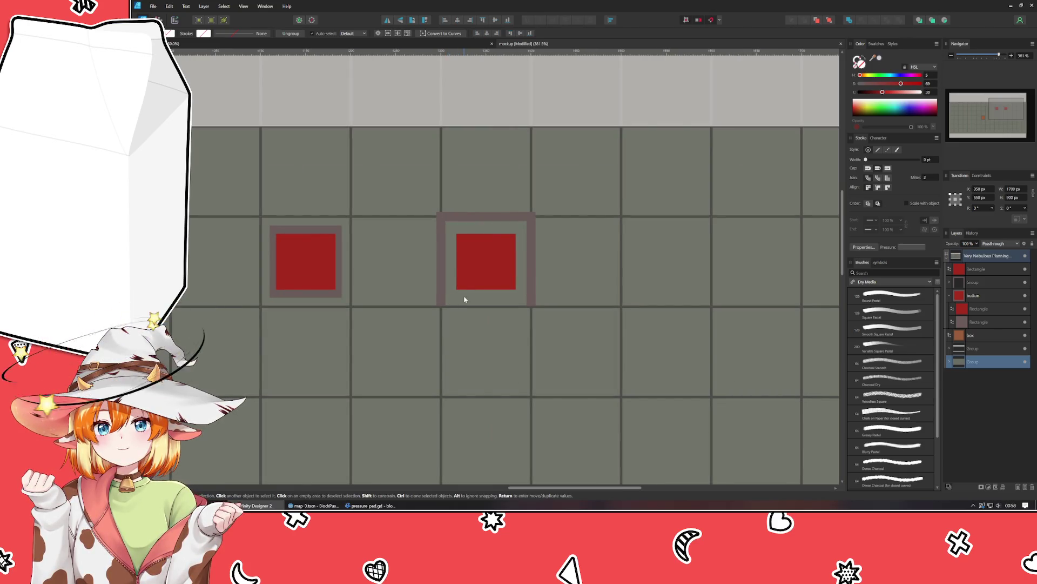
double_click(464, 298)
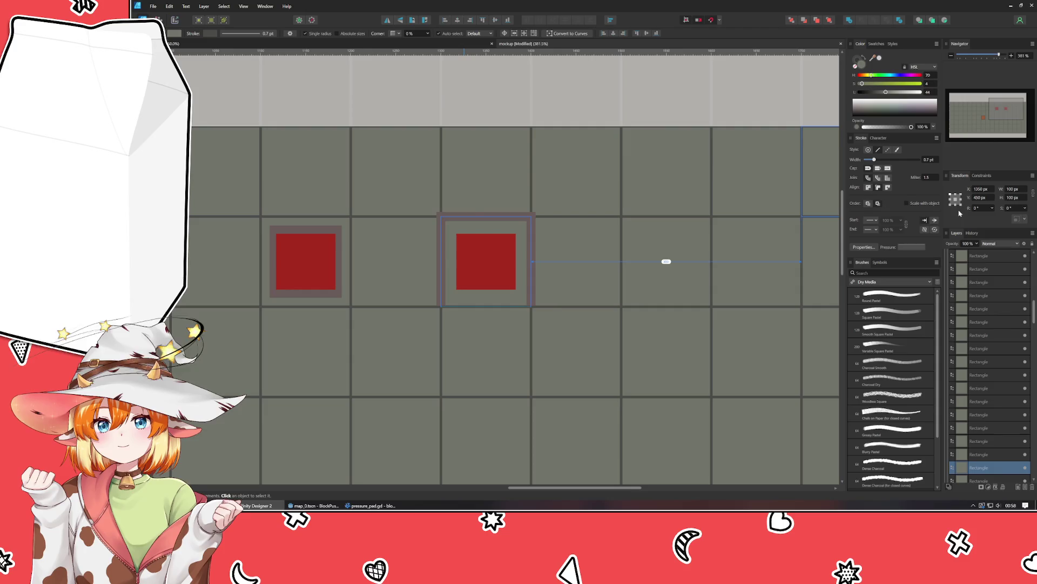
scroll(951, 292, "up", 3)
left_click(948, 289)
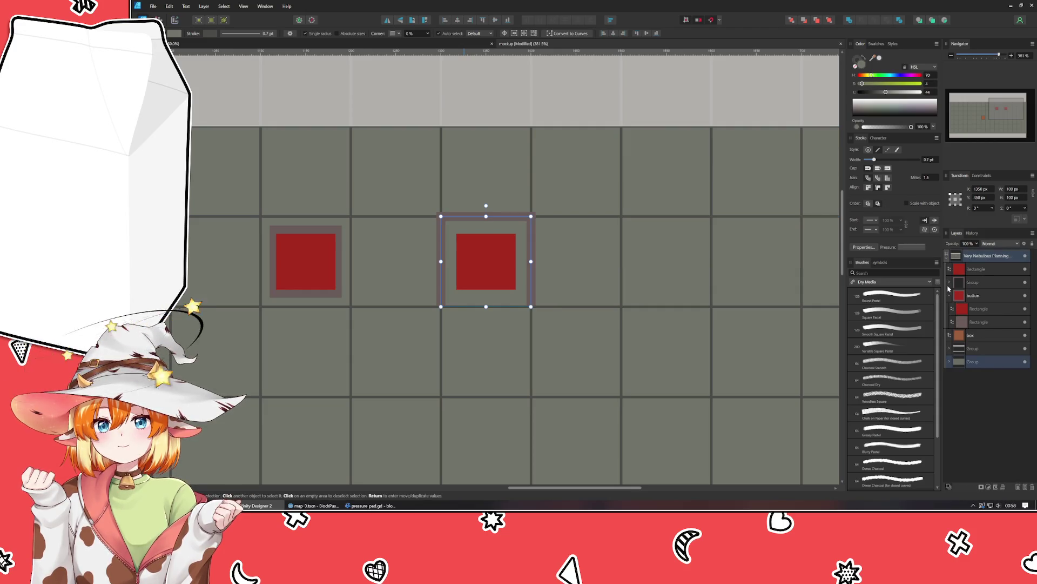
double_click(562, 177)
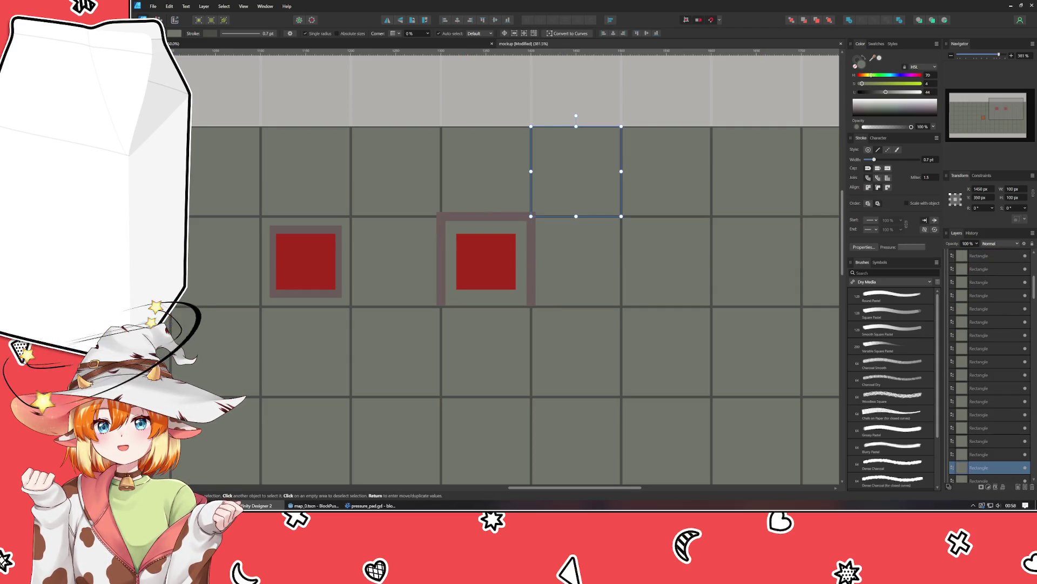
key("ctrl+0")
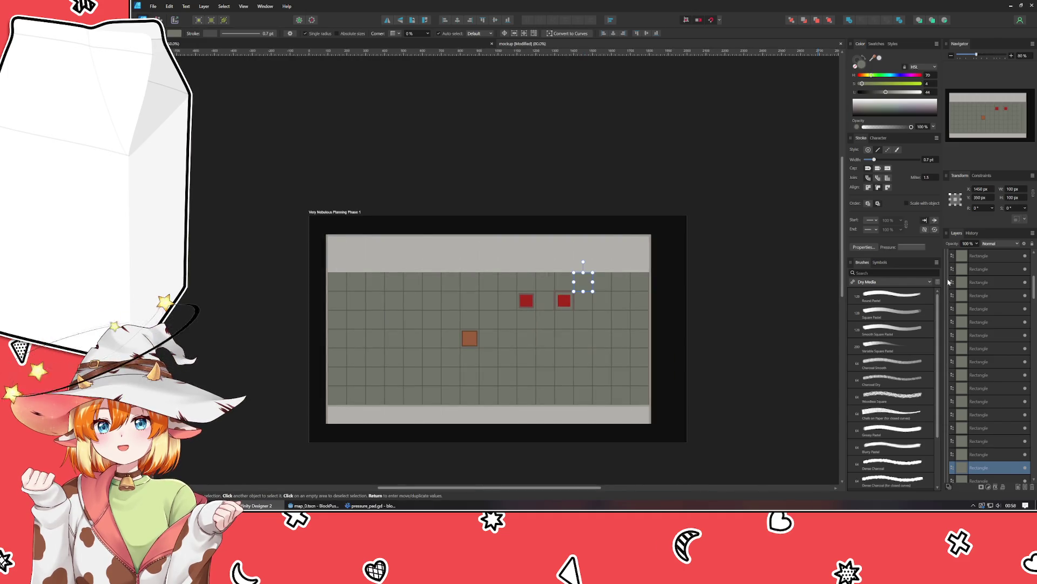
left_click(948, 281)
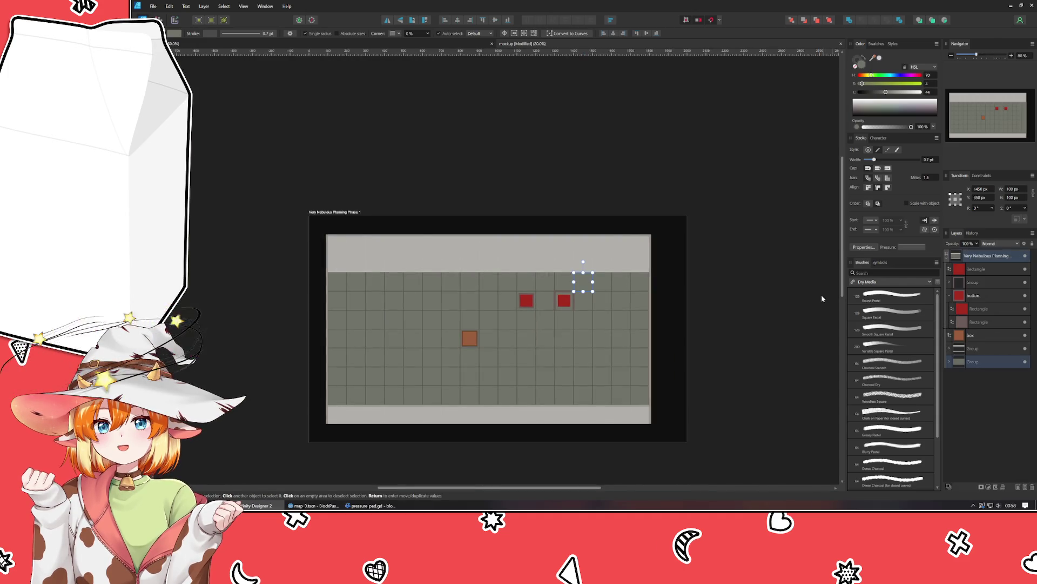
left_click(766, 336)
scroll(559, 296, "up", 8)
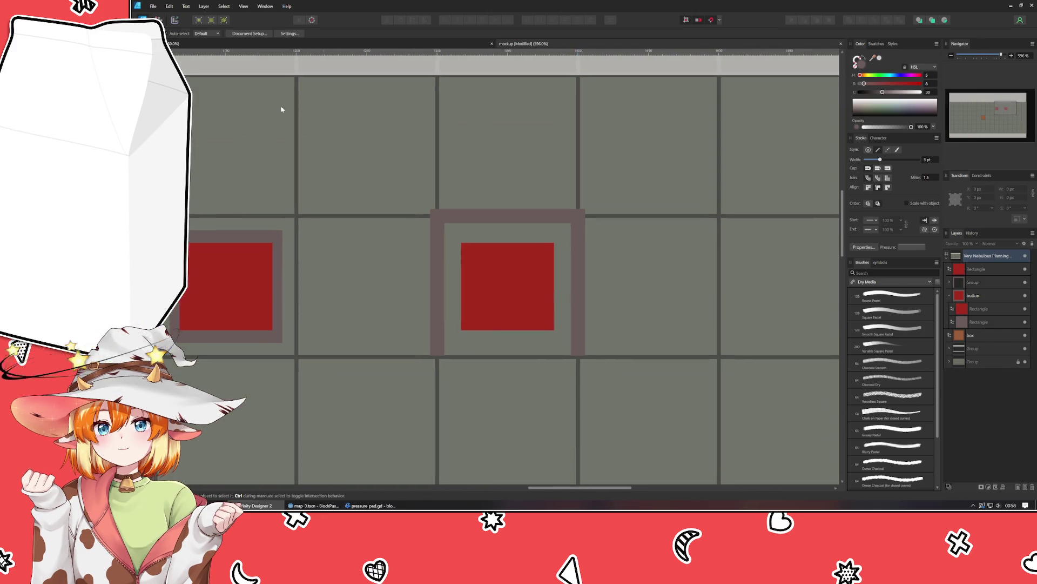
key("m")
Step: Draw a new square and snap it onto the empty grid cell
left_click_drag(439, 216, 579, 355)
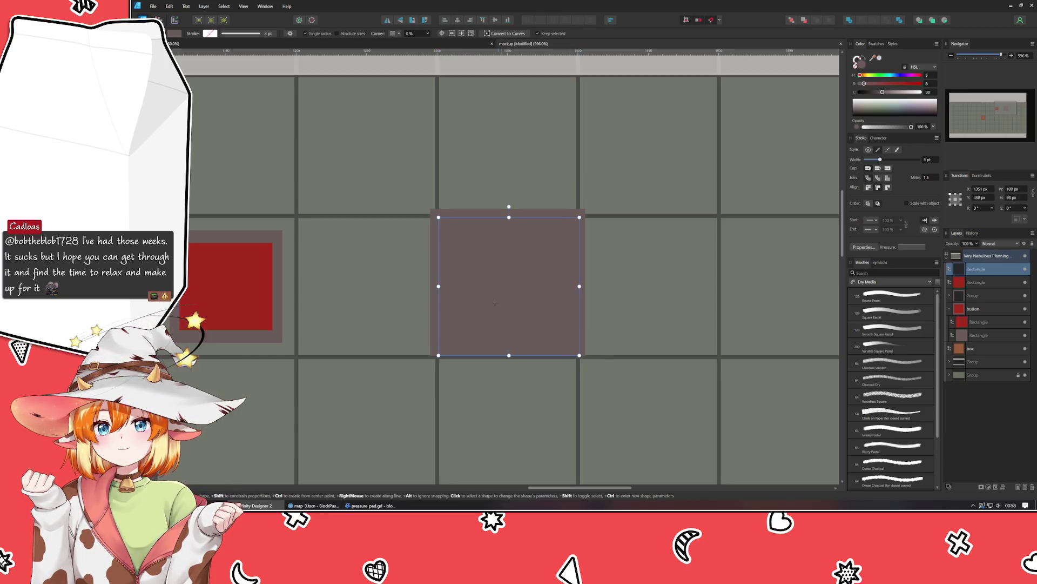
key("Up")
key("Up")
key("Left")
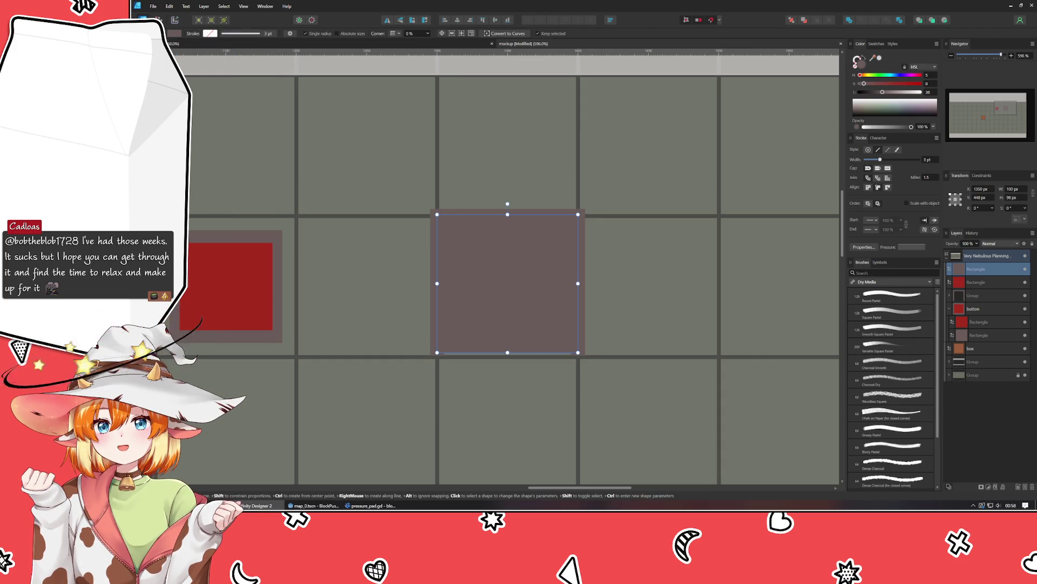
key("v")
mouse_move(512, 284)
left_mouse_down()
mouse_move(699, 375)
mouse_move(626, 422)
left_mouse_up()
scroll(488, 284, "down", 3)
scroll(488, 283, "right", 3)
left_click_drag(512, 282, 512, 285)
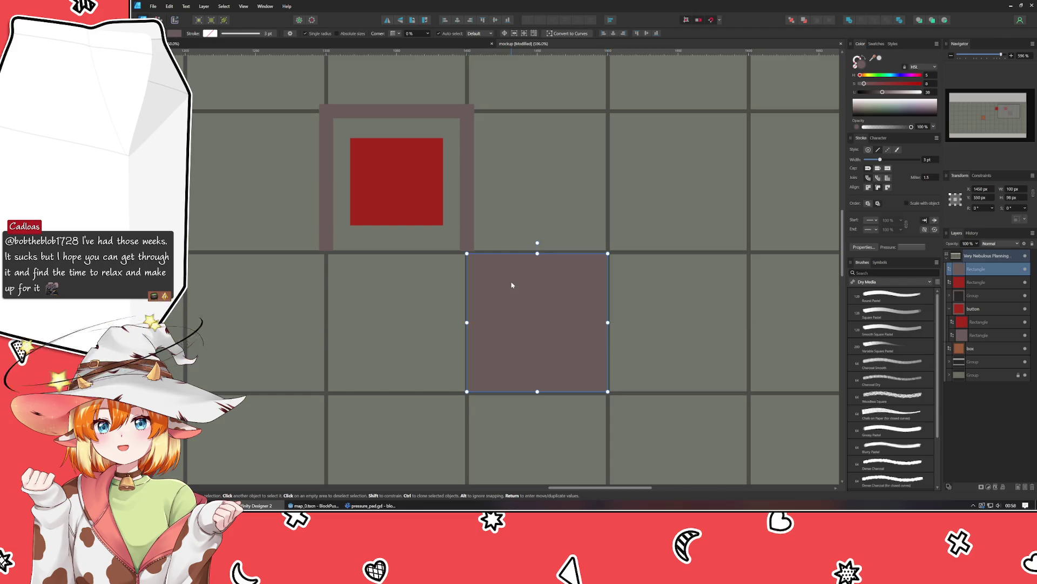
Step: Set the square's height to 100 px, darken its fill, and move it over the second button
left_click(1014, 198)
type("100")
key("Return")
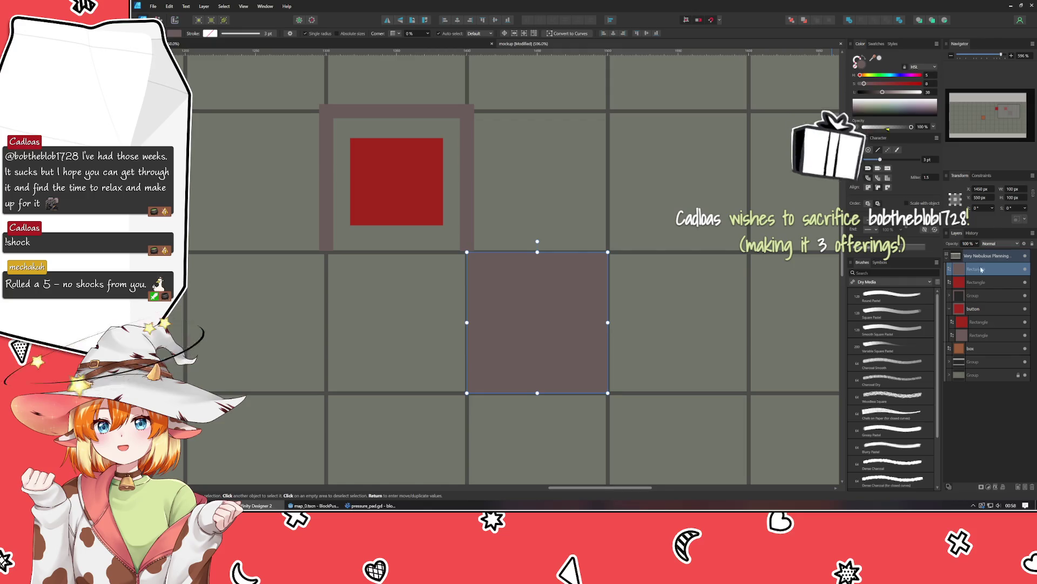
left_click_drag(879, 94, 878, 93)
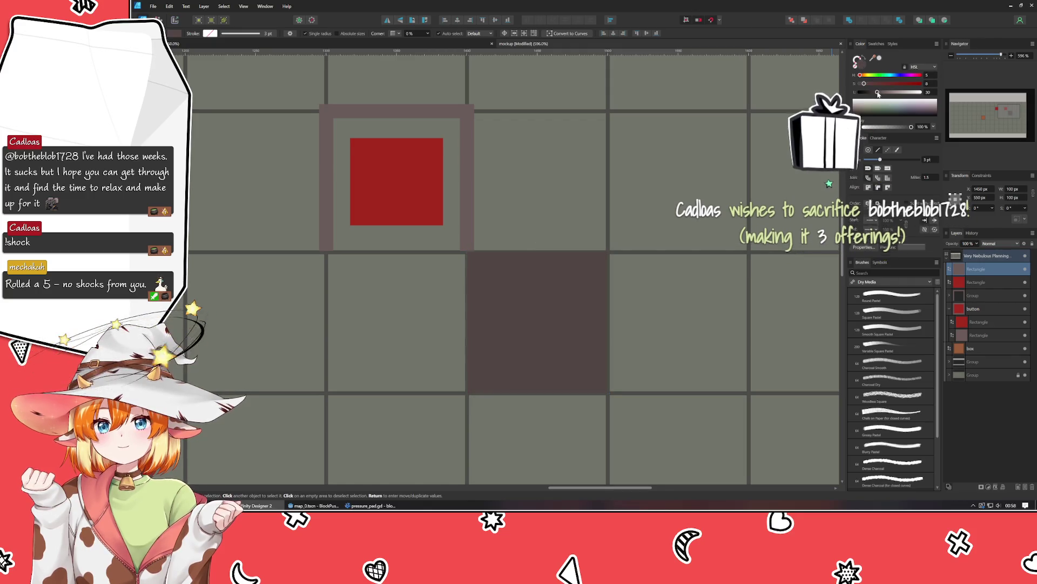
mouse_move(556, 330)
left_mouse_down()
mouse_move(403, 181)
mouse_move(415, 189)
left_mouse_up()
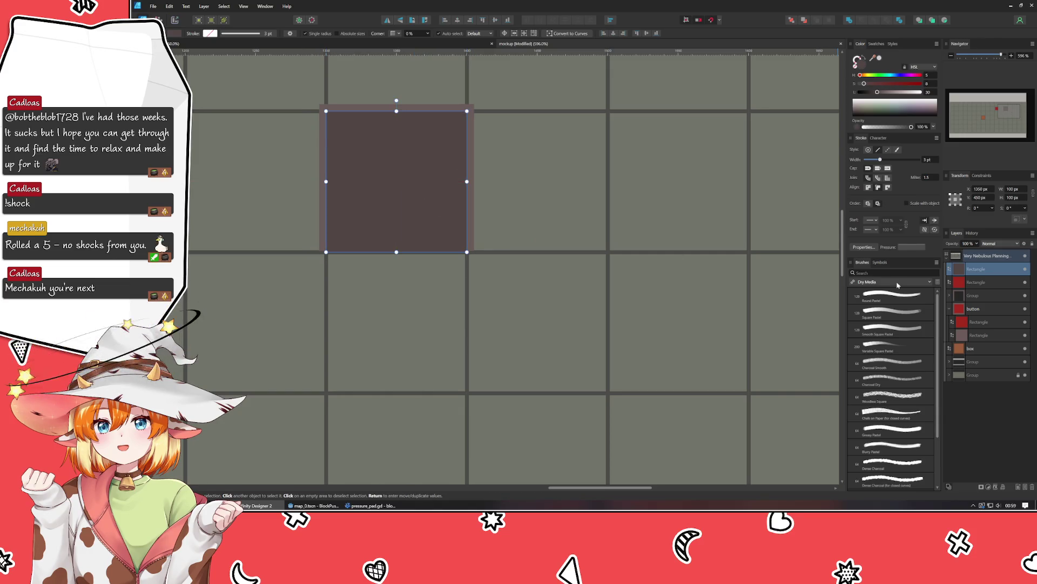
Step: Place the dark square below the red button and group the three button pieces
left_click_drag(976, 269, 976, 304)
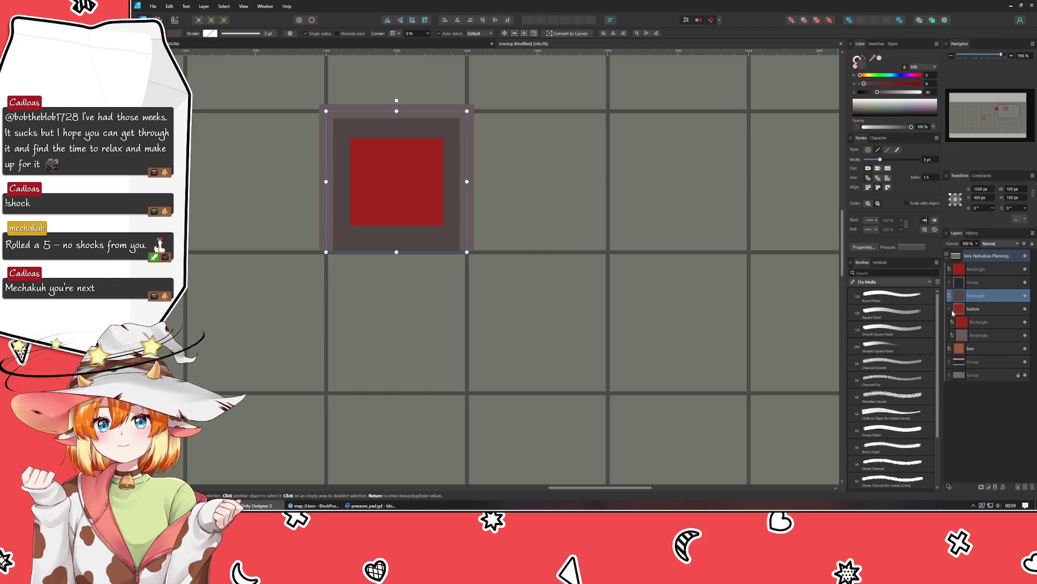
left_click(484, 310)
mouse_move(395, 301)
left_mouse_down()
mouse_move(403, 345)
mouse_move(400, 335)
left_mouse_up()
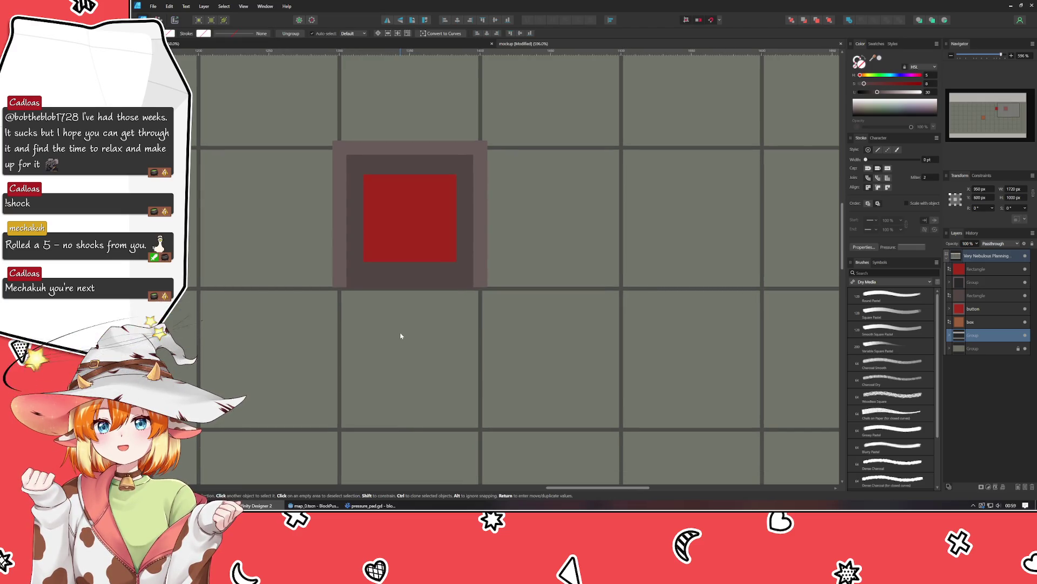
left_click(987, 292)
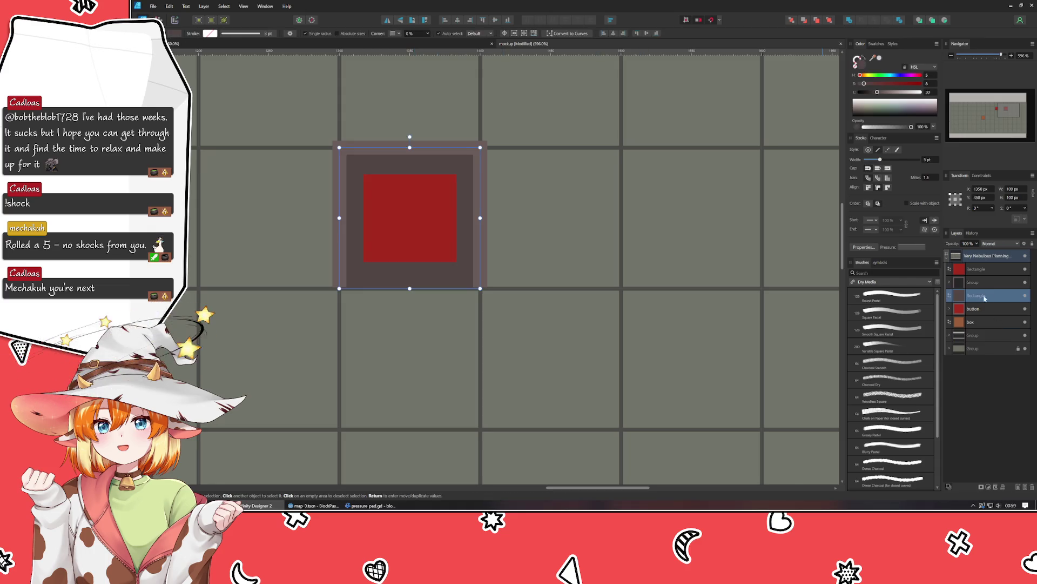
left_click(975, 268, "shift")
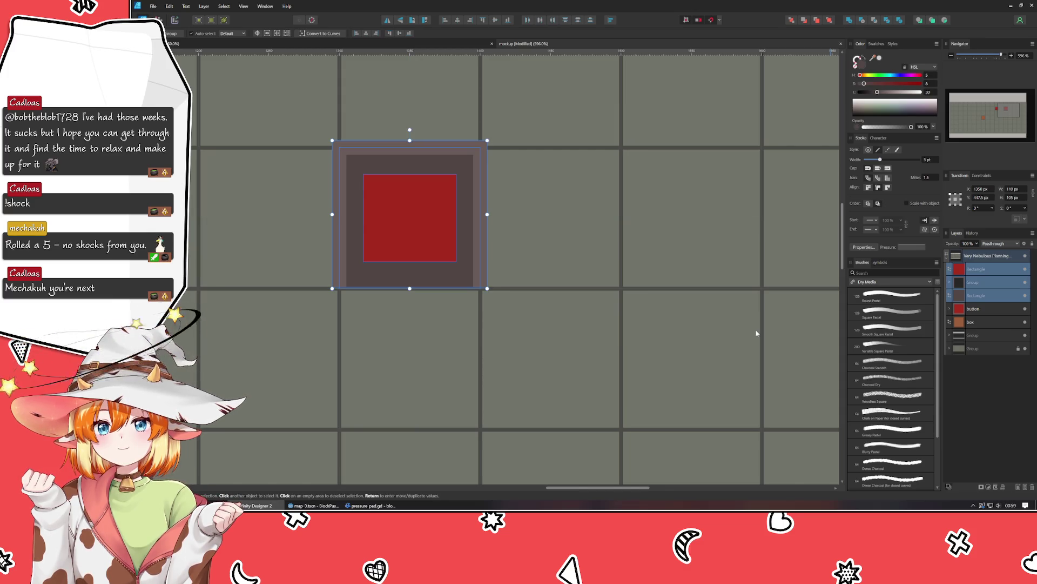
key("ctrl+g")
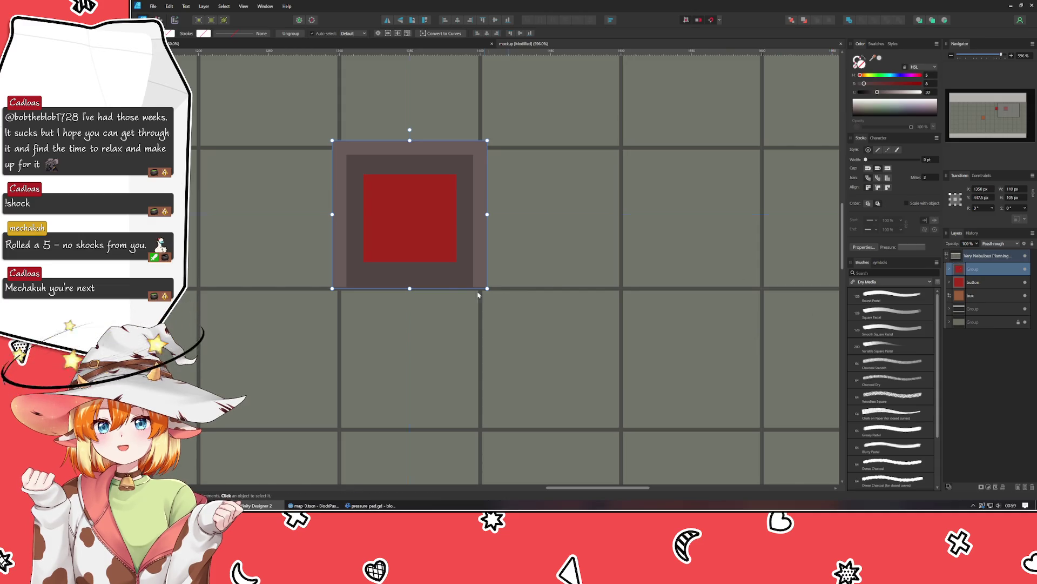
Step: Lower the plate's lightness to 24 for a darker border
left_click_drag(547, 229, 643, 249)
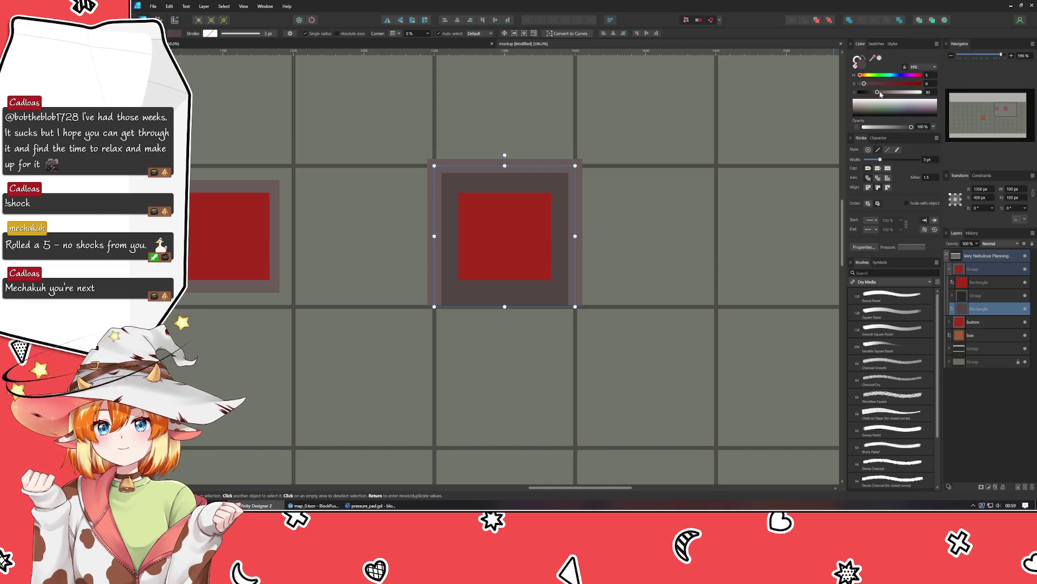
left_click_drag(877, 92, 875, 93)
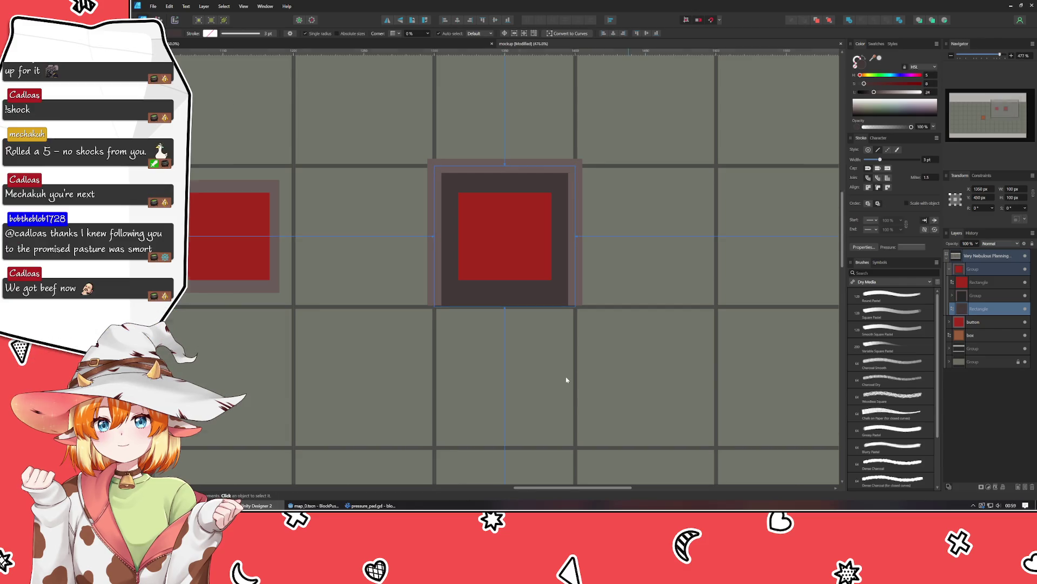
scroll(565, 380, "down", 5)
left_click(789, 294)
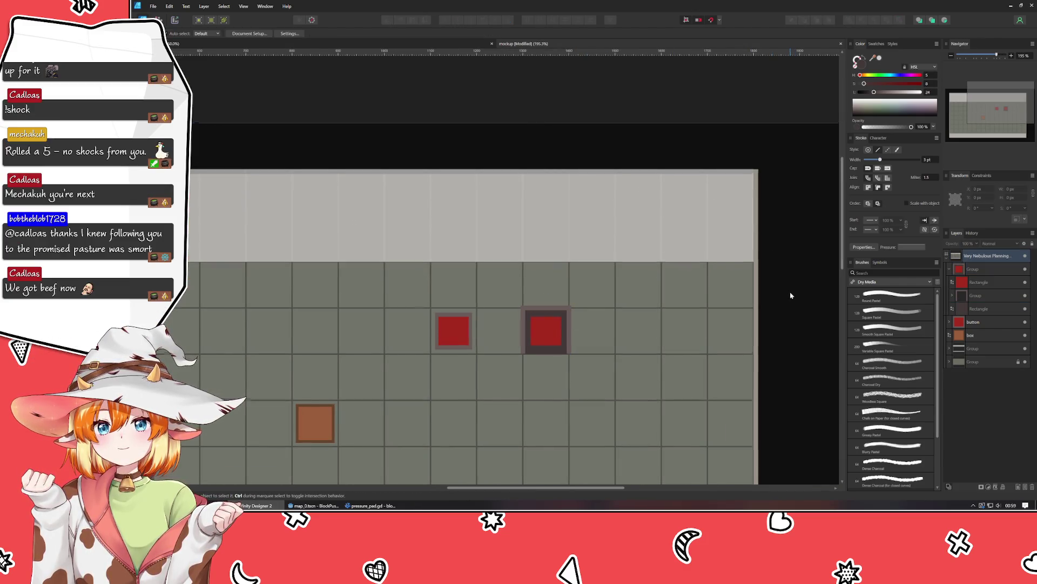
Step: Raise the second button's plate lightness to 30 and save the mockup
left_click_drag(789, 294, 766, 205)
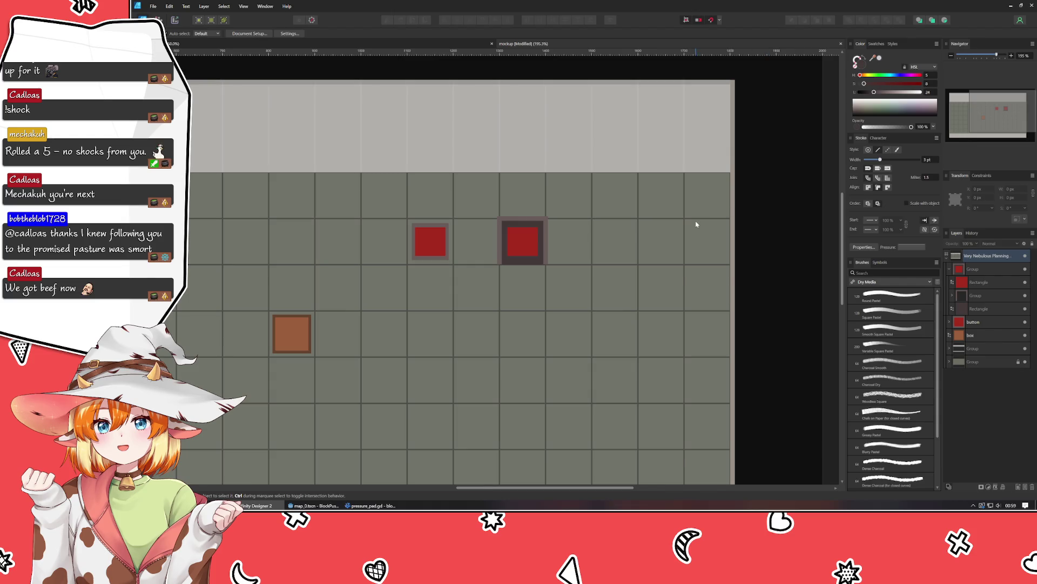
scroll(698, 222, "up", 1)
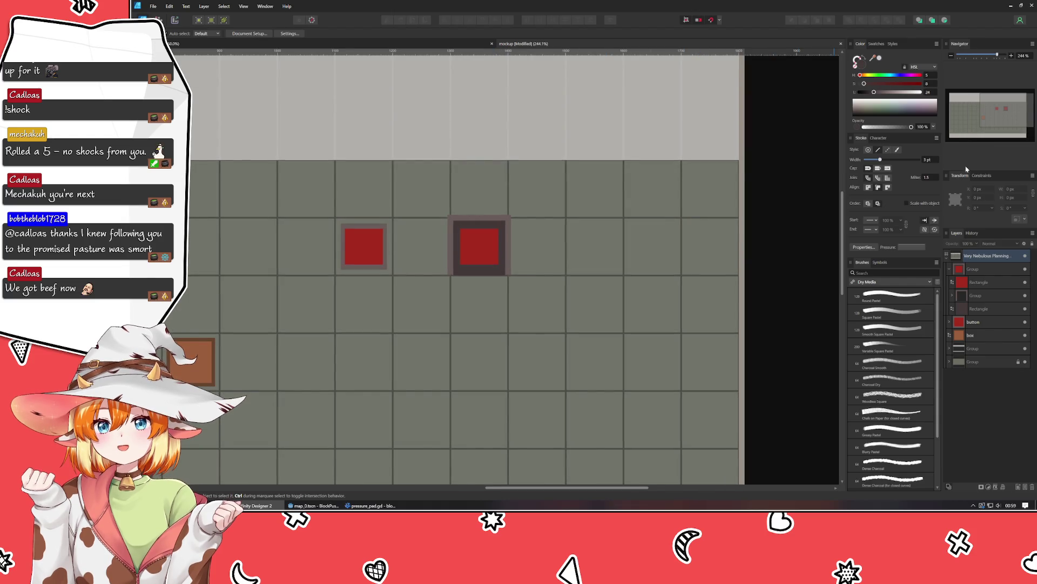
left_click(980, 307)
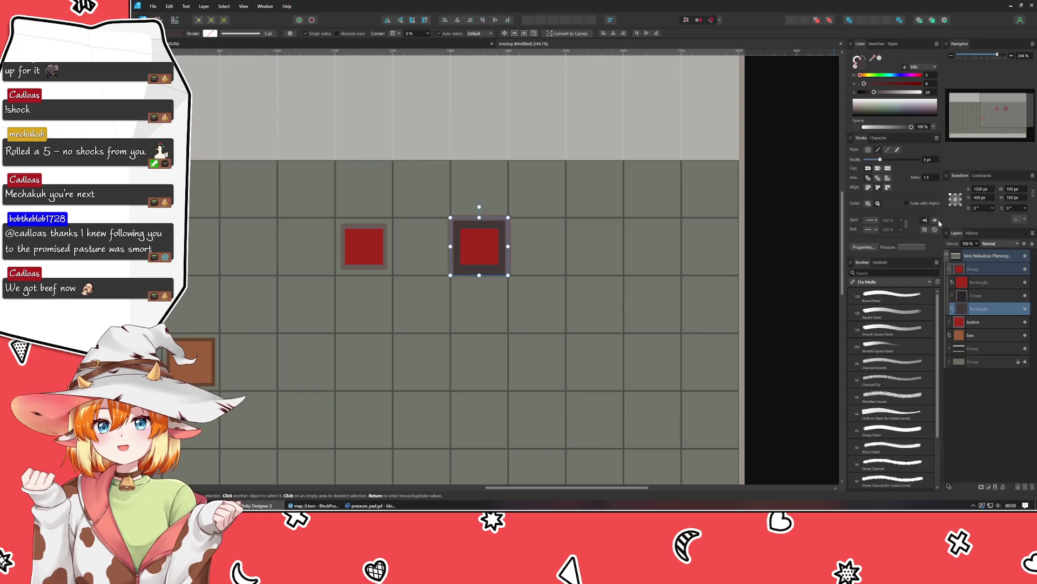
left_click(877, 93)
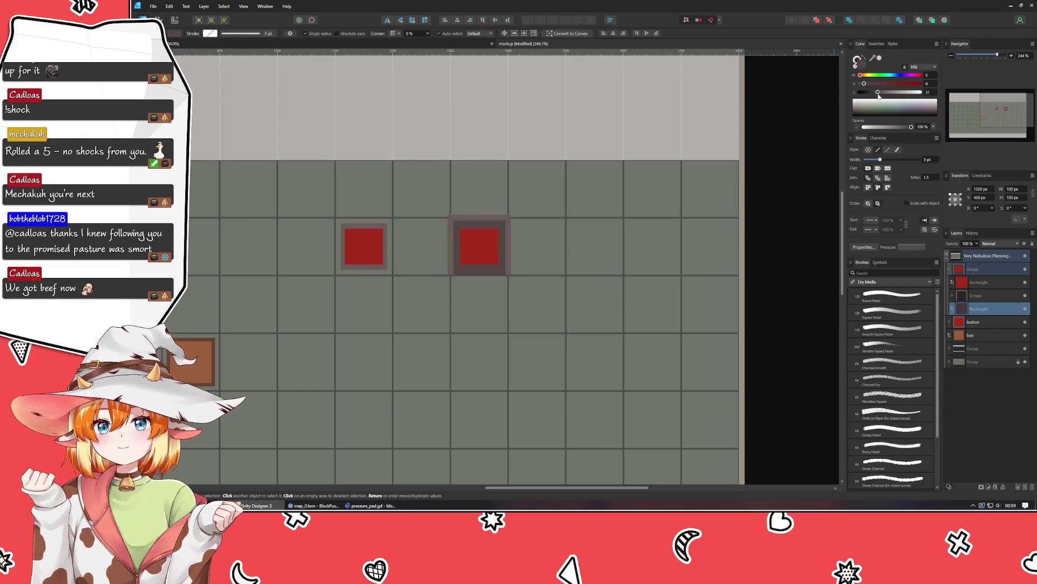
left_click(753, 298)
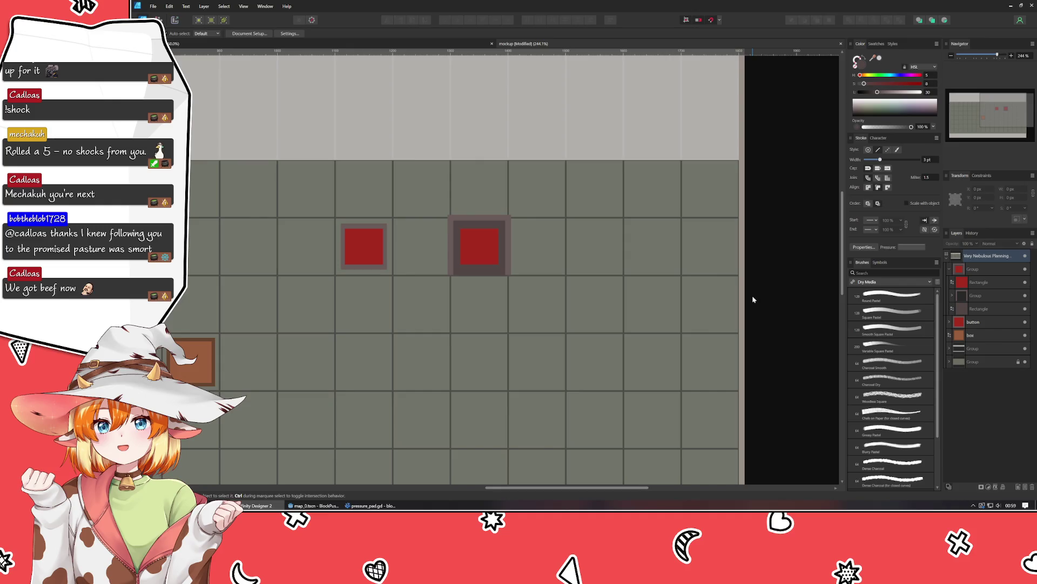
key("ctrl+s")
Step: Draw a thin wire strip between the two red buttons
left_click_drag(422, 342, 493, 320)
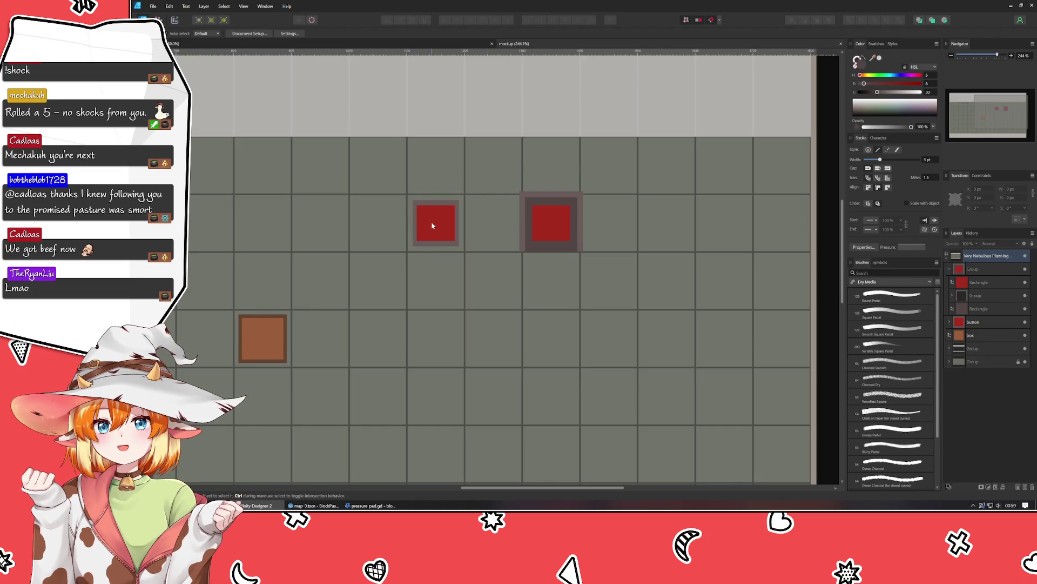
key("p")
key("m")
mouse_move(431, 222)
left_mouse_down()
mouse_move(491, 238)
mouse_move(495, 230)
left_mouse_up()
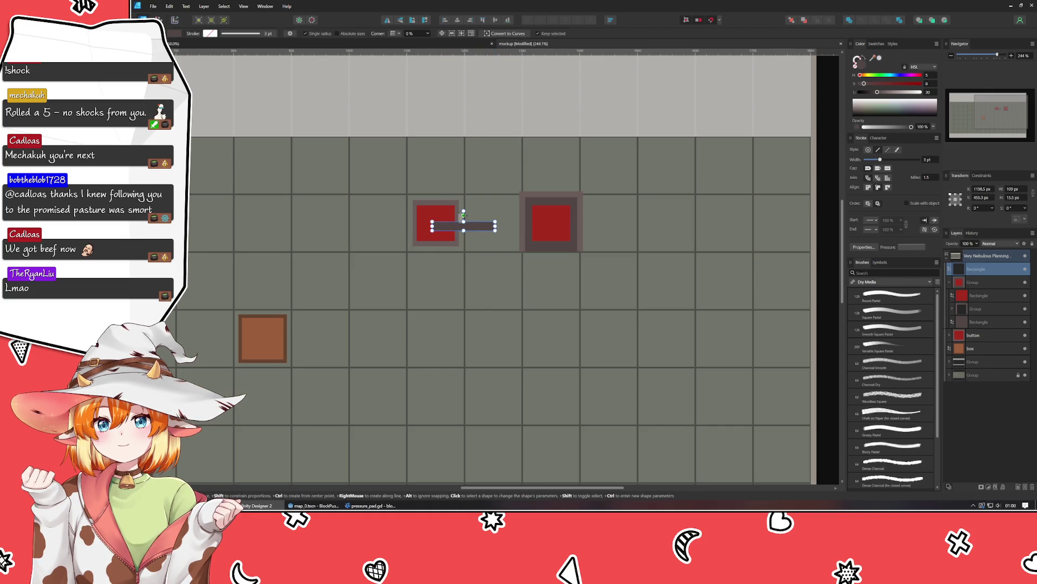
Step: Size the wire strip to 100 × 20 px at X 1198 and align it with the buttons' centres
scroll(464, 215, "up", 2, "ctrl")
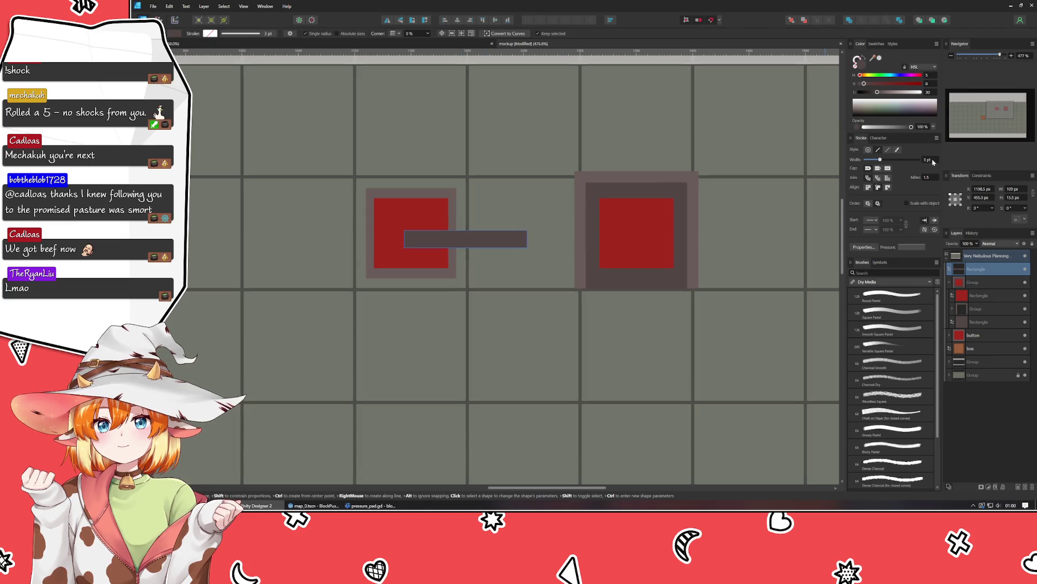
left_click(1018, 198)
type("20")
key("Tab")
key("shift+Tab")
type("100")
key("Return")
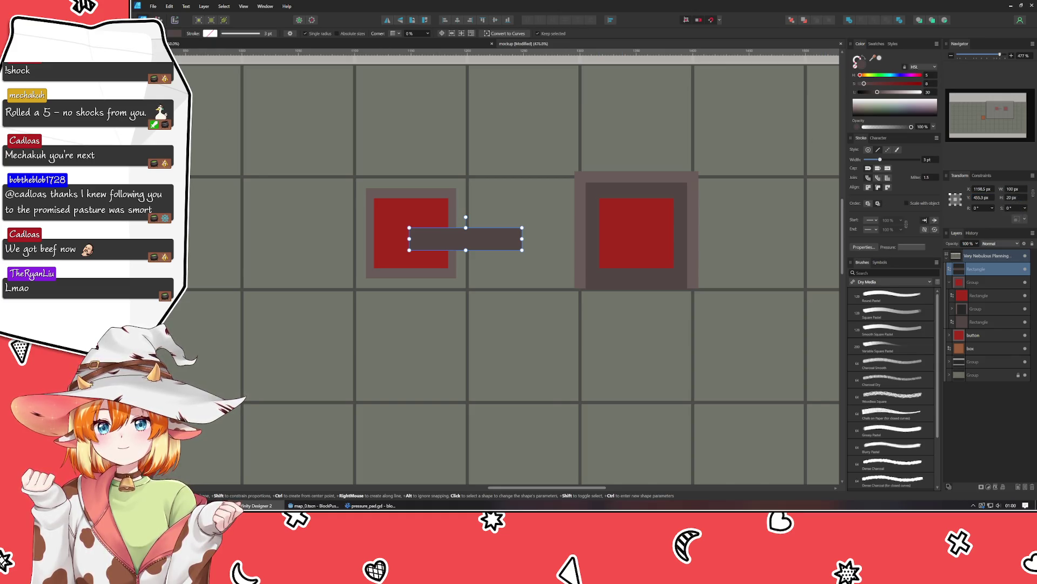
type("v")
type("1198")
key("Return")
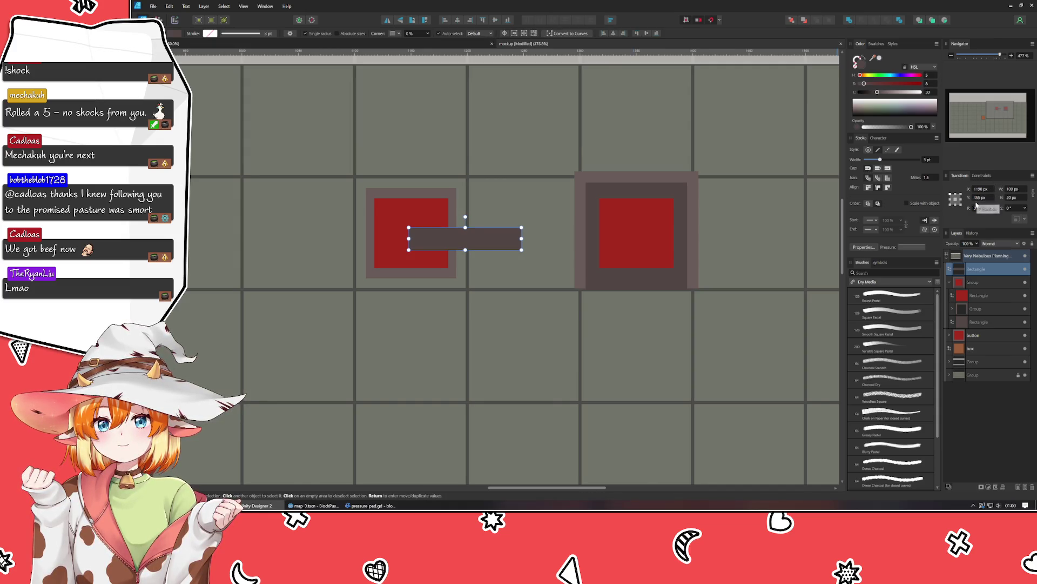
left_click_drag(489, 246, 490, 238)
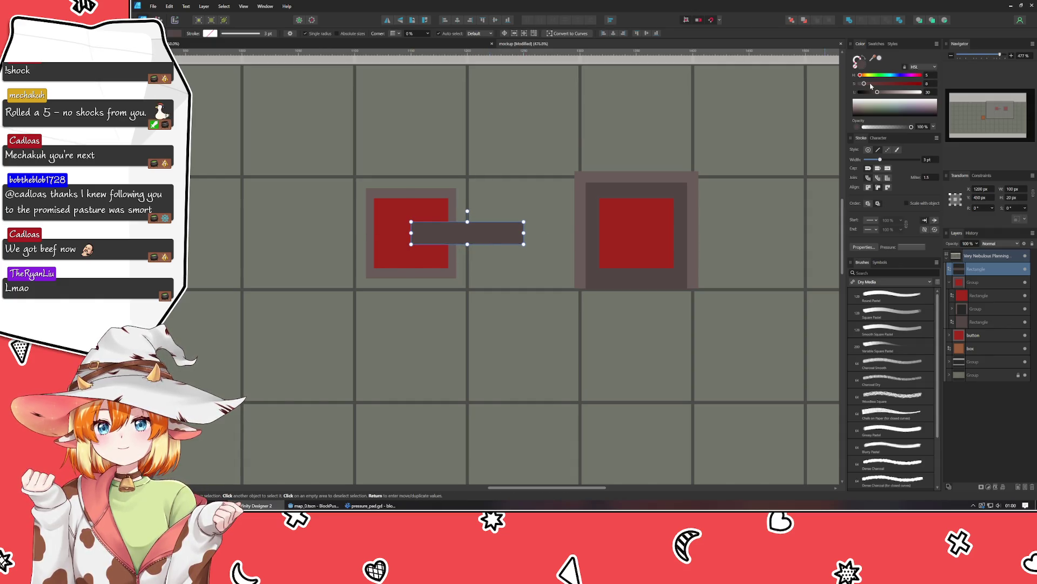
Step: Colour the wire bar dark brown with an orange outline using the colour picker
mouse_move(861, 75)
left_mouse_down()
mouse_move(914, 85)
mouse_move(893, 92)
mouse_move(867, 78)
left_mouse_up()
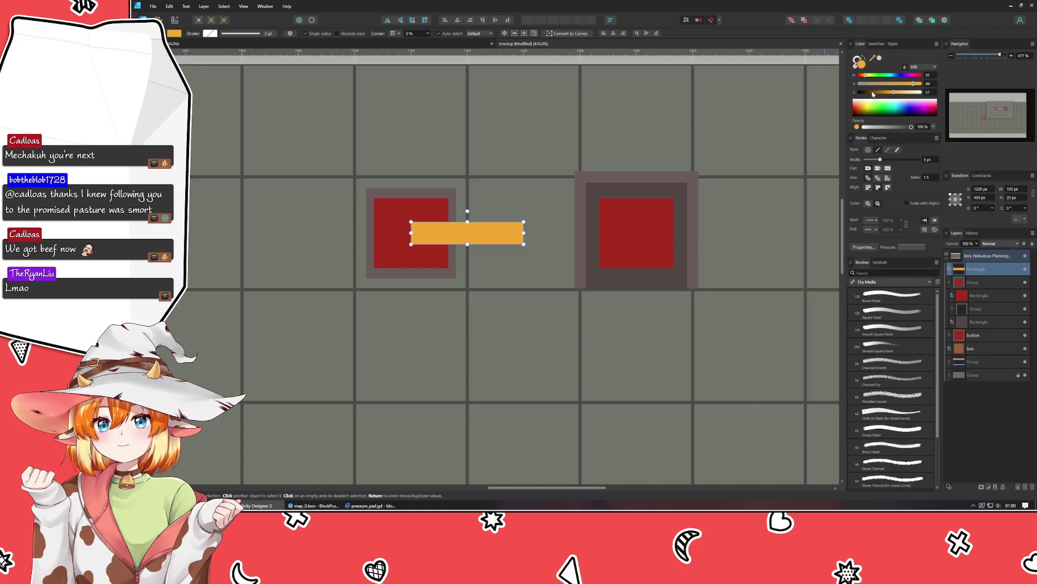
left_click_drag(859, 62, 876, 92)
scroll(926, 161, "down", 1)
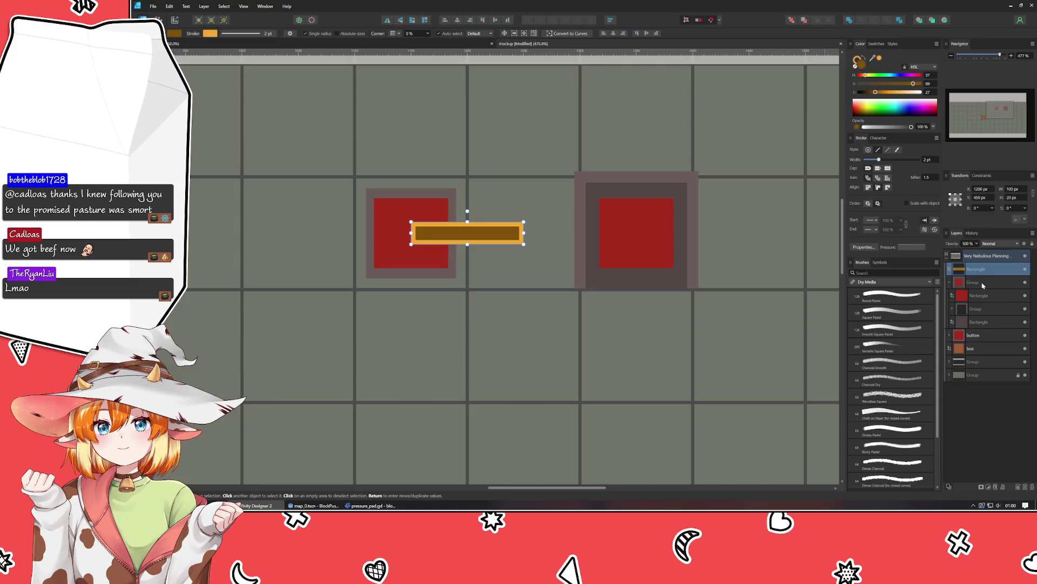
left_click(950, 282)
Step: Move the wire bar behind the left button and place a duplicate at its right end
left_click_drag(976, 268, 976, 302)
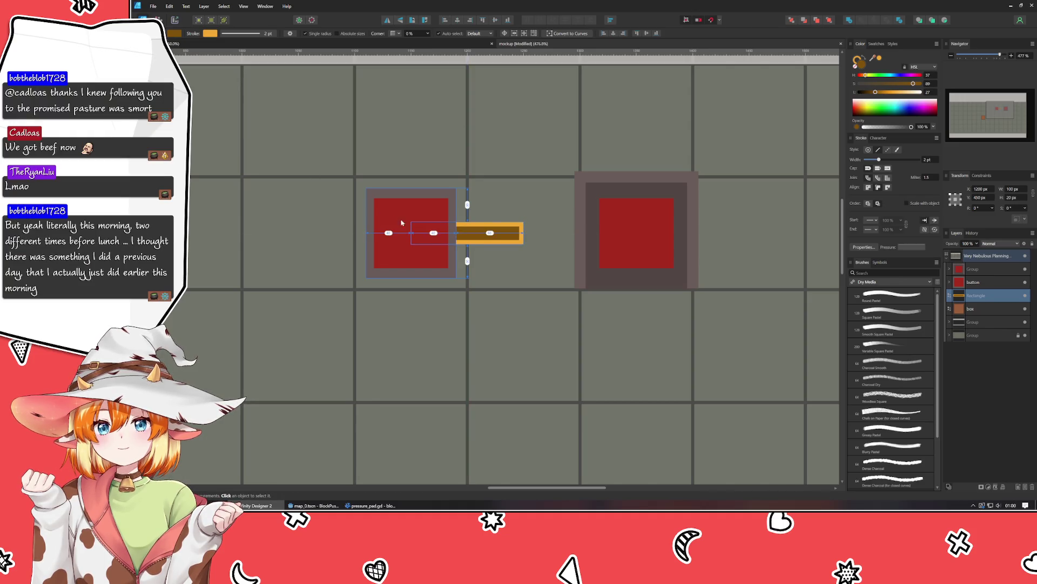
key("ctrl+j")
mouse_move(467, 230)
left_mouse_down()
mouse_move(520, 300)
mouse_move(520, 249)
left_mouse_up()
scroll(510, 303, "up", 3)
scroll(511, 302, "right", 2)
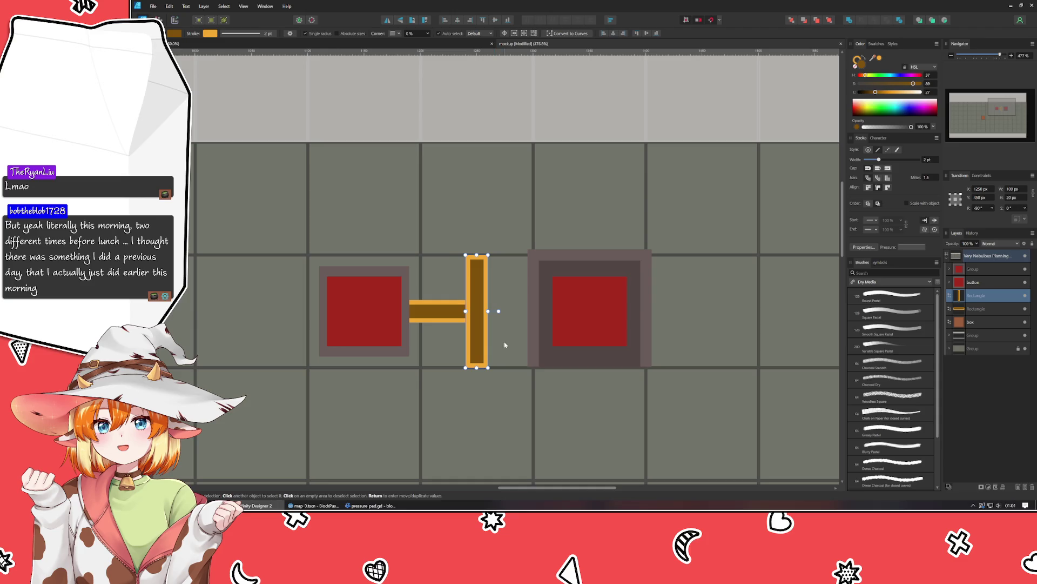
Step: Duplicate the vertical bar into copies above the right box, linking the connector to the top bar and downward
key("ctrl+j")
mouse_move(471, 371)
left_mouse_down()
mouse_move(602, 227)
mouse_move(590, 228)
mouse_move(656, 220)
mouse_move(589, 253)
mouse_move(718, 196)
mouse_move(546, 198)
mouse_move(545, 214)
mouse_move(530, 220)
mouse_move(525, 203)
left_mouse_up()
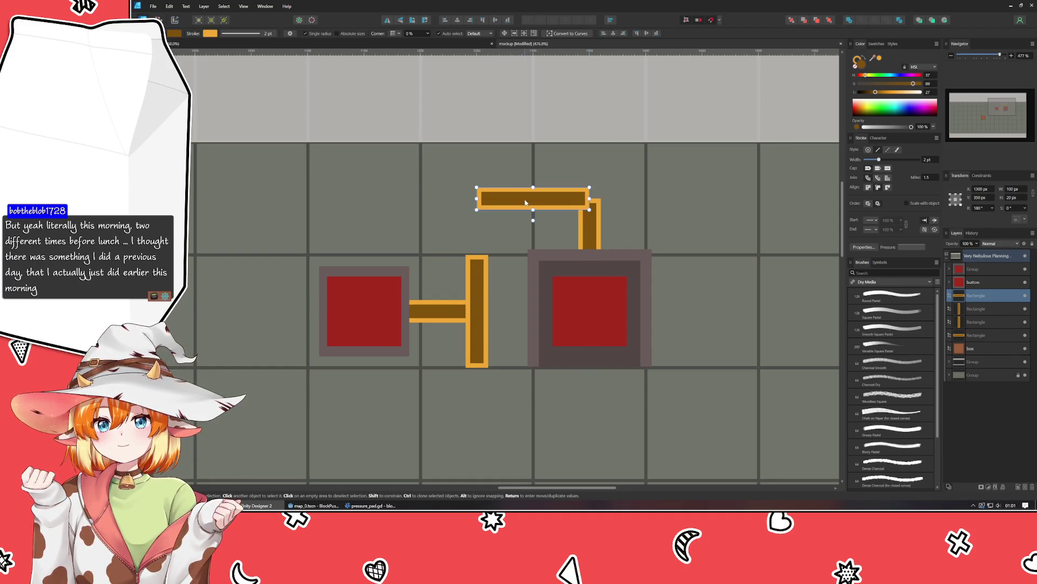
key("ctrl+v")
mouse_move(592, 151)
left_mouse_down()
mouse_move(531, 189)
mouse_move(478, 292)
left_mouse_up()
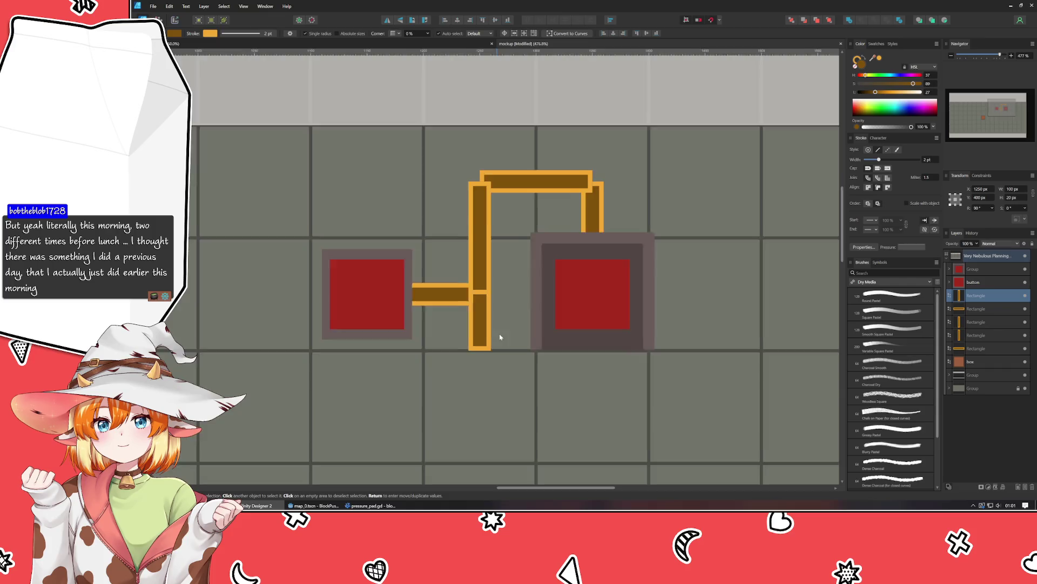
scroll(486, 260, "down", 3)
key("ctrl+v")
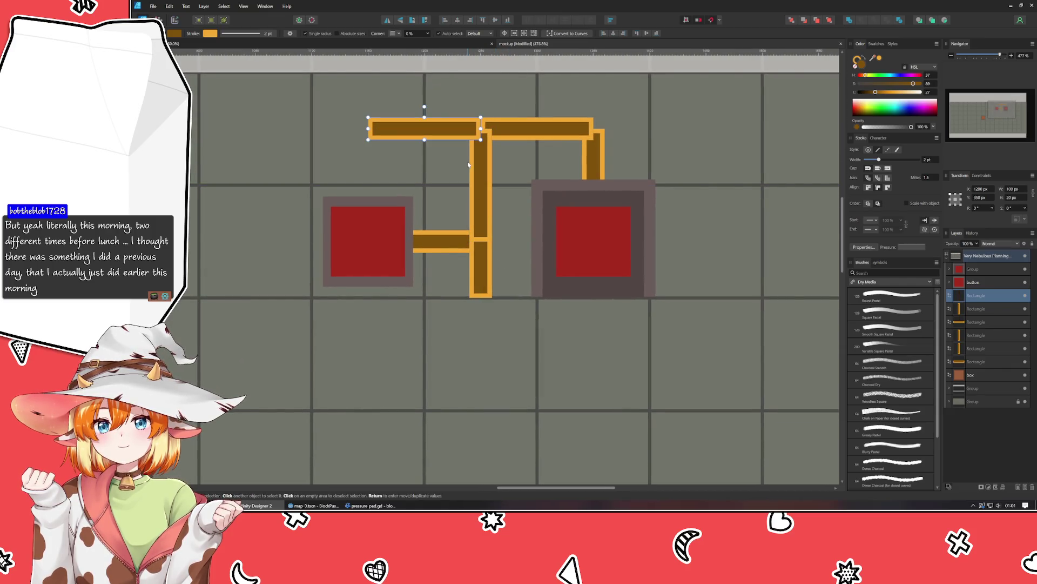
key("ctrl+z")
key("ctrl+z")
left_click(479, 212)
mouse_move(477, 211)
left_mouse_down()
mouse_move(478, 392)
mouse_move(479, 370)
left_mouse_up()
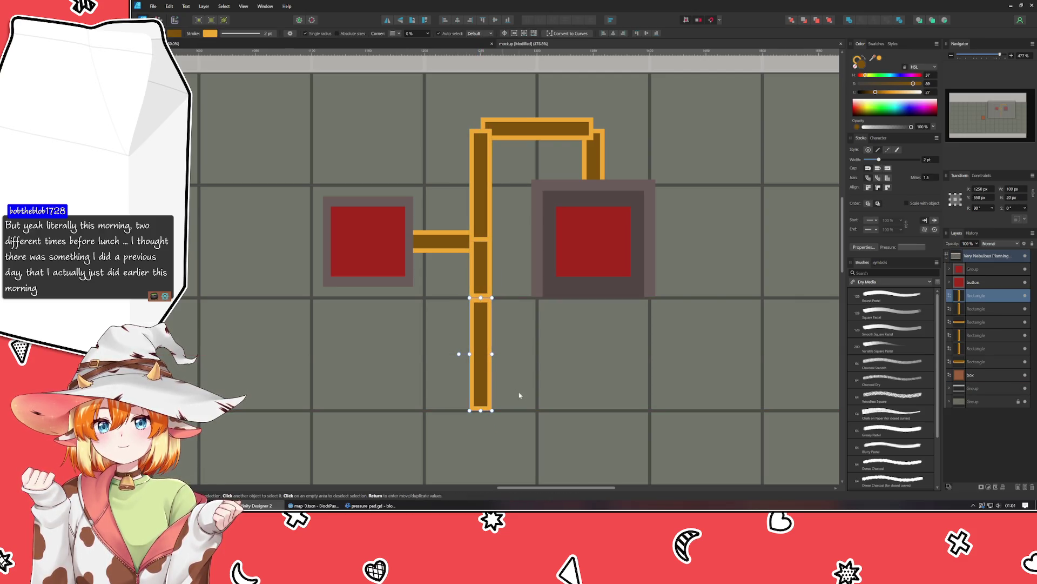
scroll(542, 399, "down", 3)
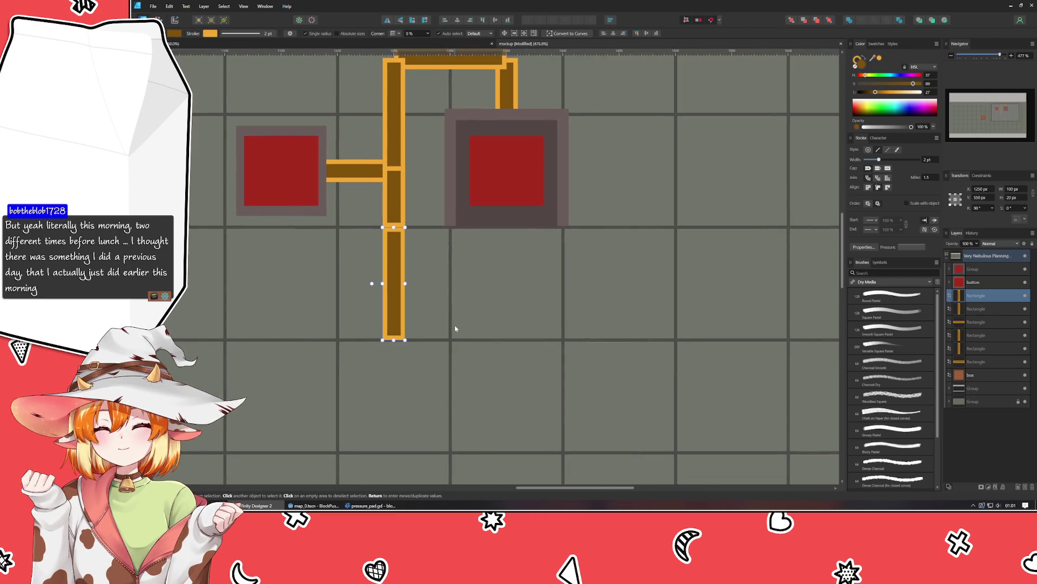
left_click_drag(427, 331, 426, 340)
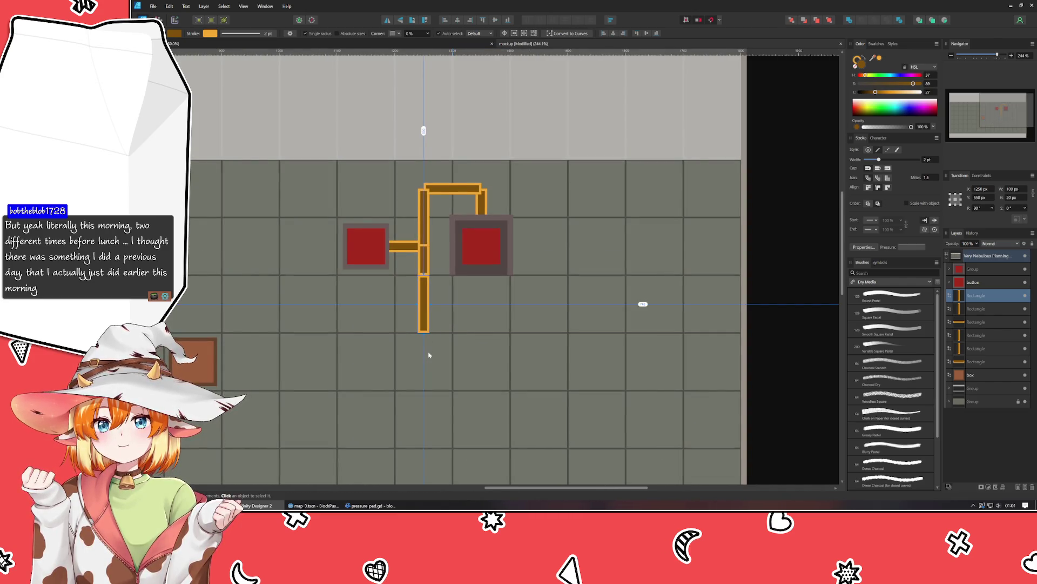
Step: Stretch the upper vertical bar up to the top bar and lengthen the top bar to meet the right drop
scroll(429, 355, "up", 2)
scroll(429, 355, "down", 2)
left_click_drag(429, 355, 491, 300)
scroll(492, 301, "up", 3)
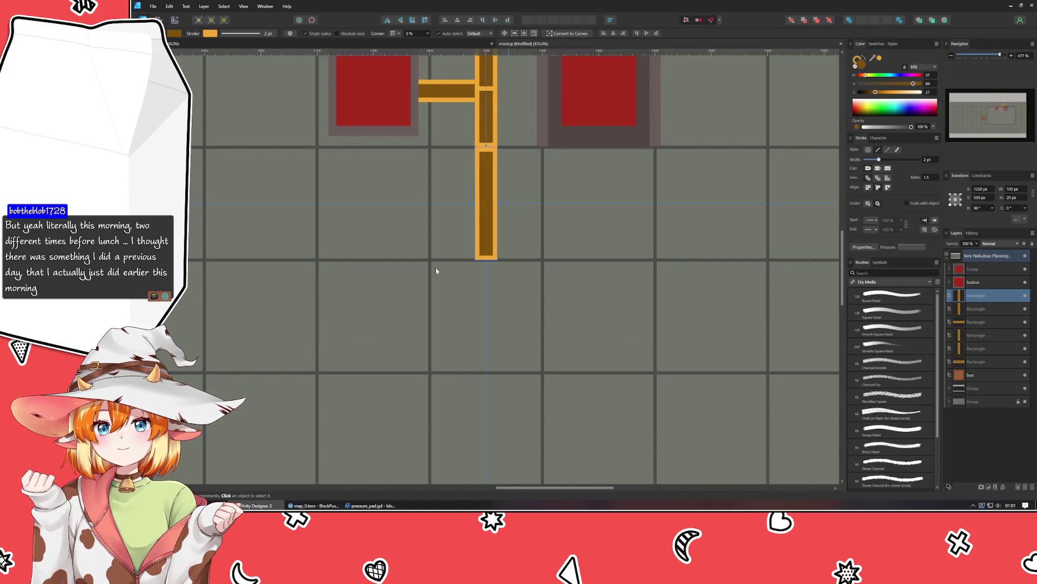
left_click(614, 297)
scroll(529, 383, "up", 3)
left_click_drag(528, 384, 505, 455)
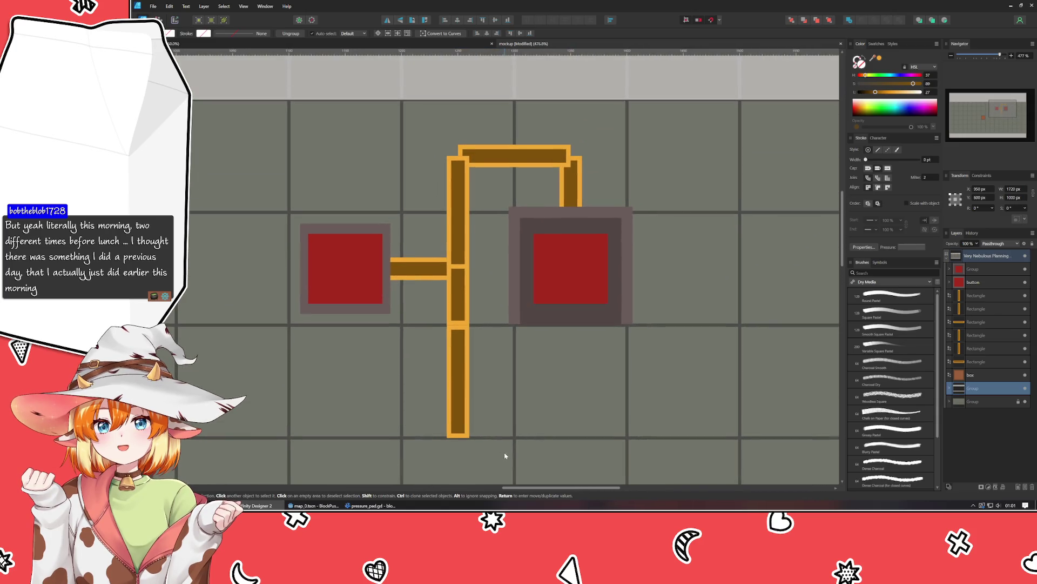
left_click(453, 416)
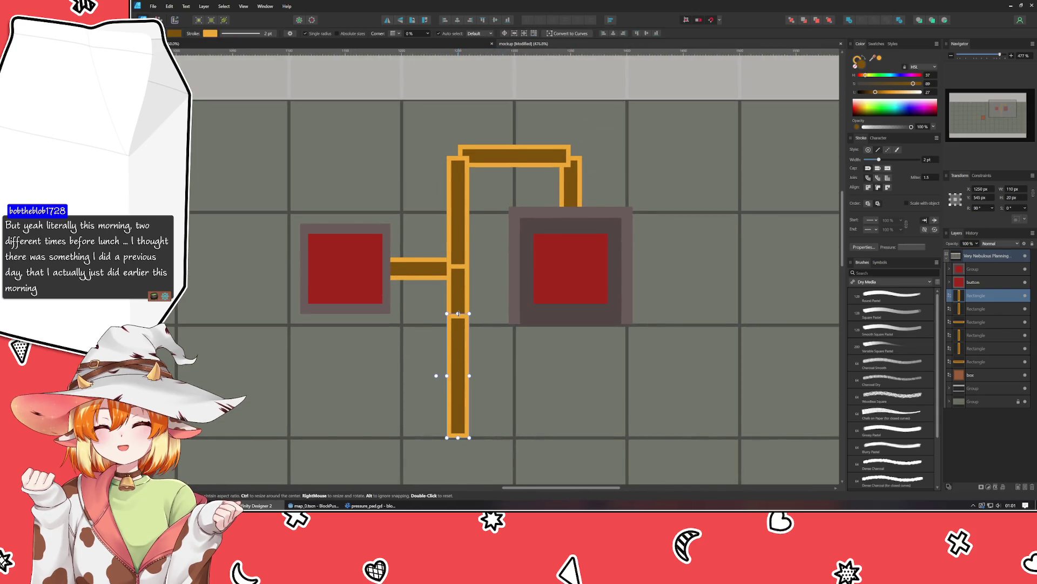
left_click(470, 230)
left_click_drag(458, 157, 458, 145)
left_click(519, 156)
left_click_drag(571, 155, 582, 155)
Step: Select all six bar pieces and merge them into one shape with Boolean Add
left_click(571, 184)
left_click(519, 156, "shift")
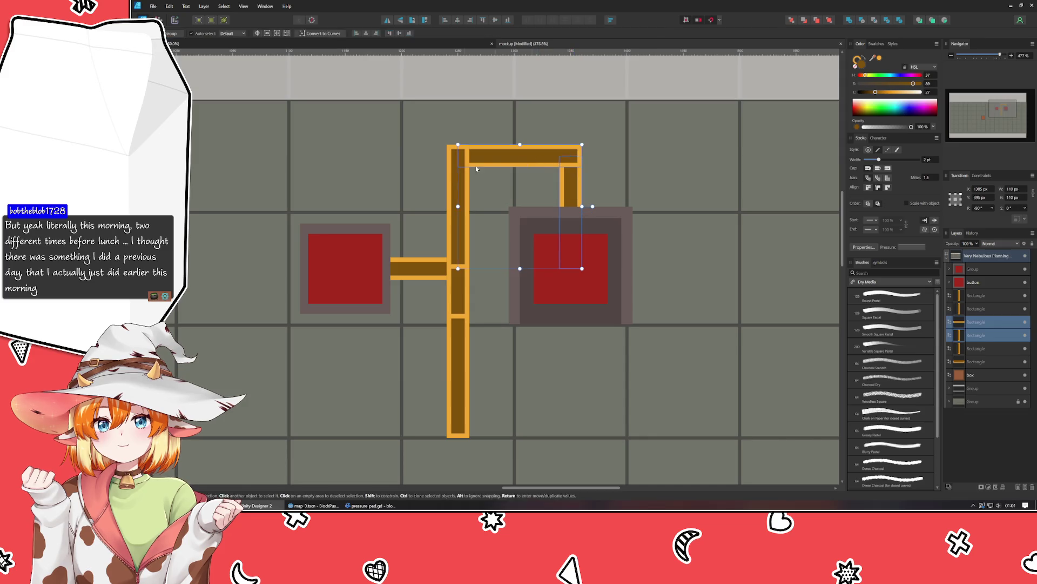
left_click(459, 209, "shift")
left_click(457, 308, "shift")
left_click(456, 343, "shift")
left_click(419, 269, "shift")
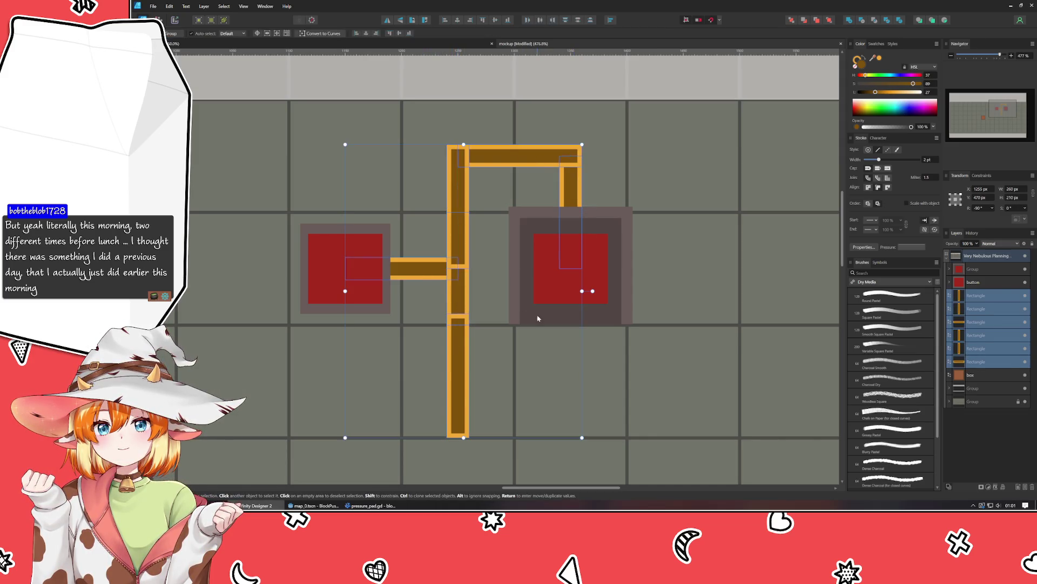
left_click(853, 21)
scroll(660, 281, "down", 5)
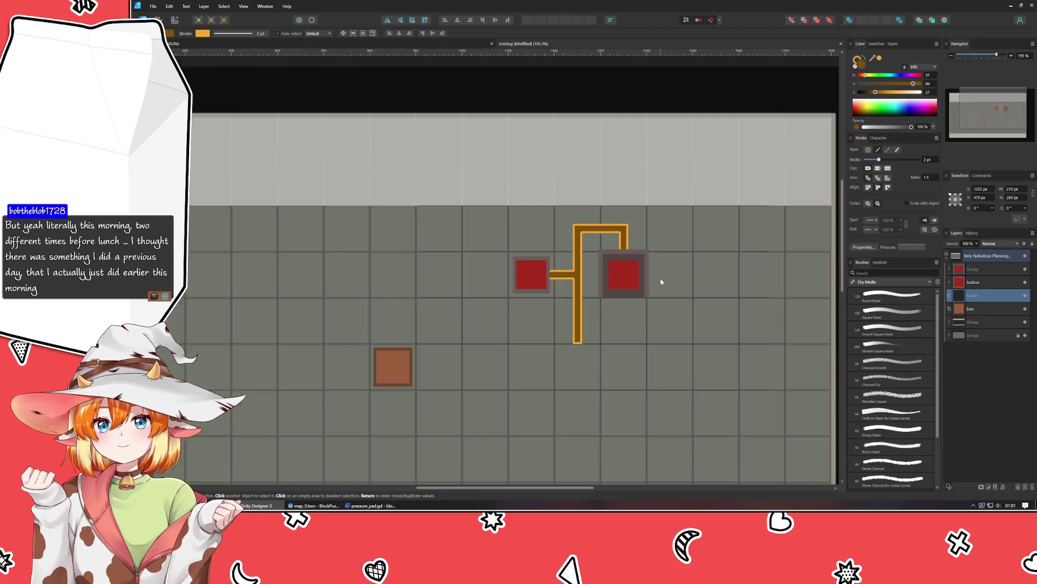
Step: Clear the selection and draw a small rounded rectangle above and right of the right box
left_click(700, 231)
scroll(725, 255, "down", 1)
scroll(725, 255, "right", 3)
left_click(668, 277)
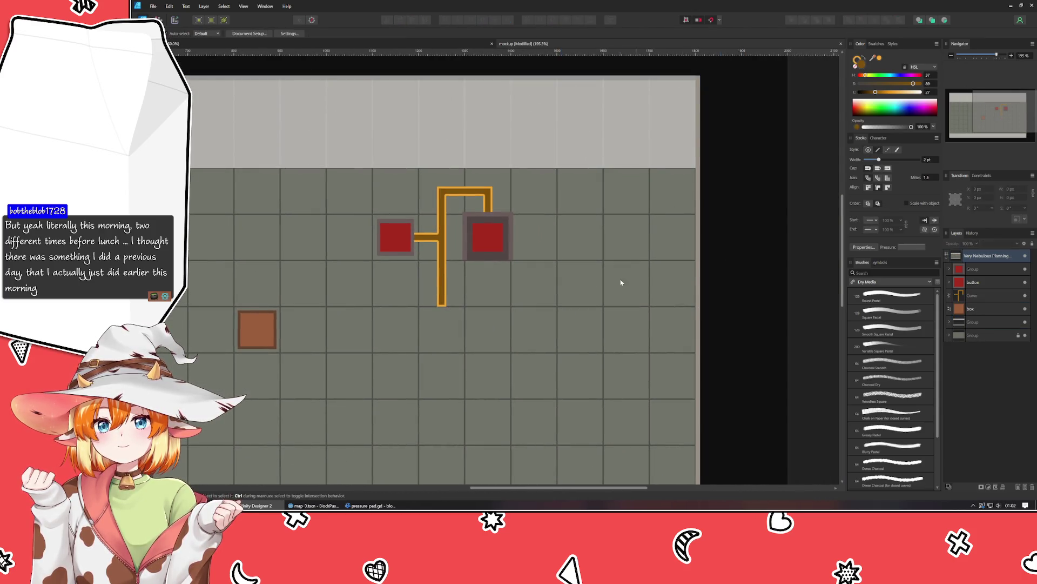
scroll(408, 285, "up", 2)
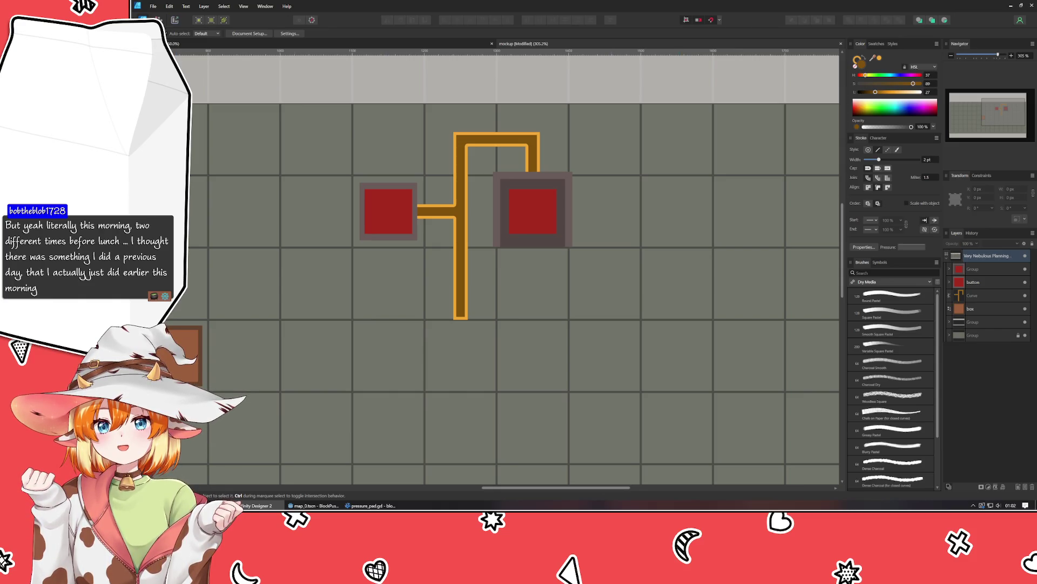
key("m")
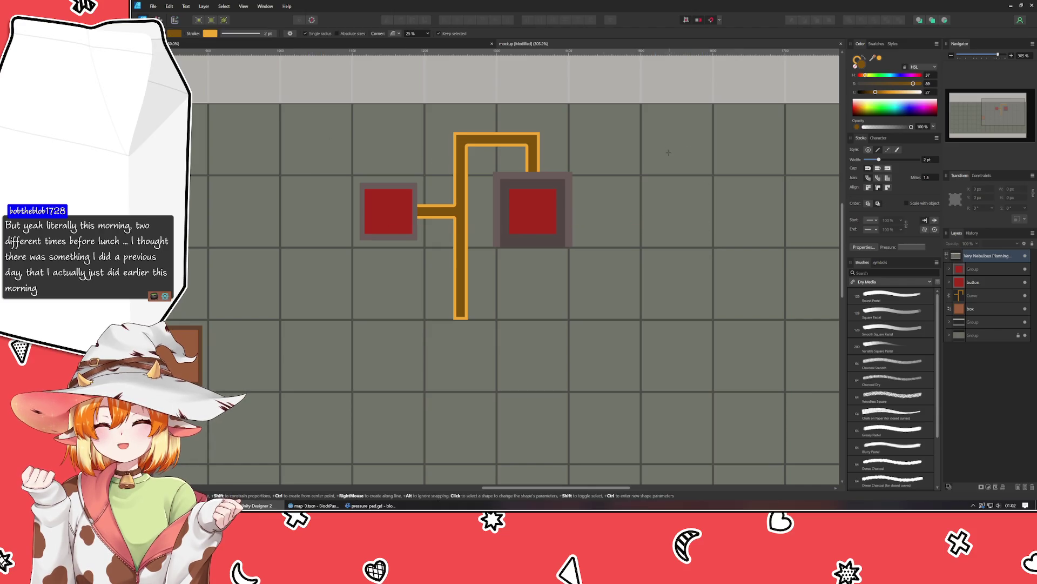
mouse_move(657, 143)
left_mouse_down()
mouse_move(727, 162)
mouse_move(706, 171)
left_mouse_up()
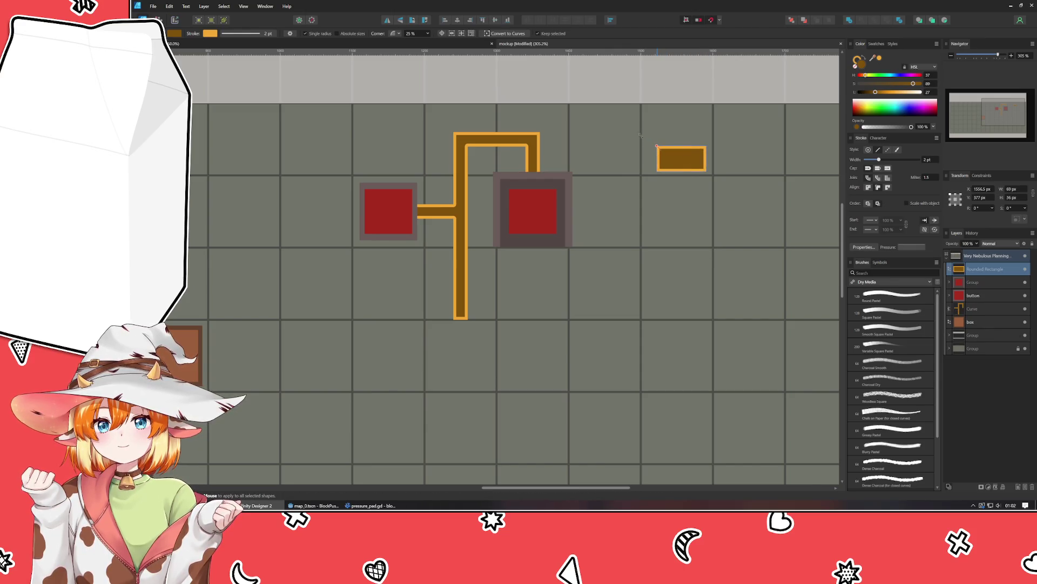
Step: Resize the rounded rectangle to 84 × 42 px, keeping its rounded corners, and nudge it into alignment
left_click(682, 165)
key("ctrl+z")
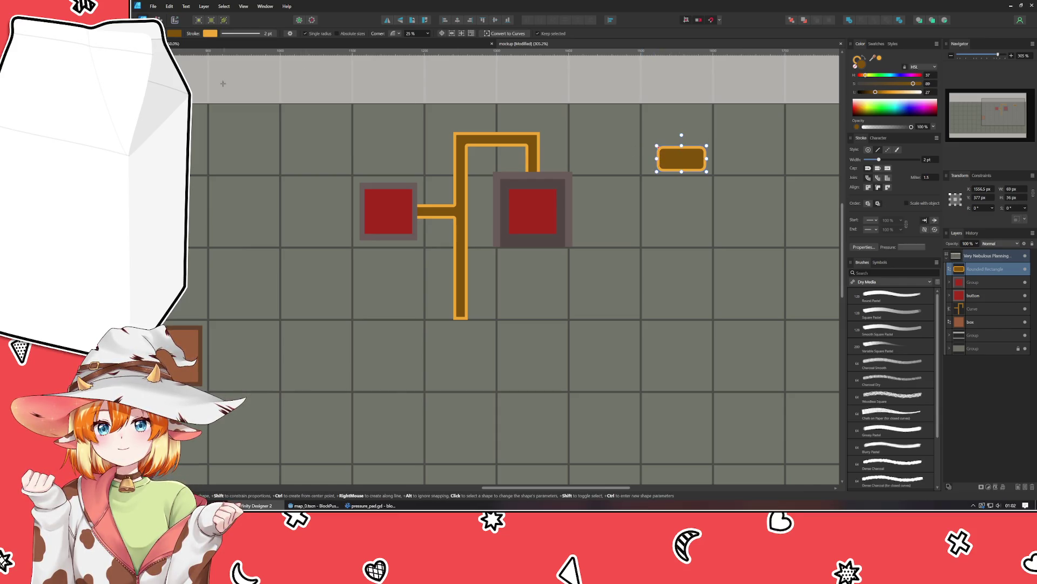
key("v")
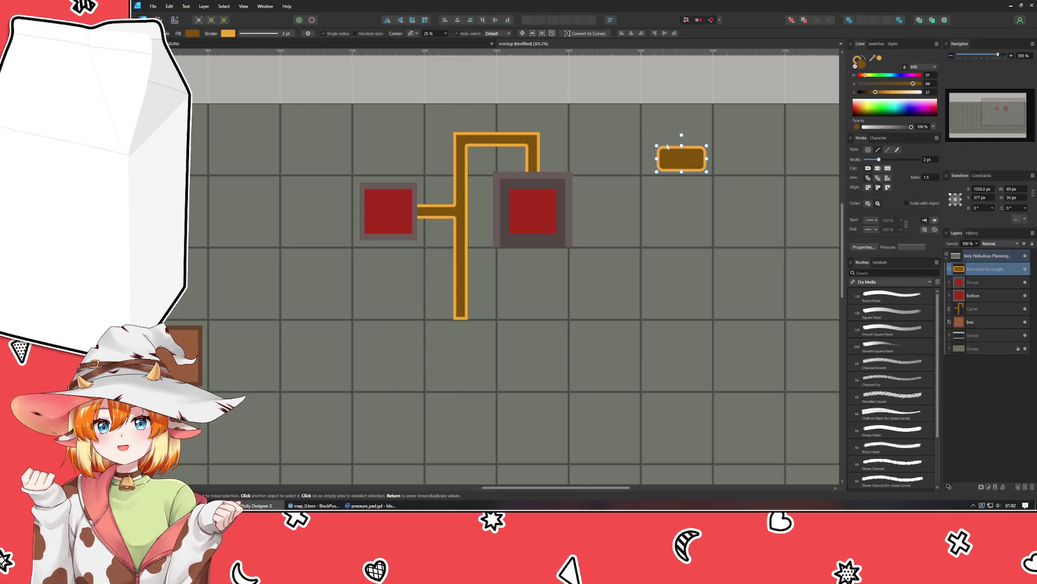
left_click_drag(656, 144, 647, 142)
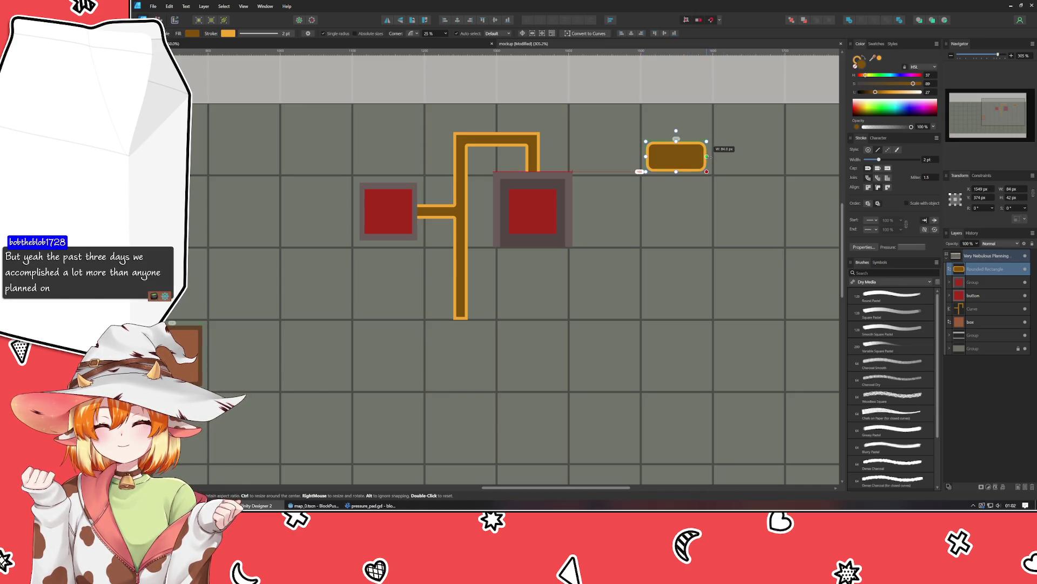
left_click_drag(683, 163, 683, 163)
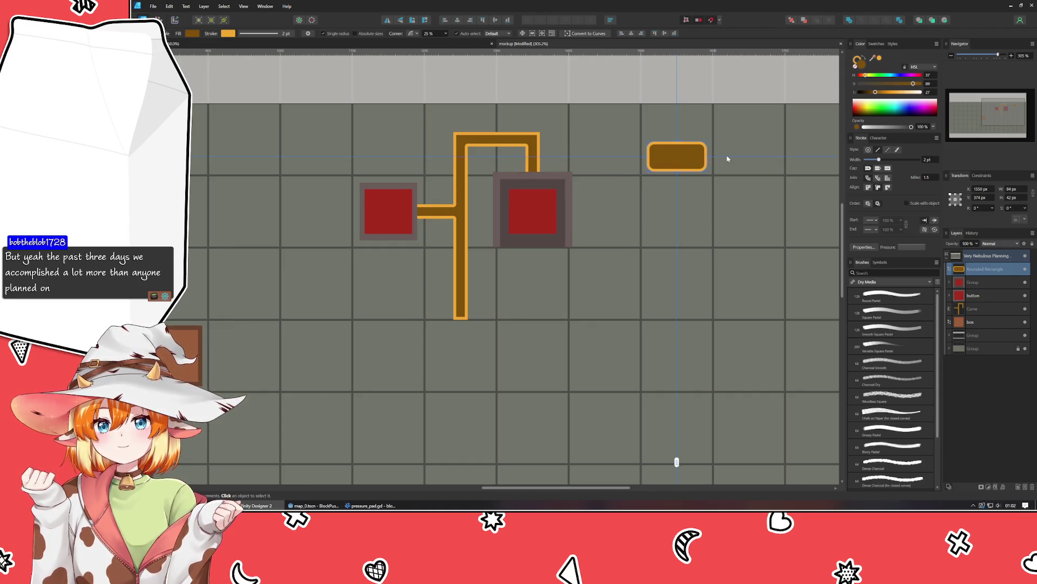
scroll(728, 158, "up", 5)
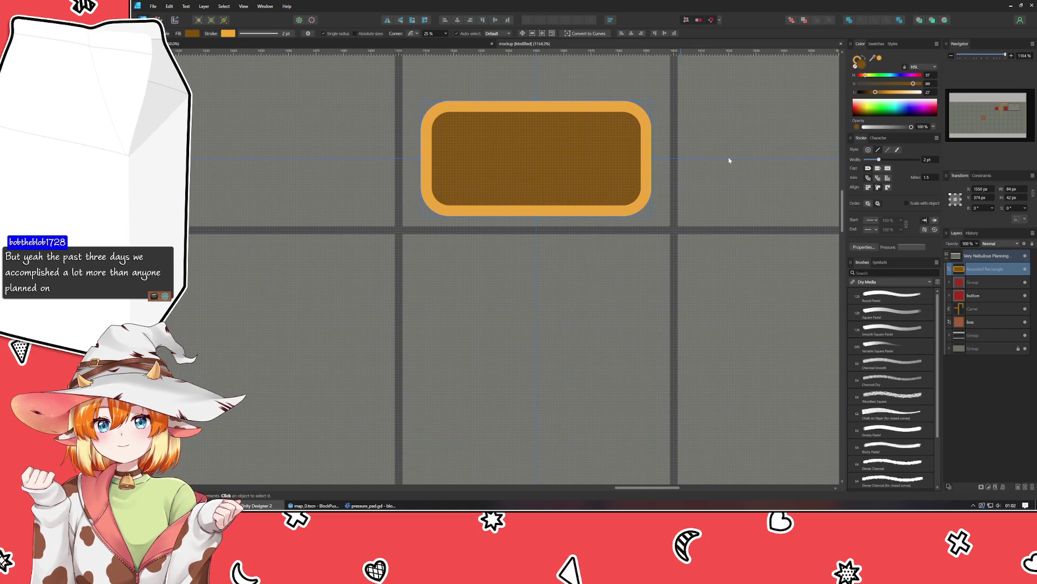
scroll(729, 159, "down", 3)
mouse_move(729, 159)
left_mouse_down()
mouse_move(620, 211)
mouse_move(590, 179)
mouse_move(613, 163)
left_mouse_up()
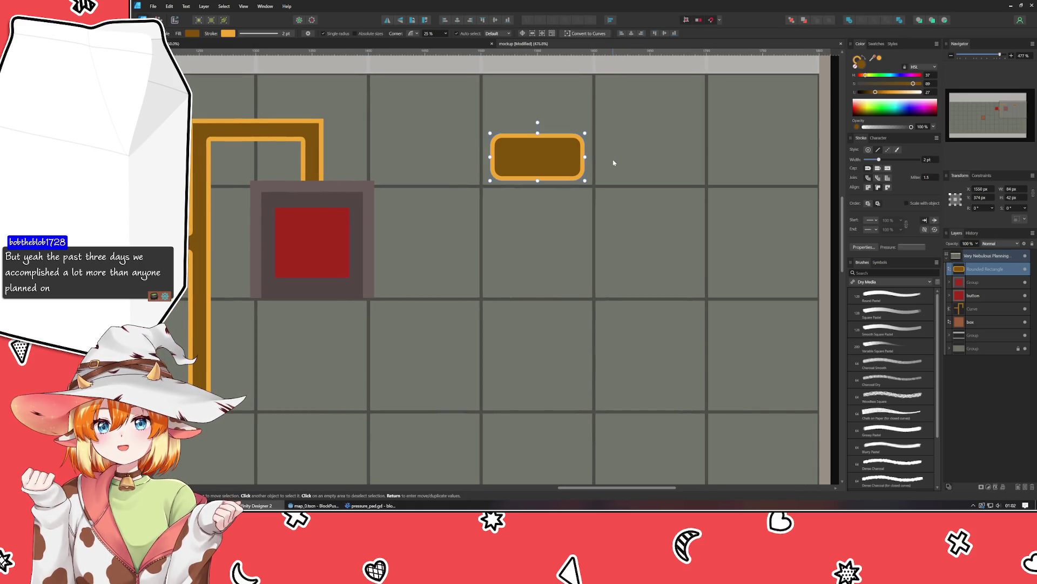
left_click(859, 63)
Step: Thin the plate's outline to 1 pt and make it a light grey-teal
left_click(934, 160)
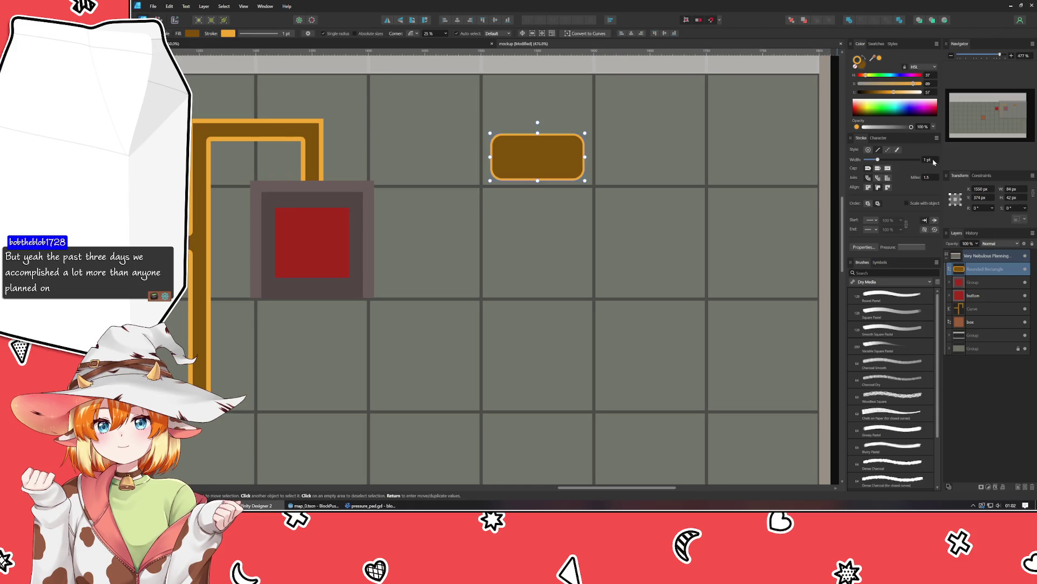
mouse_move(895, 76)
left_mouse_down()
mouse_move(881, 77)
mouse_move(891, 80)
left_mouse_up()
left_click(869, 83)
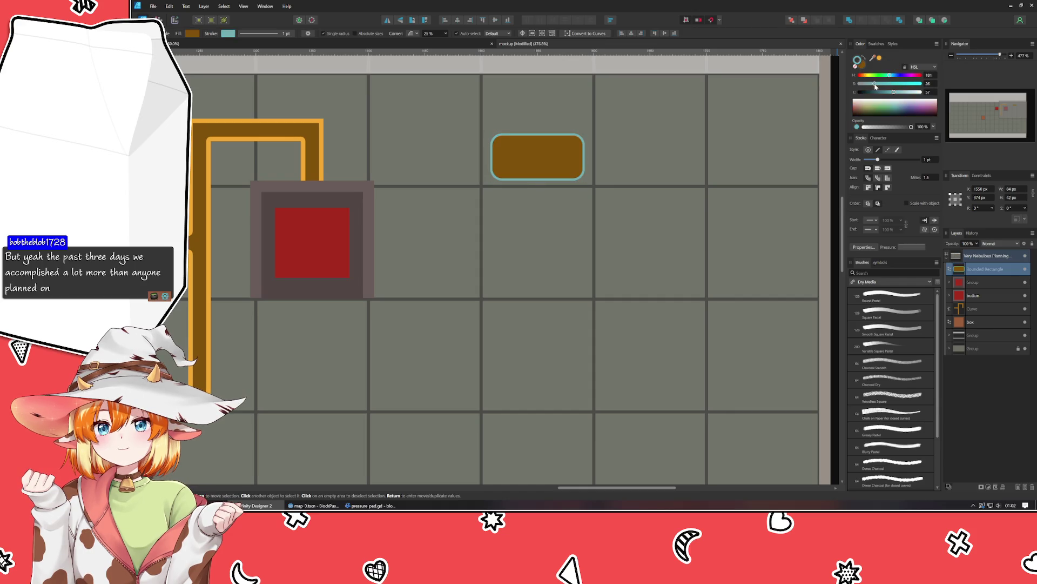
Step: Give the plate a pale blue-grey fill, then deselect it
left_click(860, 64)
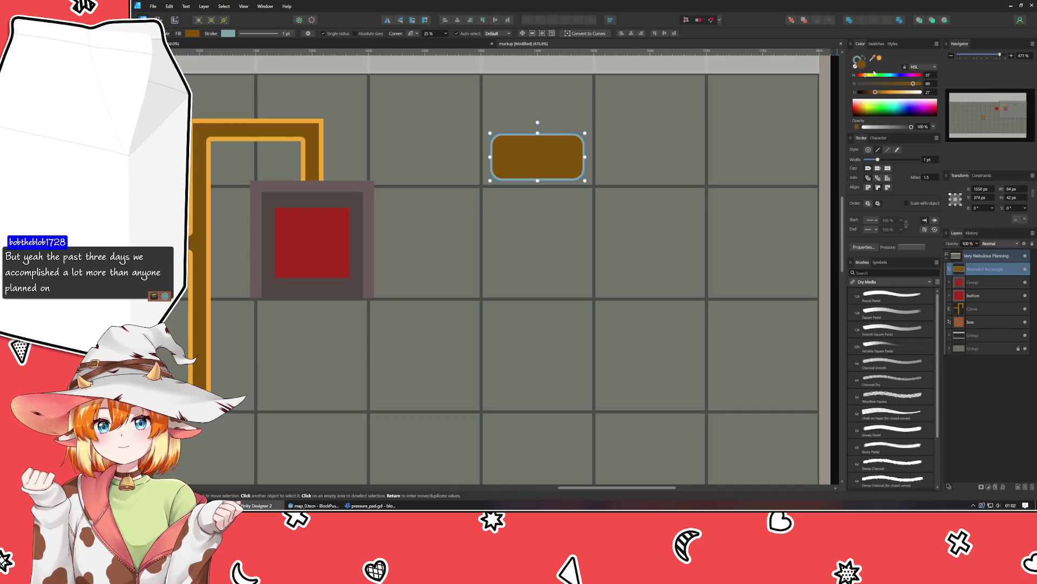
left_click(892, 76)
left_click(871, 84)
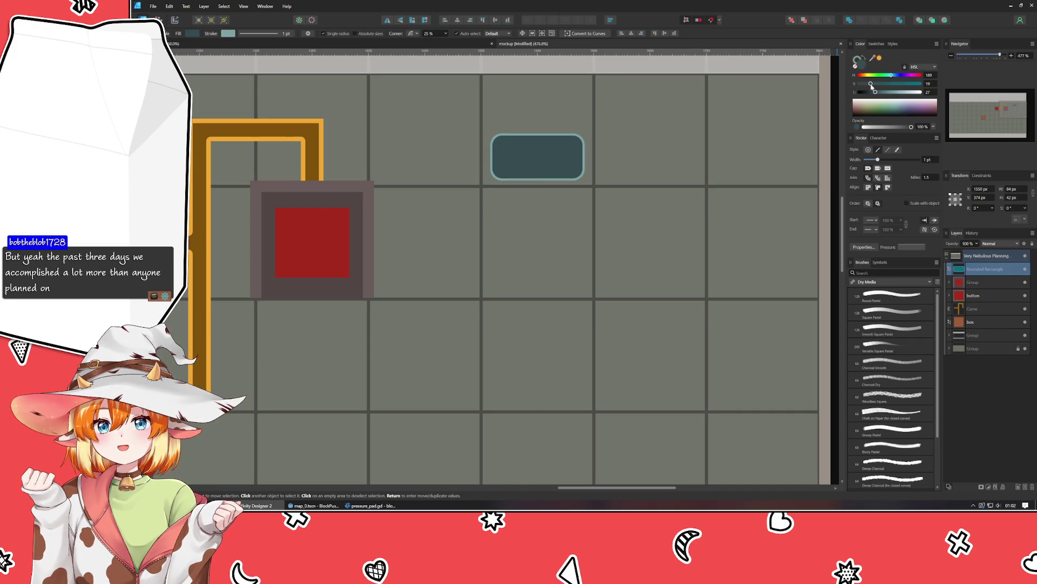
left_click_drag(895, 94, 891, 95)
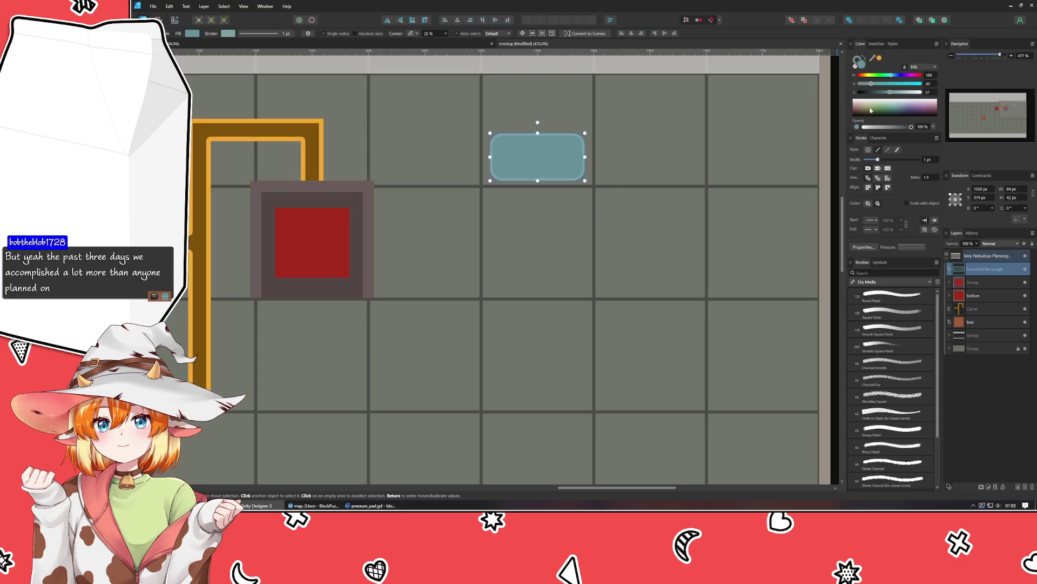
left_click(675, 160)
scroll(620, 261, "up", 3)
scroll(616, 259, "right", 1)
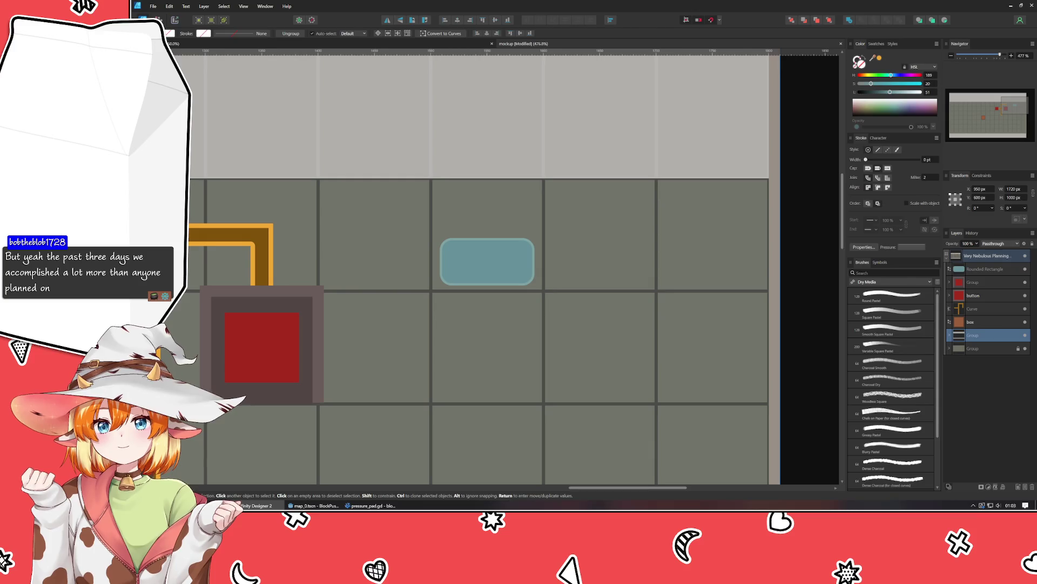
Step: Draw a narrow 15 × 50 rectangle, tilt it about -47.6° and move it onto the plate's top
key("p")
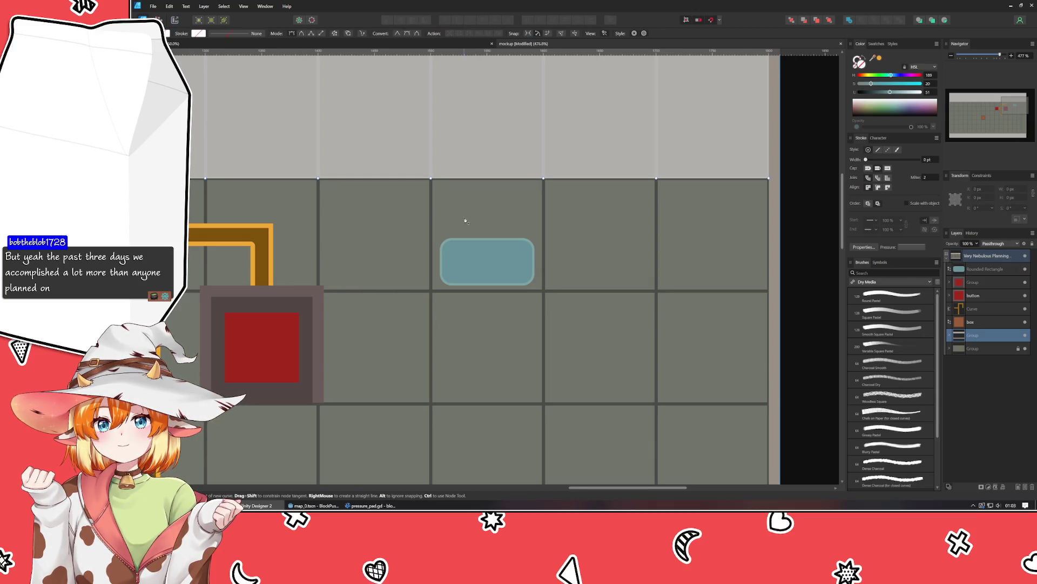
key("m")
left_click_drag(491, 205, 504, 266)
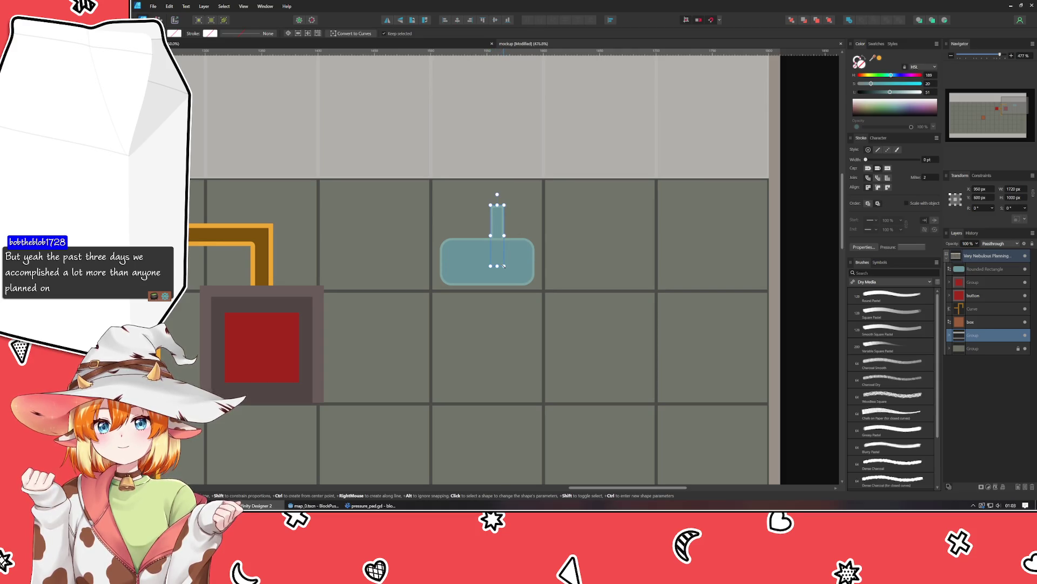
key("v")
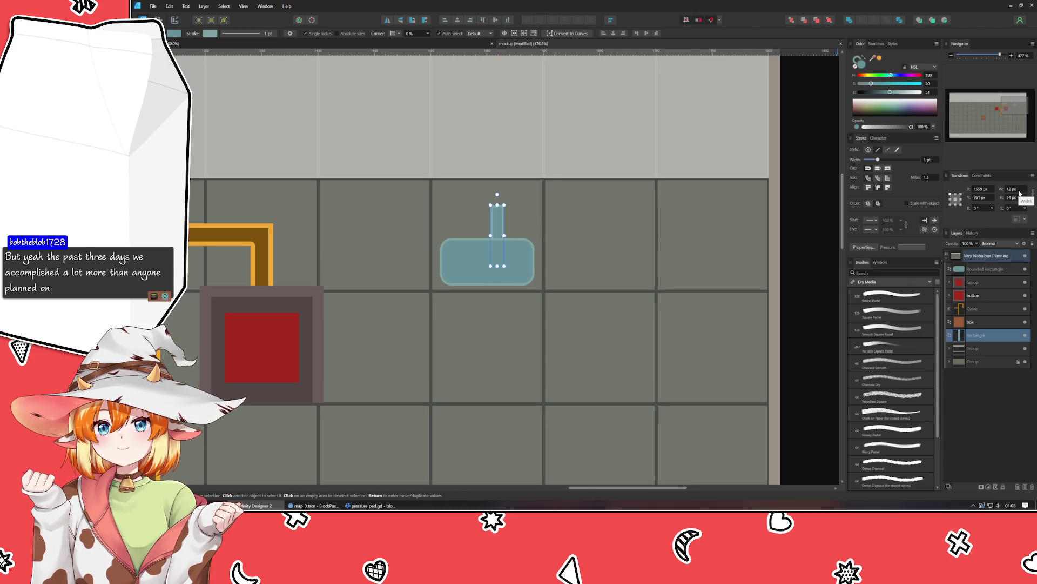
scroll(1022, 191, "up", 1)
scroll(1022, 189, "up", 2)
scroll(1019, 199, "down", 3)
scroll(1019, 199, "down", 1)
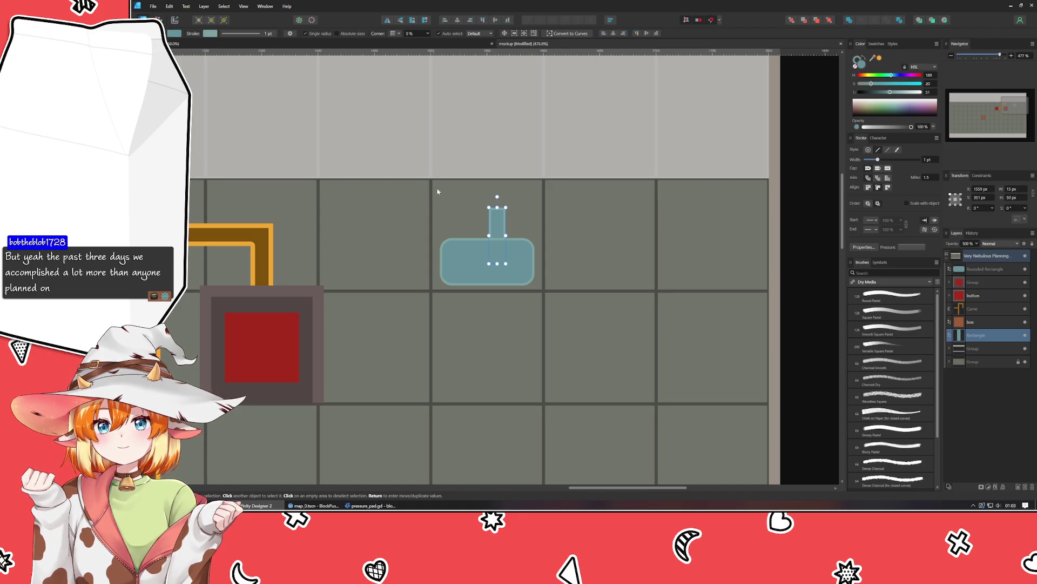
left_click_drag(493, 198, 543, 187)
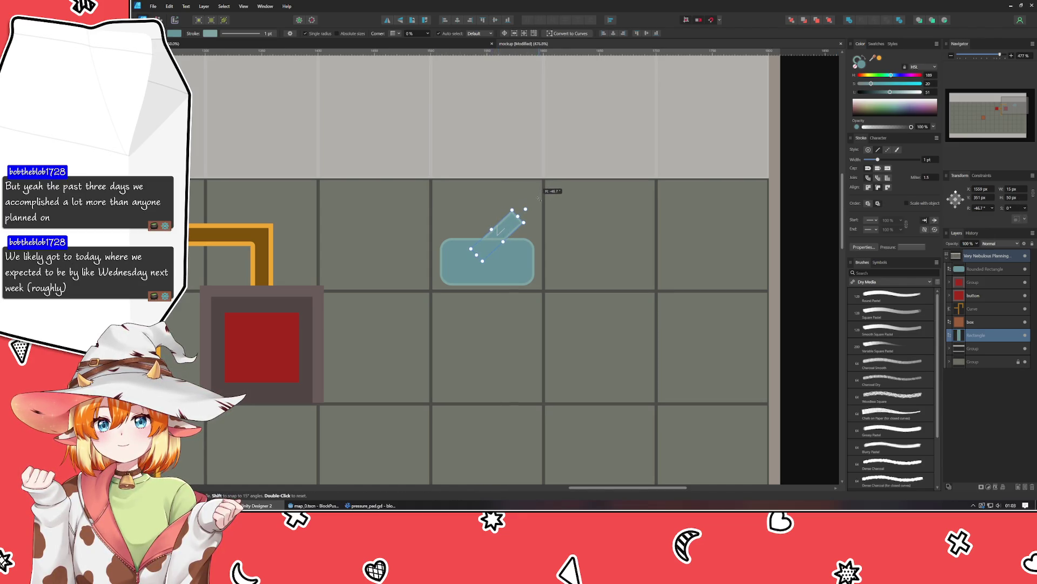
left_click_drag(499, 230, 509, 223)
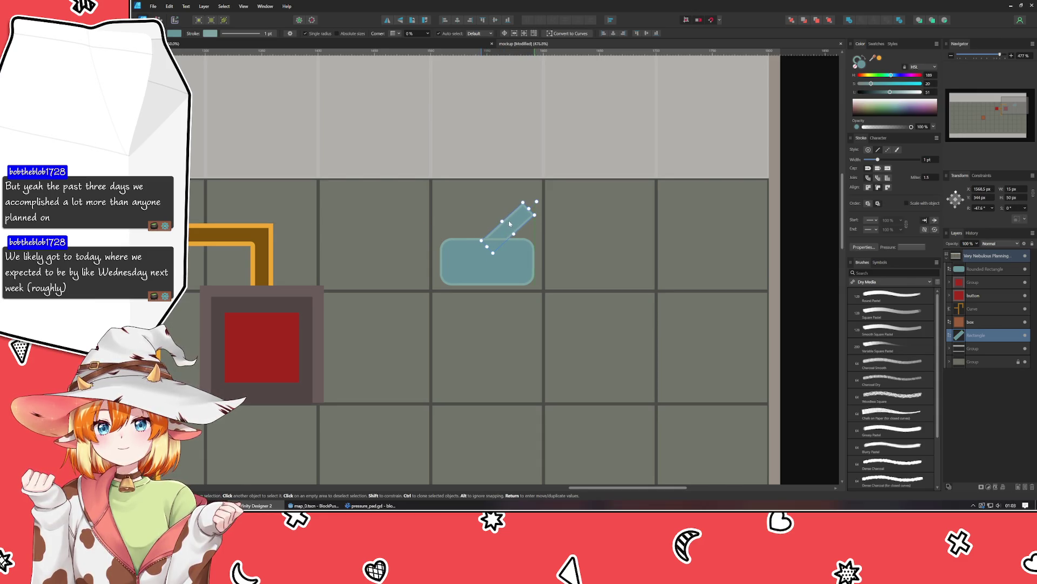
Step: Colour the lever's fill and outline brown, then deselect it
left_click_drag(893, 77, 864, 78)
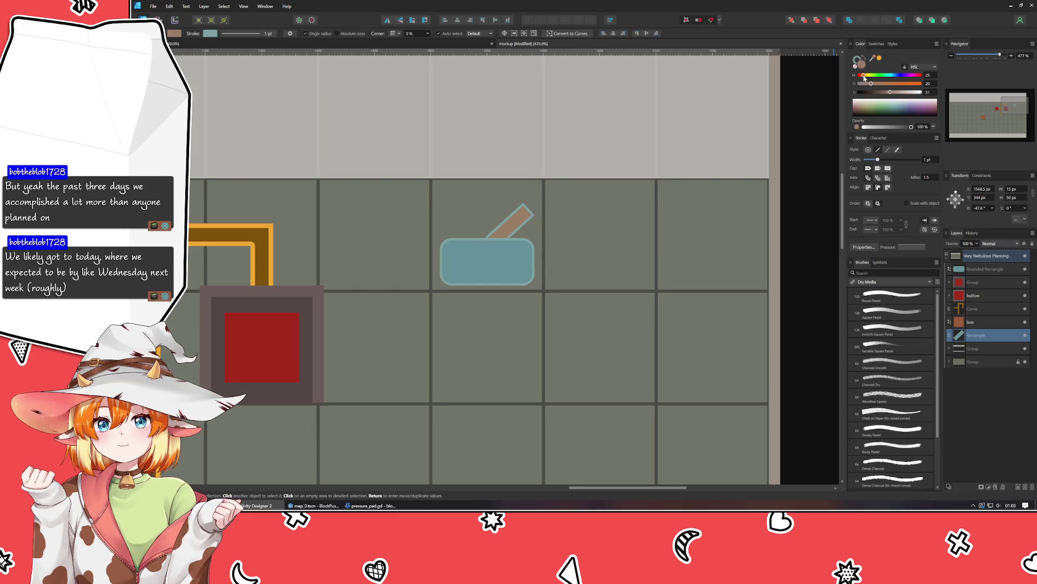
left_click(860, 65)
left_click(864, 76)
left_click(805, 237)
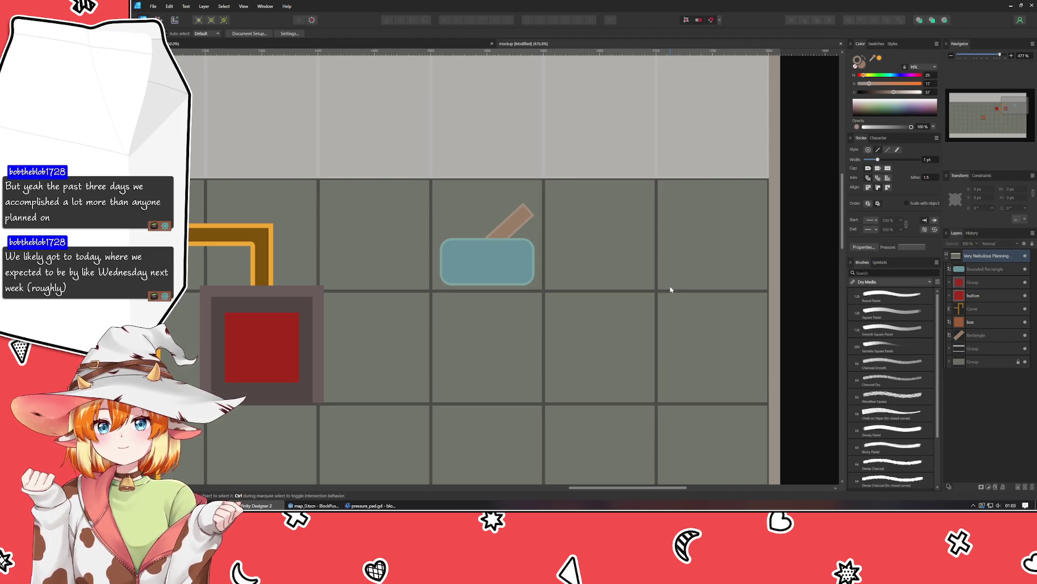
Step: Draw a 20 px tall bar with a 2 pt orange outline and the wire's dark brown fill
left_click_drag(503, 414, 535, 419)
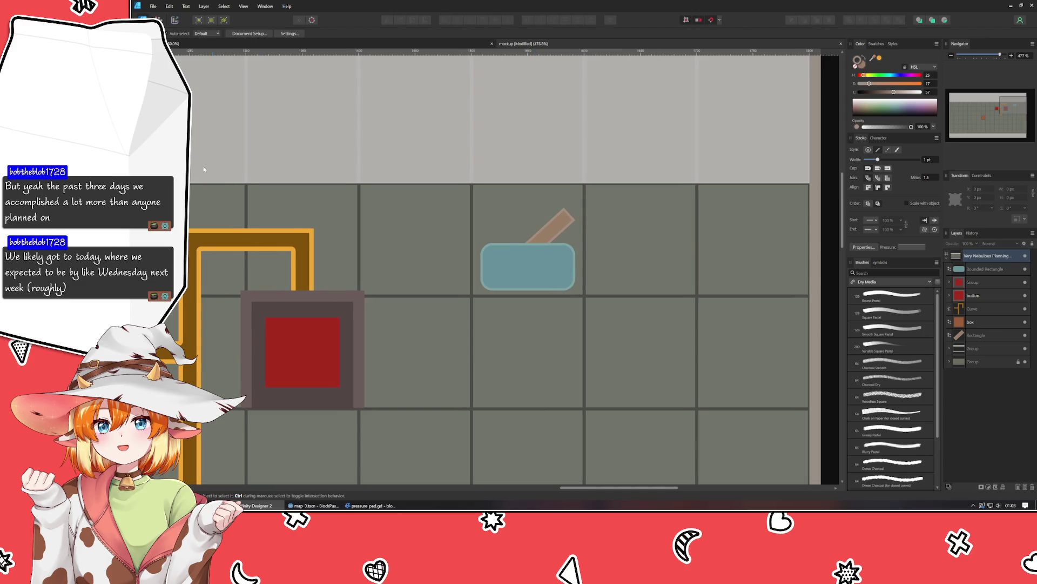
left_click(230, 236)
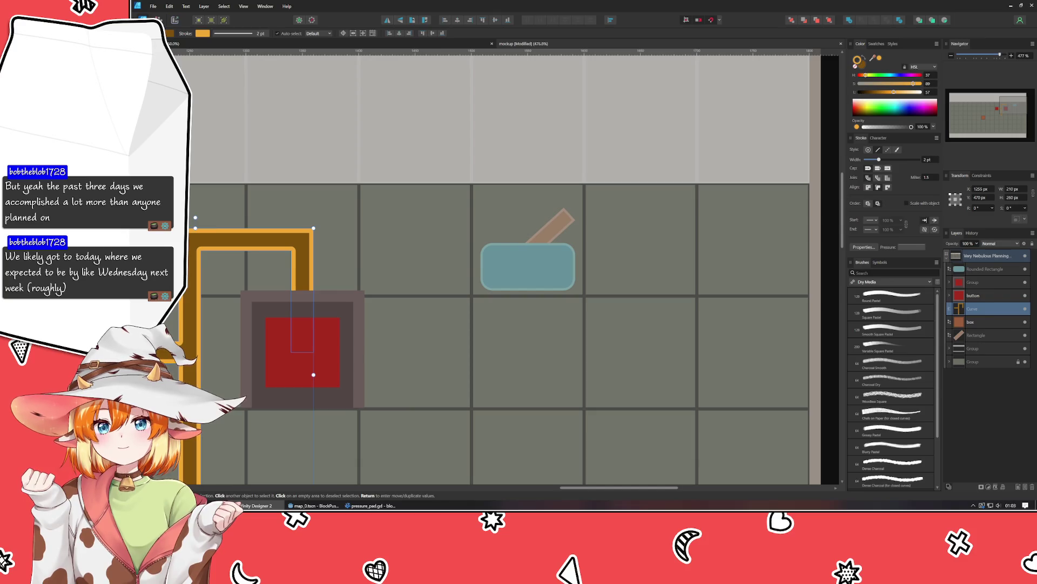
key("m")
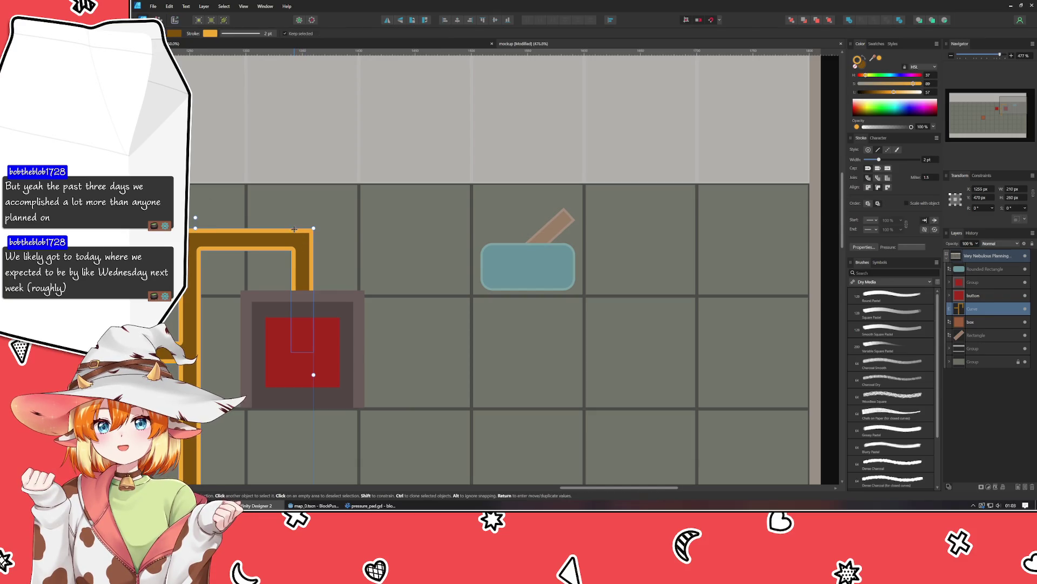
left_click_drag(294, 228, 415, 272)
key("ctrl+z")
left_click_drag(321, 226, 443, 250)
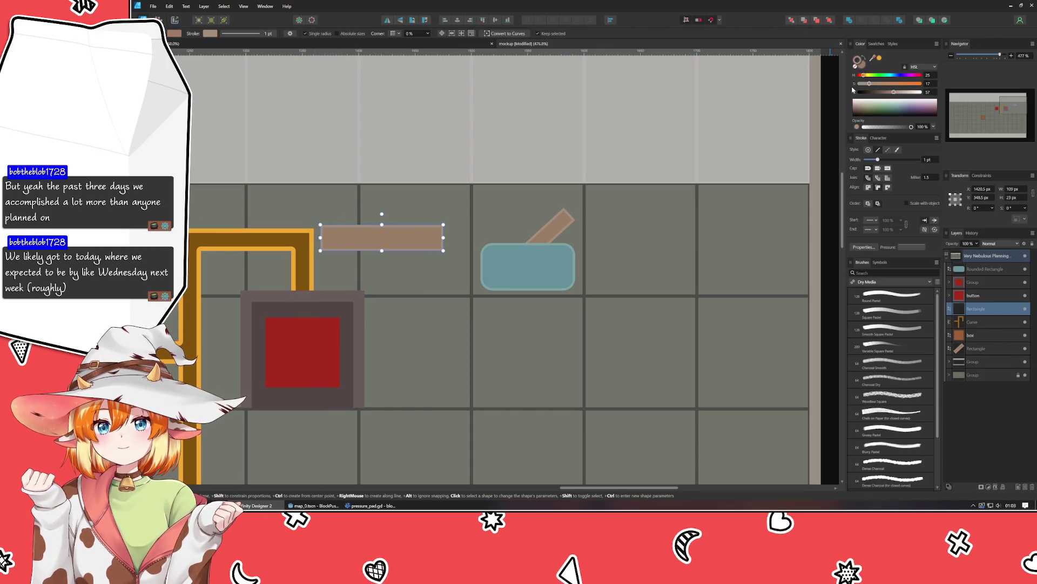
left_click(864, 66)
left_click(879, 58)
left_click_drag(872, 59, 302, 240)
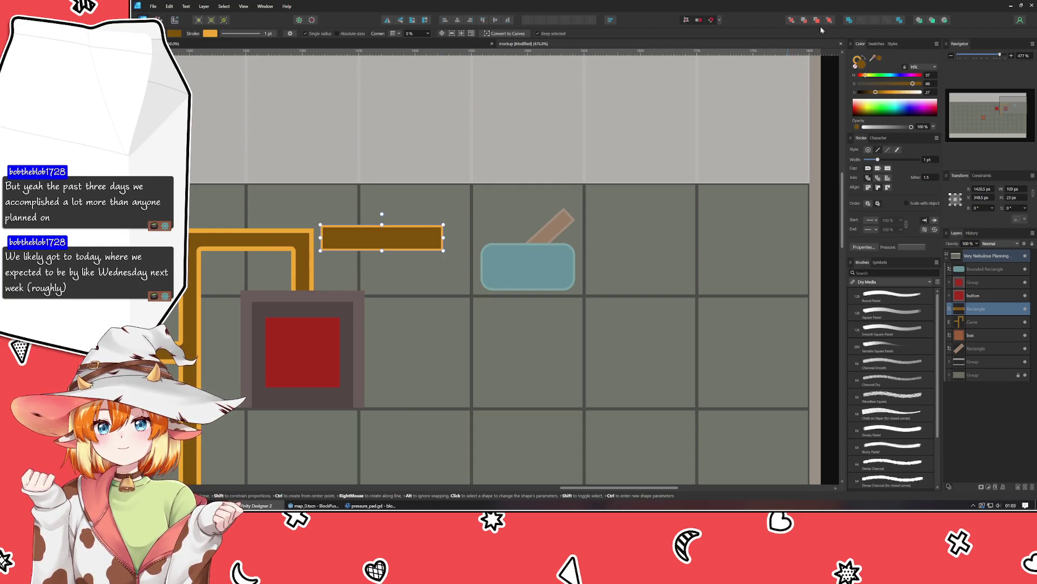
left_click_drag(877, 159, 879, 159)
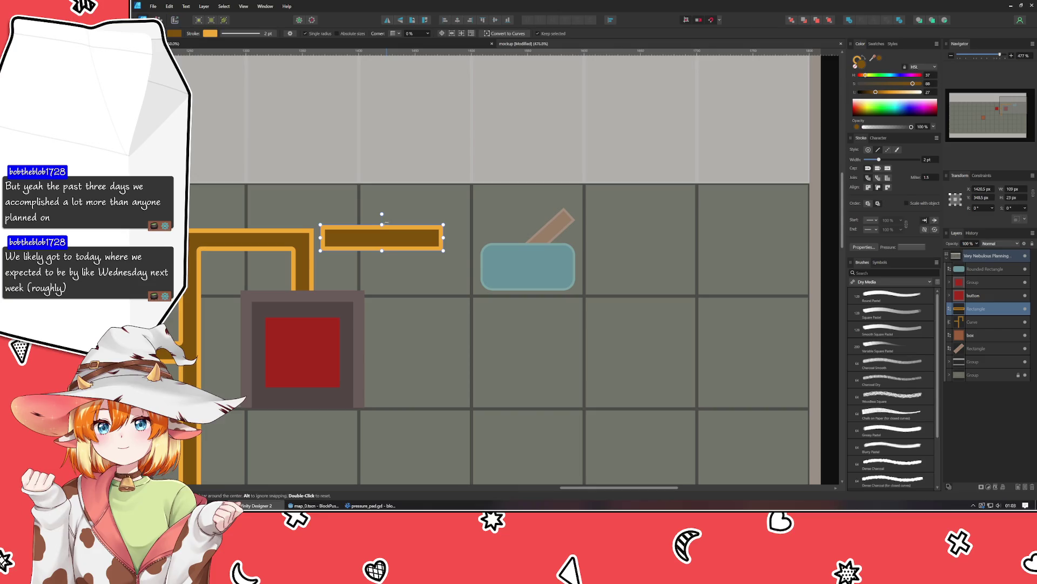
left_click_drag(382, 224, 382, 227)
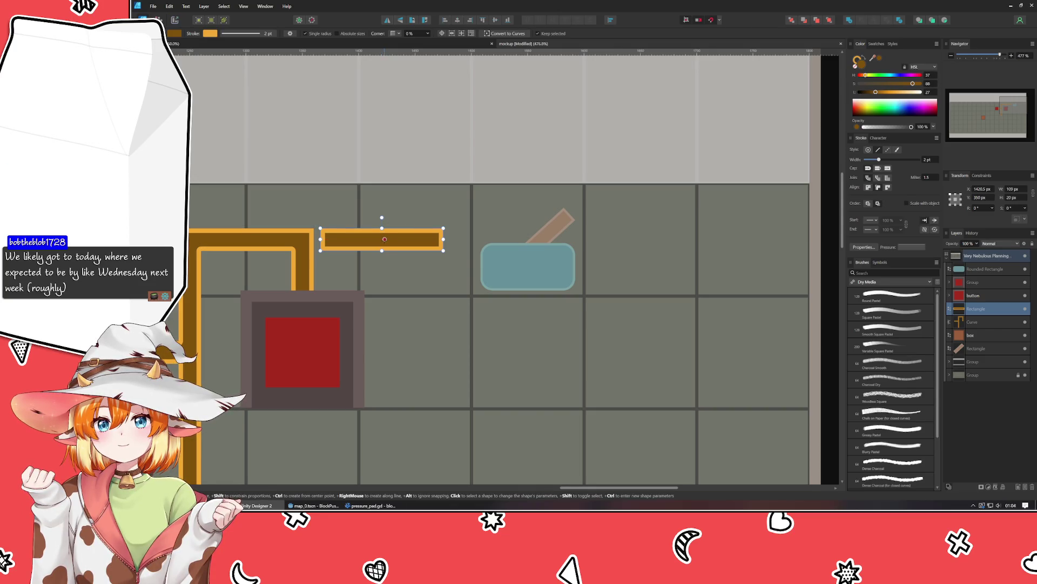
Step: Slide the bar left to the wire and trim its left end to the junction
key("v")
mouse_move(382, 239)
left_mouse_down()
mouse_move(325, 239)
mouse_move(532, 246)
left_mouse_up()
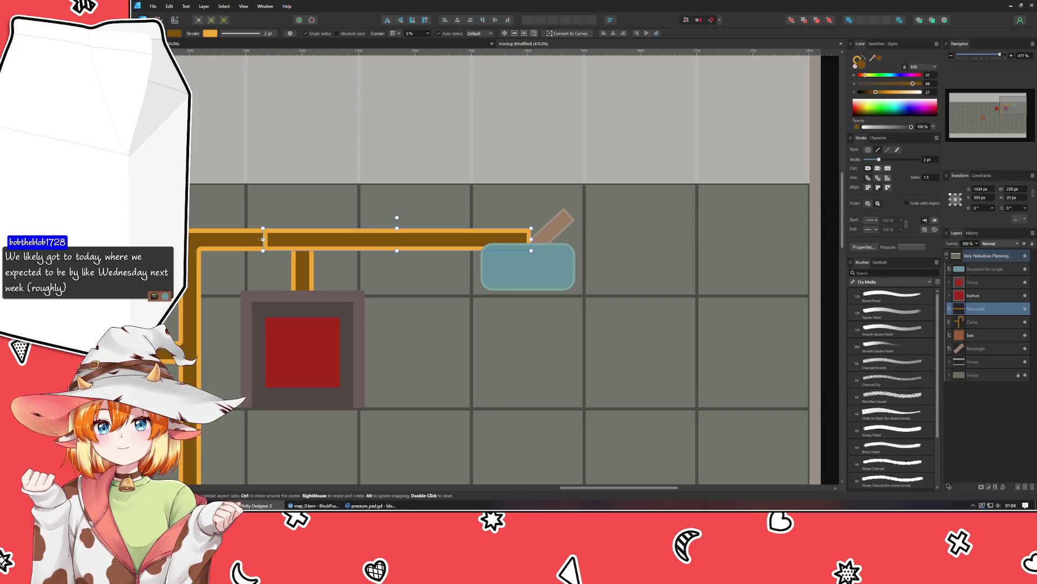
left_click(530, 373, "shift")
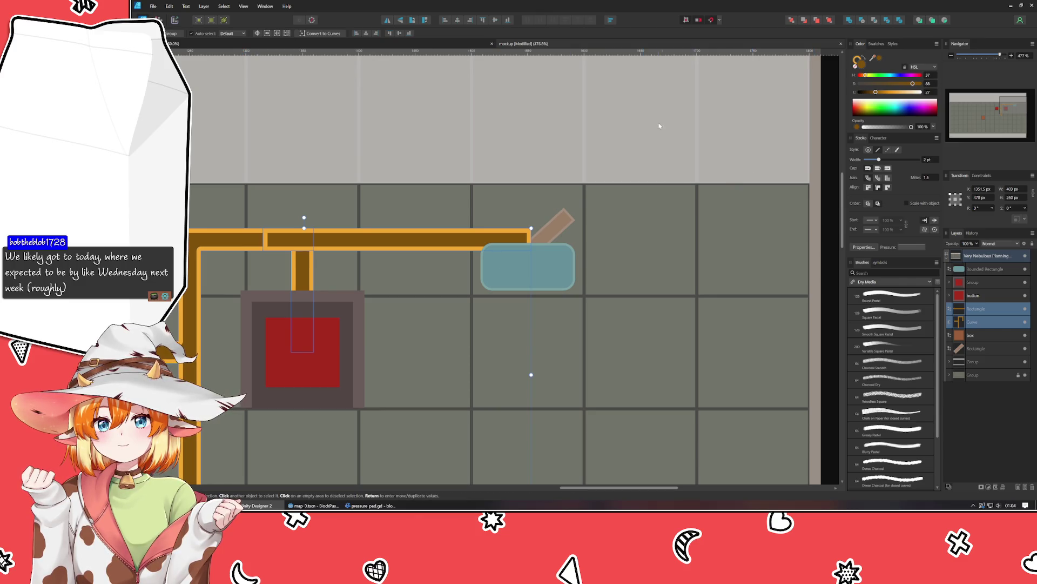
left_click(318, 245)
mouse_move(264, 239)
left_mouse_down()
mouse_move(318, 239)
mouse_move(310, 244)
left_mouse_up()
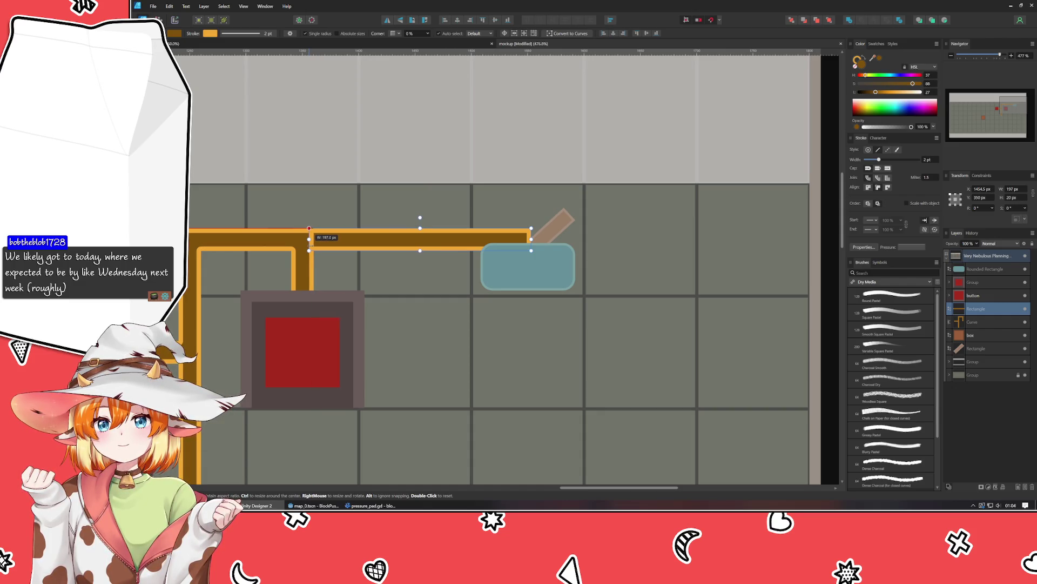
scroll(419, 384, "up", 3)
Step: Move the new wire bar beneath the curve in the Layers panel
left_click(487, 313)
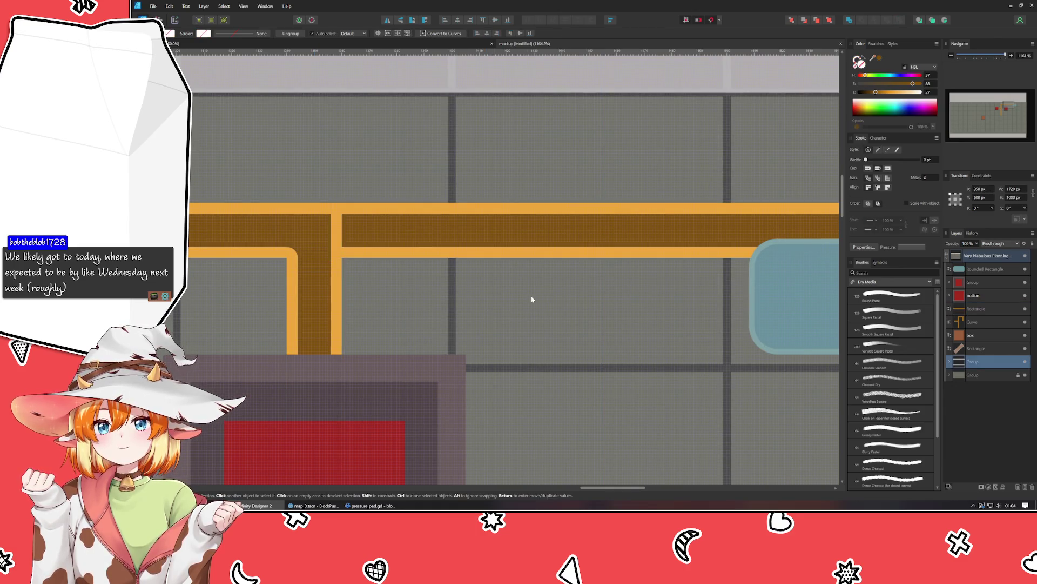
scroll(532, 296, "down", 3)
scroll(424, 301, "up", 4)
scroll(425, 305, "down", 1)
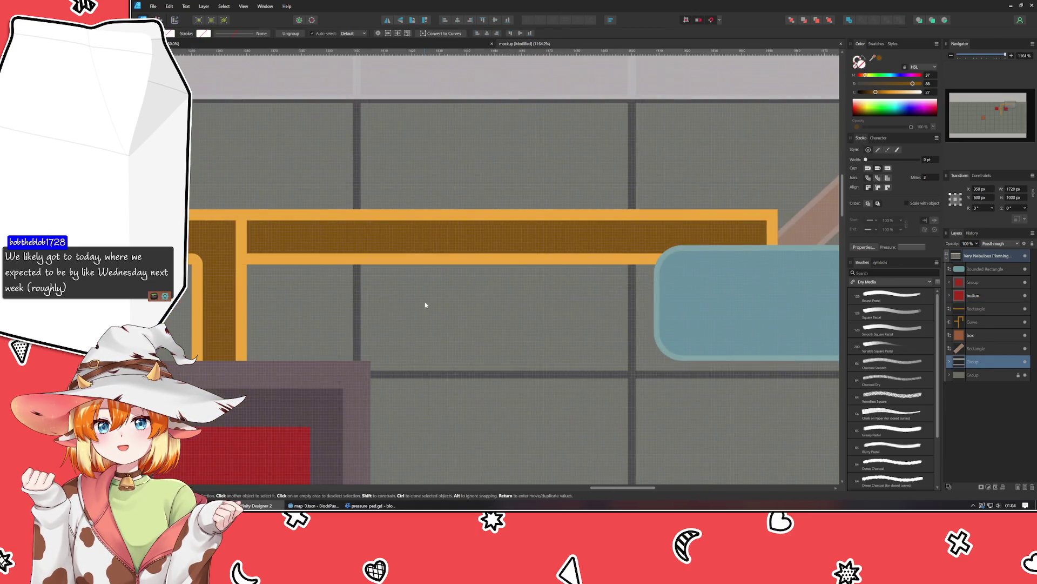
scroll(425, 305, "right", 1)
left_click(394, 248)
left_click_drag(978, 309, 979, 327)
left_click(459, 335)
Step: Group the blue plate with its lever handle and raise the group above the wire
scroll(460, 334, "down", 2)
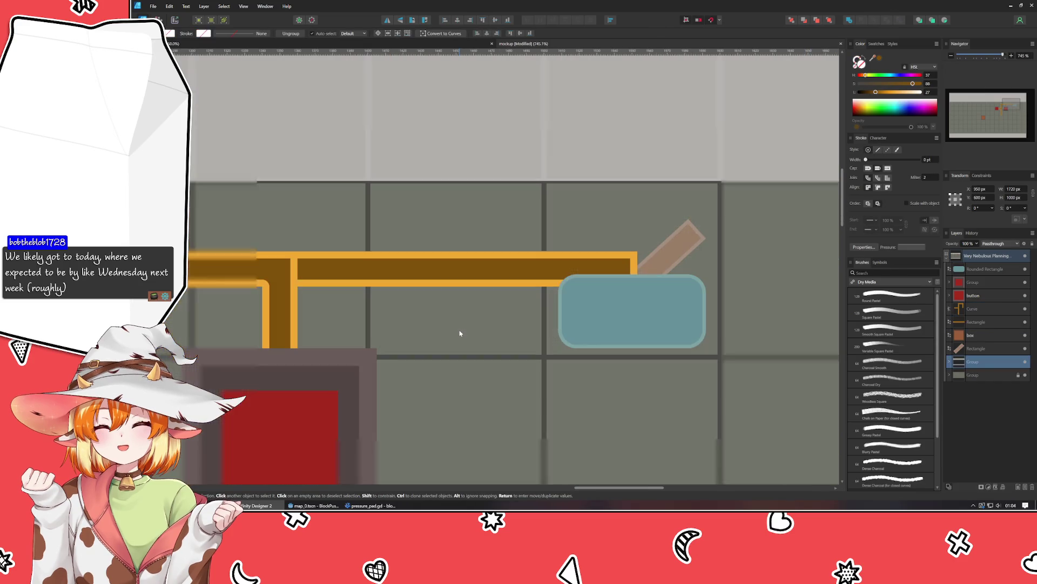
scroll(461, 334, "right", 3)
left_click(504, 317)
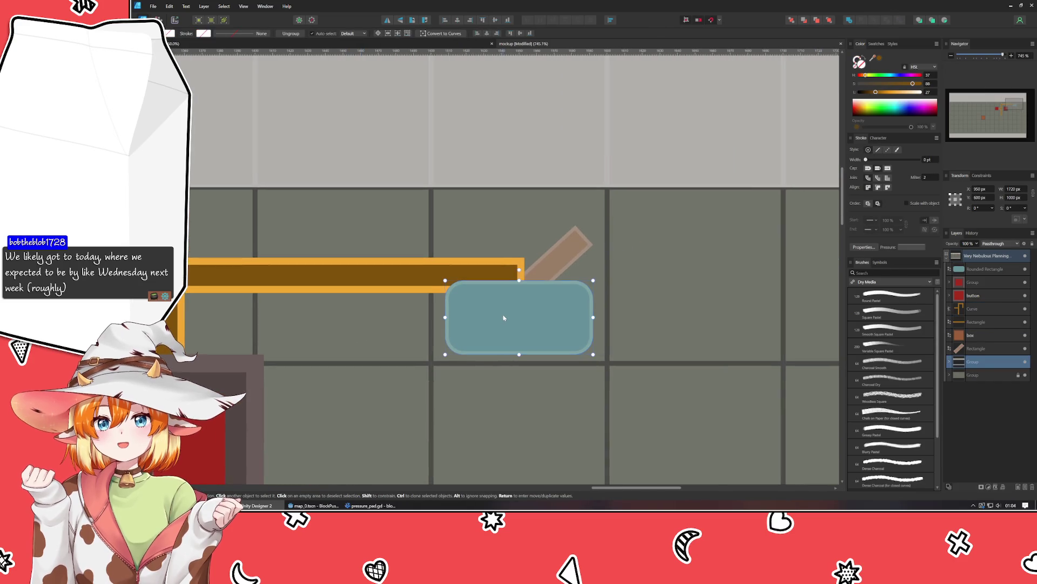
left_click(553, 254)
left_click(980, 268, "ctrl")
key("ctrl+g")
mouse_move(979, 334)
left_mouse_down()
mouse_move(973, 258)
mouse_move(998, 273)
left_mouse_up()
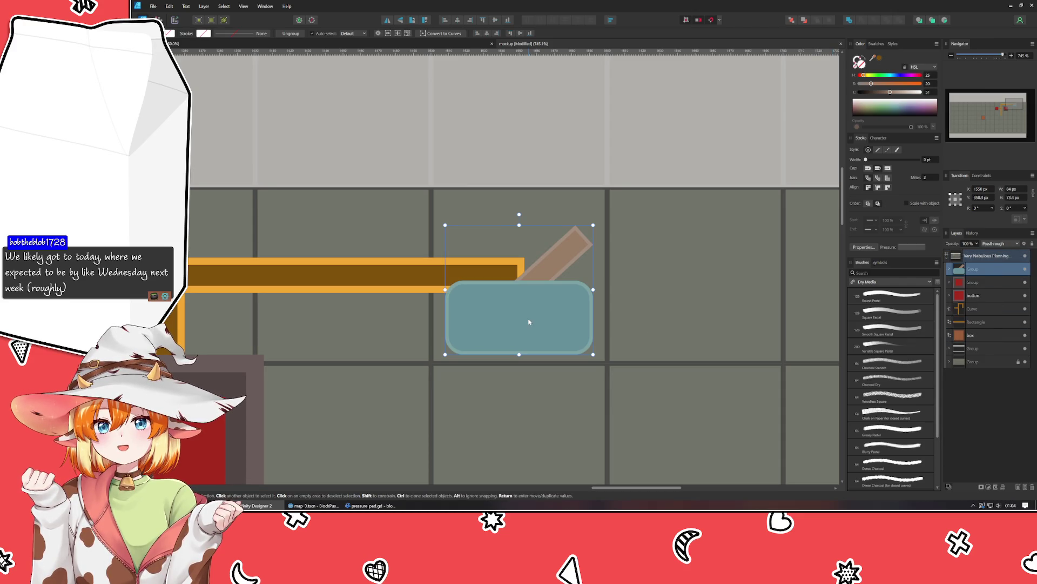
Step: Position the plate group flush against the wire branch's end, fine-tuning with arrow keys
left_click_drag(529, 322, 532, 295)
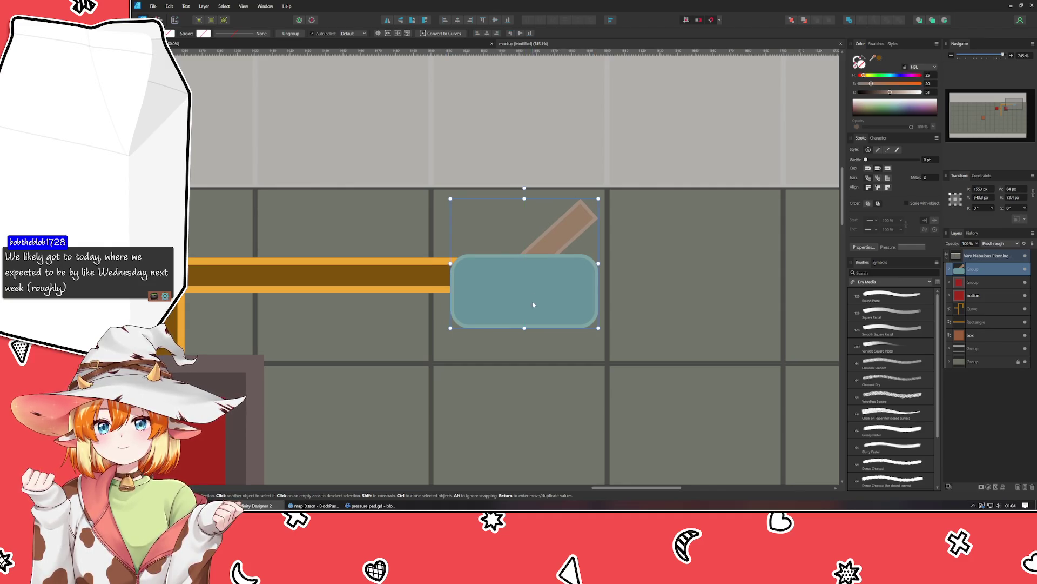
left_click_drag(532, 295, 514, 324)
key("shift+Right")
key("Left")
key("Left")
key("Left")
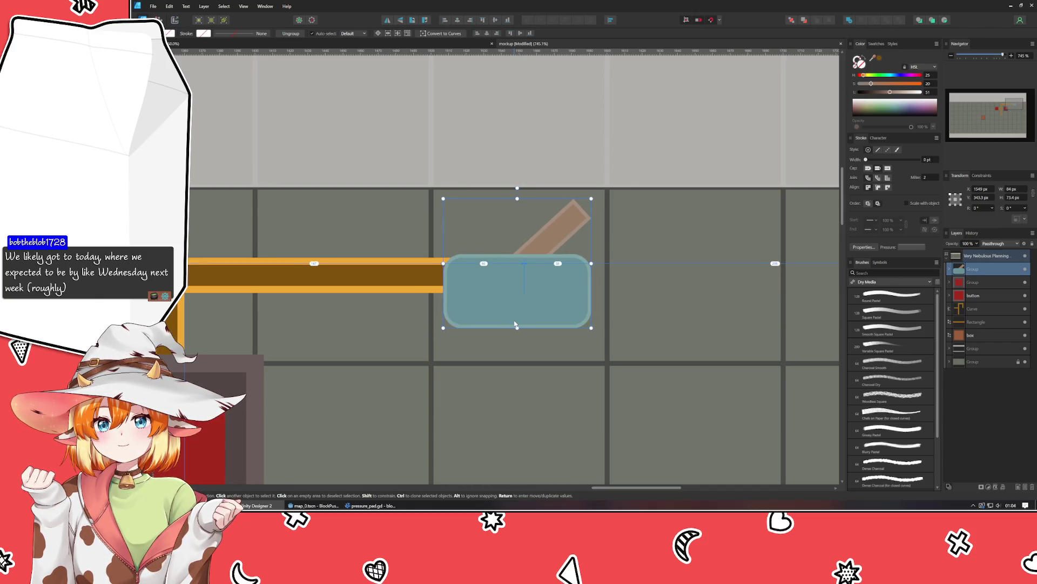
key("Left")
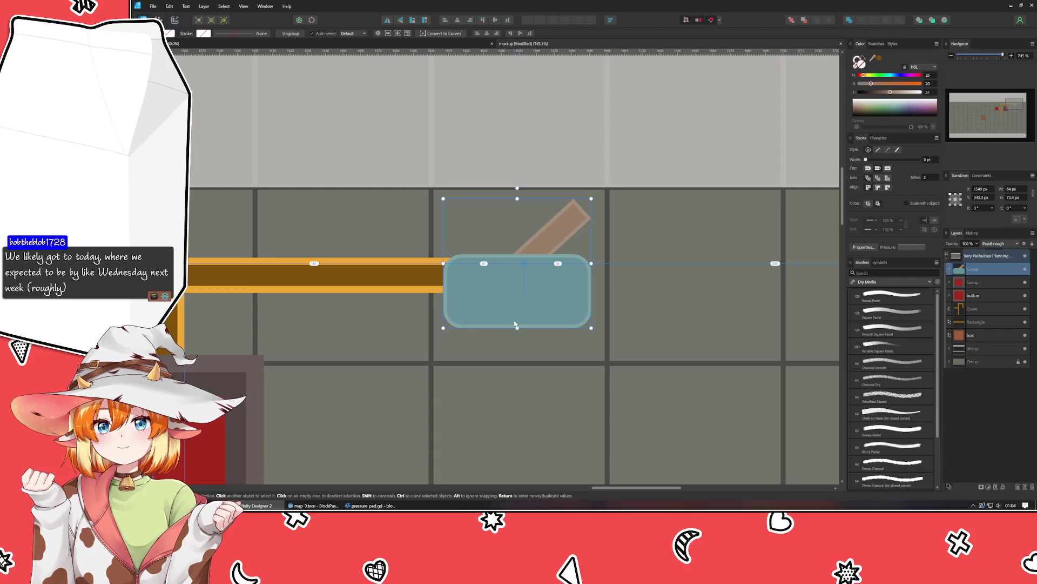
key("Right")
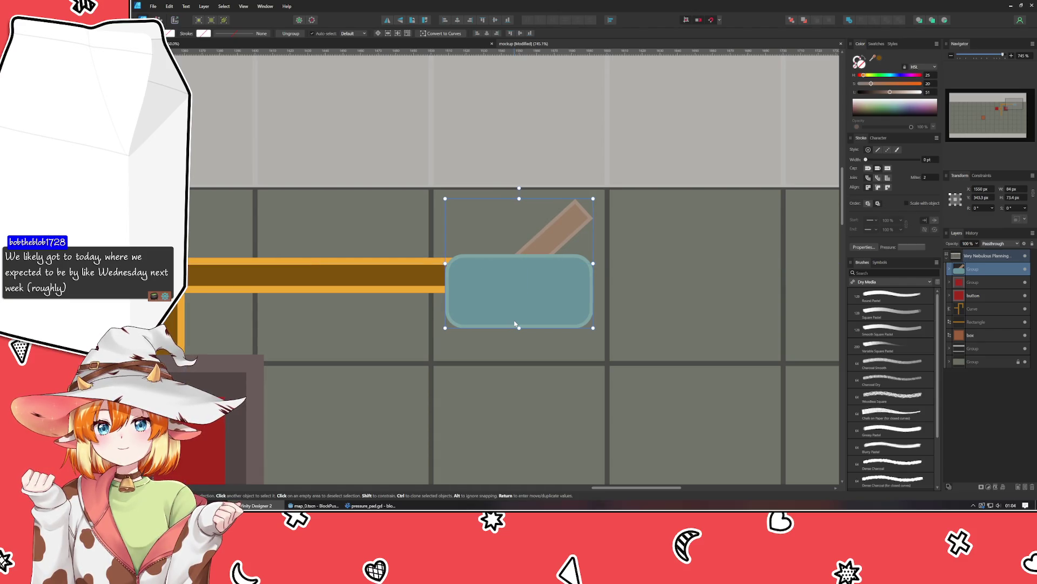
Step: Zoom out to view the whole wire layout and select the bar leading to the lever plate
left_click(507, 411)
scroll(371, 399, "down", 3)
mouse_move(371, 398)
left_mouse_down()
mouse_move(561, 364)
mouse_move(564, 336)
left_mouse_up()
scroll(620, 261, "up", 2)
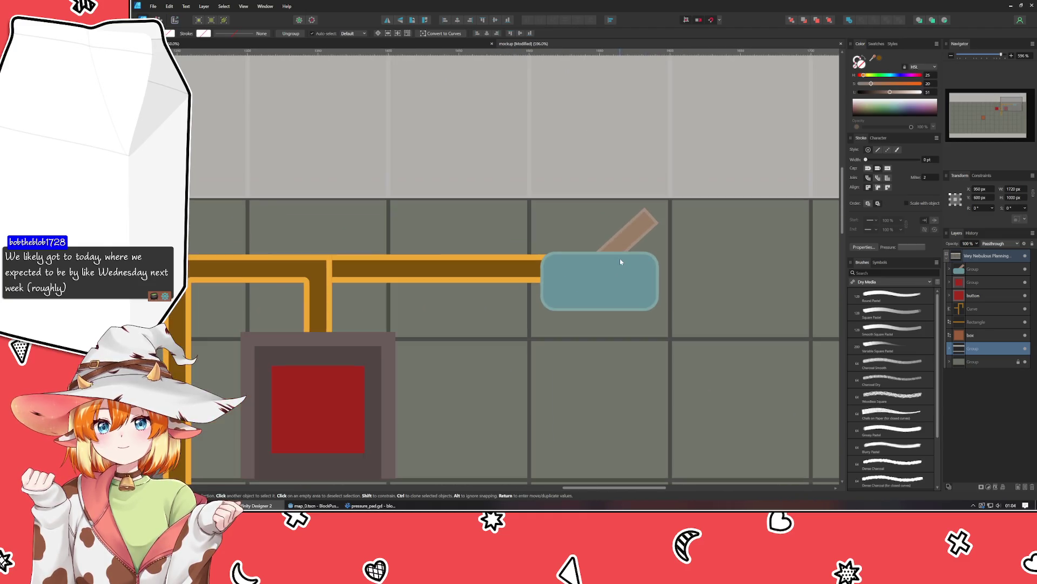
scroll(371, 269, "up", 1)
left_click(371, 269)
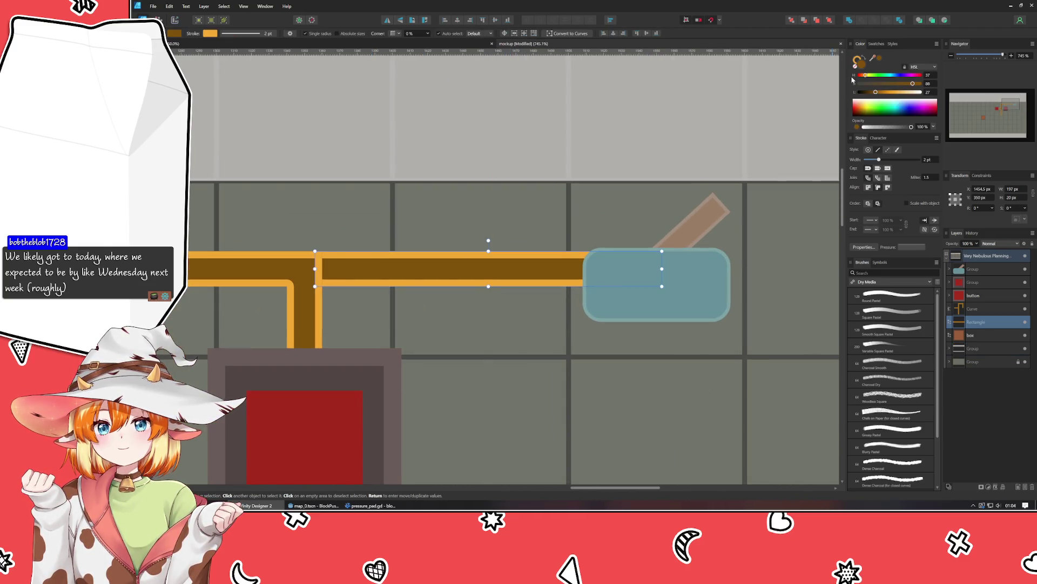
Step: Lighten the bar's fill toward pale cream with the Lightness slider
left_click_drag(884, 95, 905, 97)
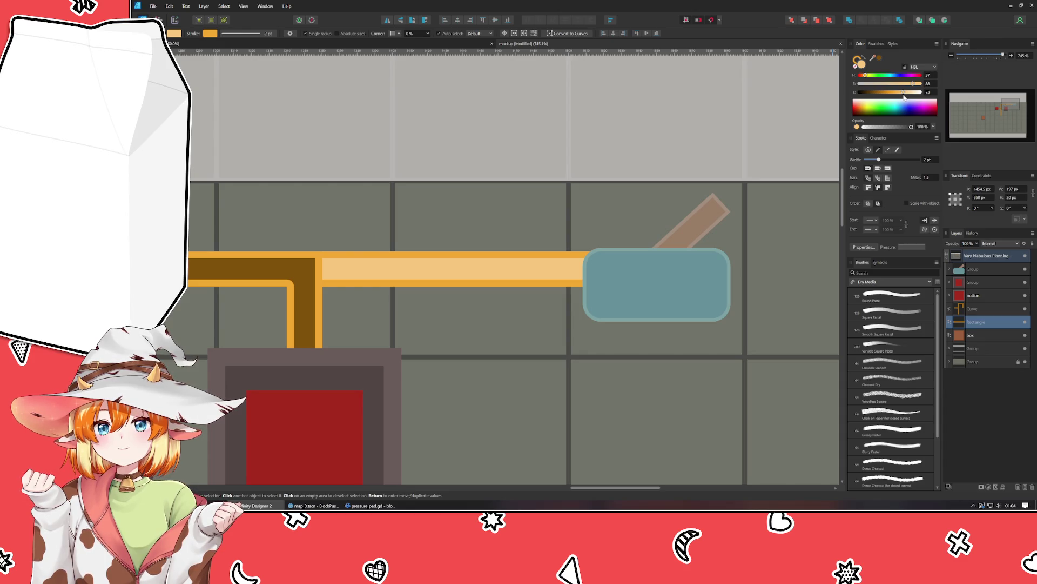
left_click_drag(905, 97, 908, 97)
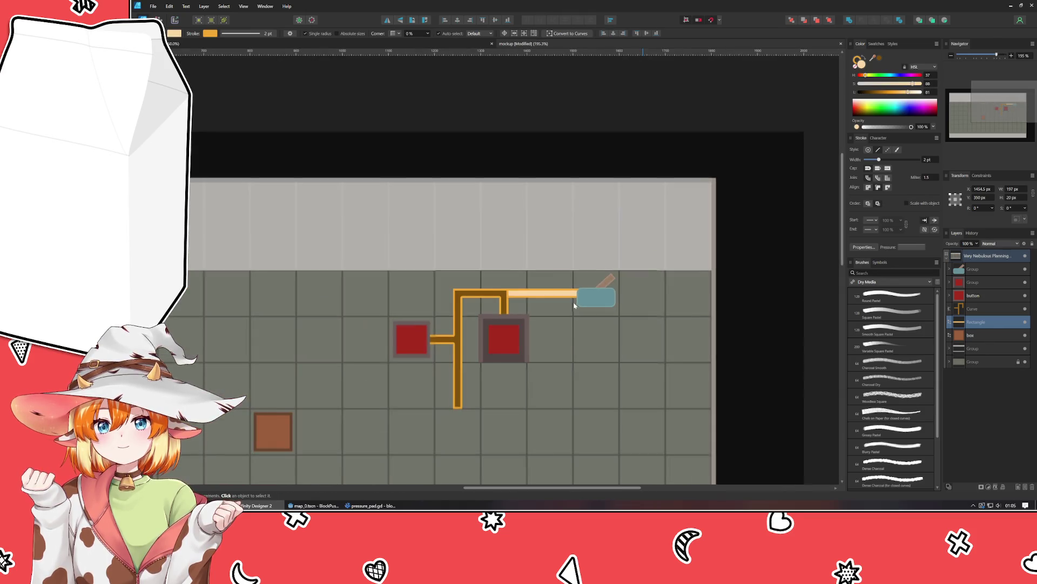
scroll(746, 362, "down", 5)
left_click(746, 362)
scroll(604, 294, "up", 5)
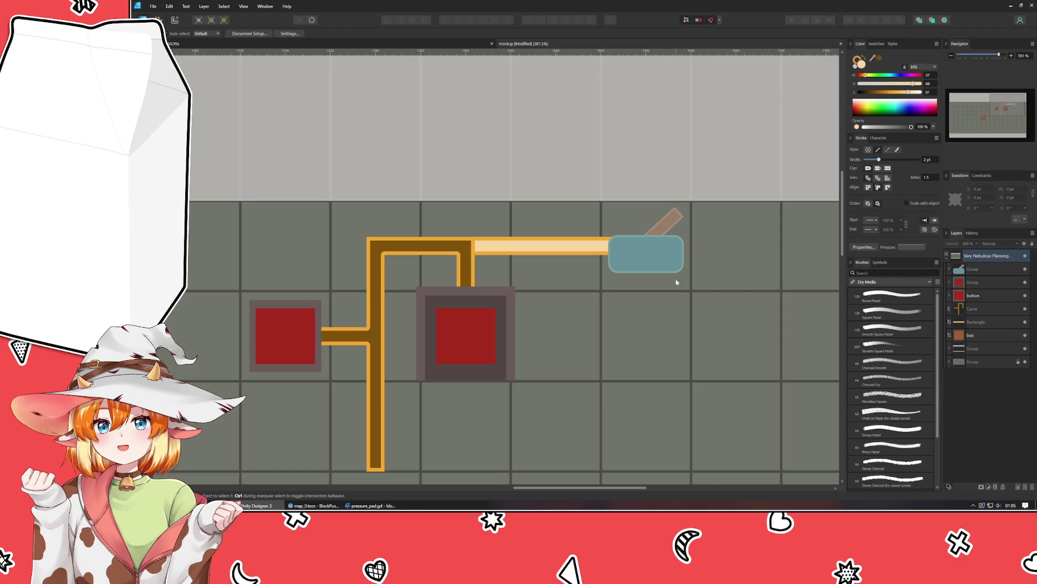
Step: Sample the wire orange as the bar's fill and brighten it slightly
left_click(573, 245)
left_click_drag(873, 58, 510, 237)
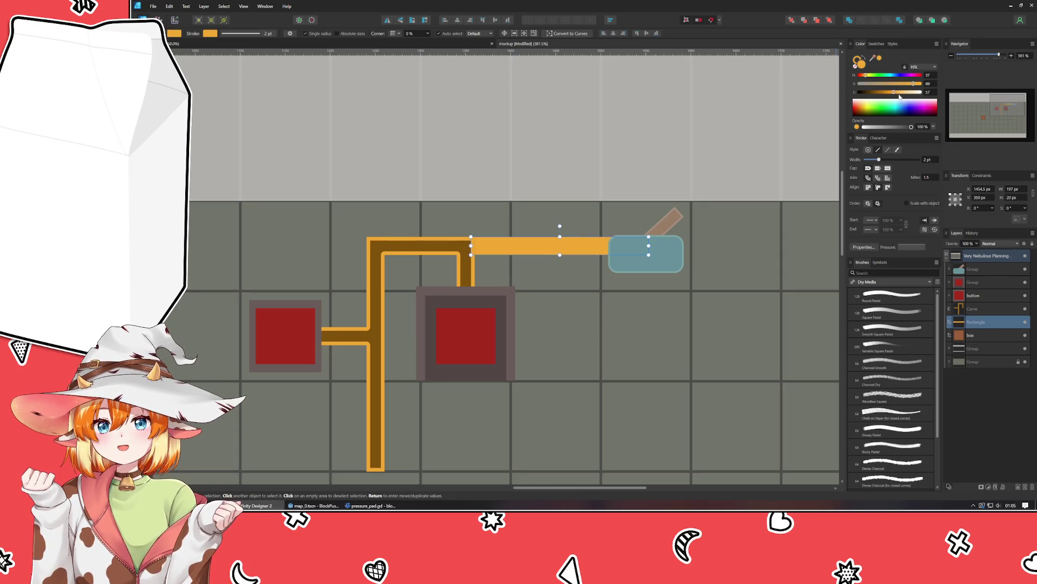
left_click_drag(898, 93, 899, 93)
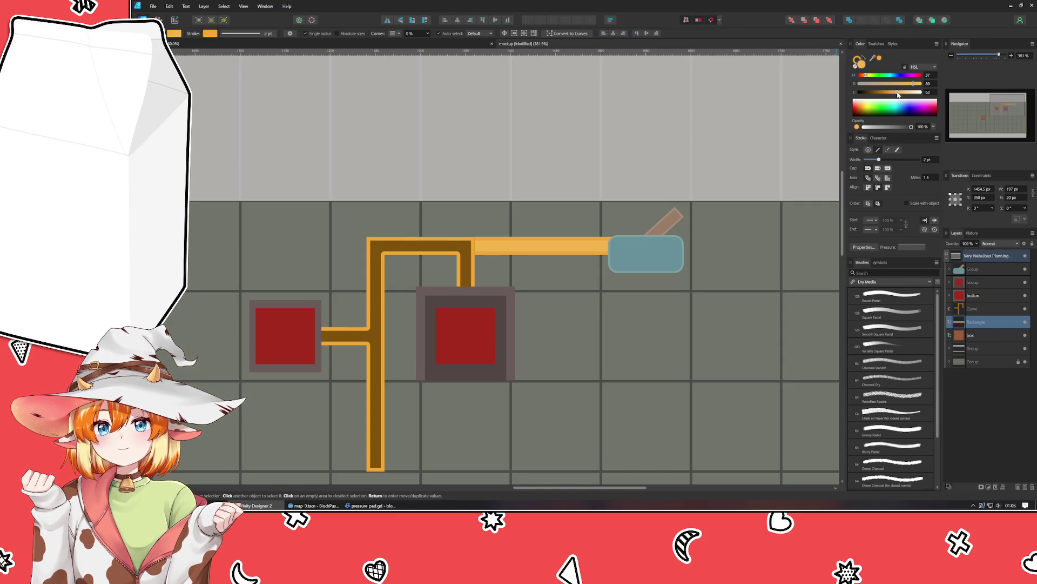
scroll(588, 280, "right", 3)
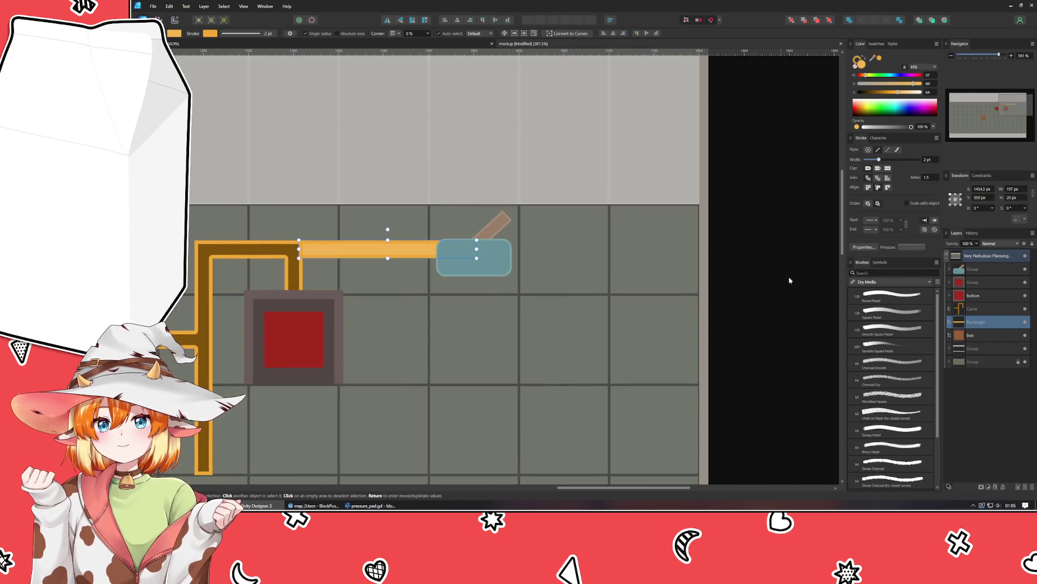
left_click(780, 280)
mouse_move(286, 317)
left_mouse_down()
mouse_move(544, 292)
mouse_move(545, 239)
left_mouse_up()
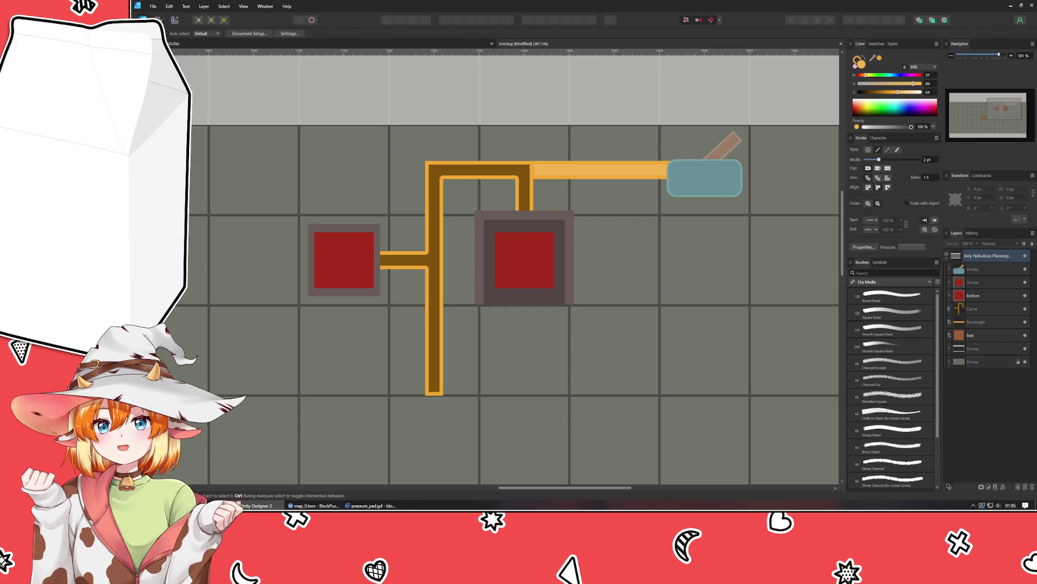
Step: Draw the first diagonal hazard stripes with the Pen tool along the top wire and around its corner
key("p")
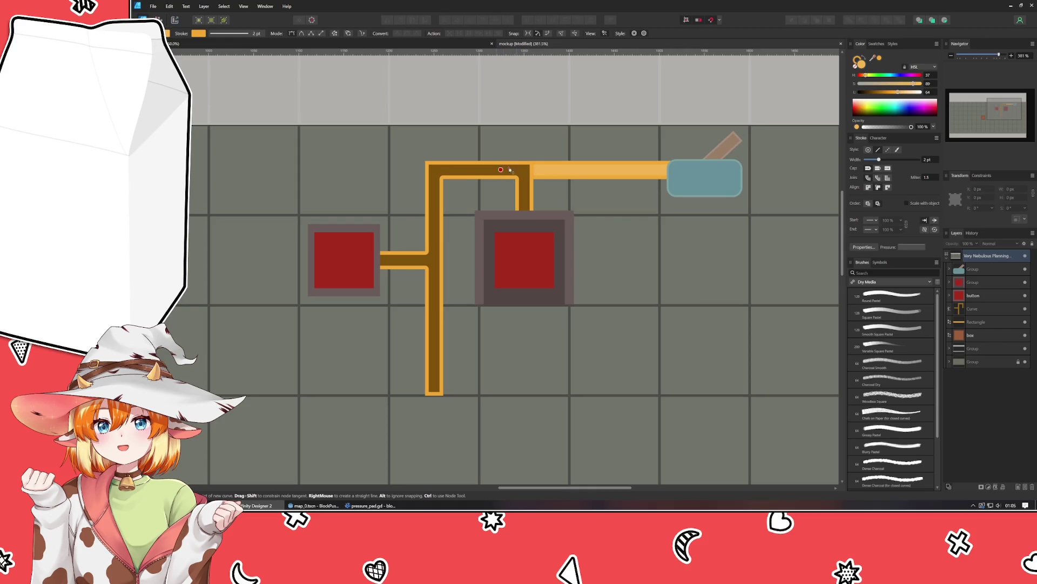
left_click(506, 179)
left_click_drag(507, 187, 506, 186)
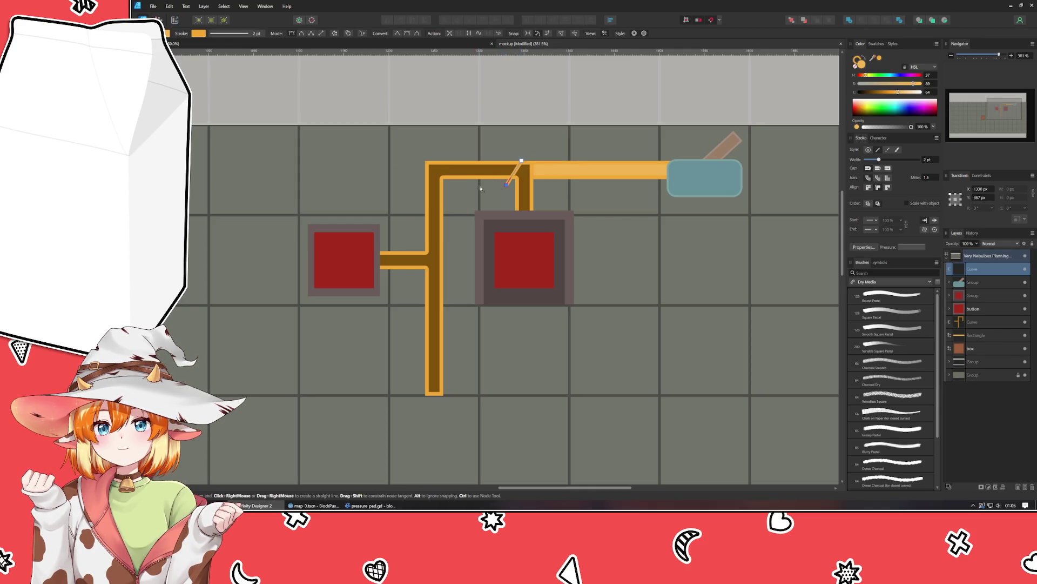
left_click(486, 184)
left_click(501, 156)
left_click(481, 153)
left_click(466, 182)
left_click(457, 183)
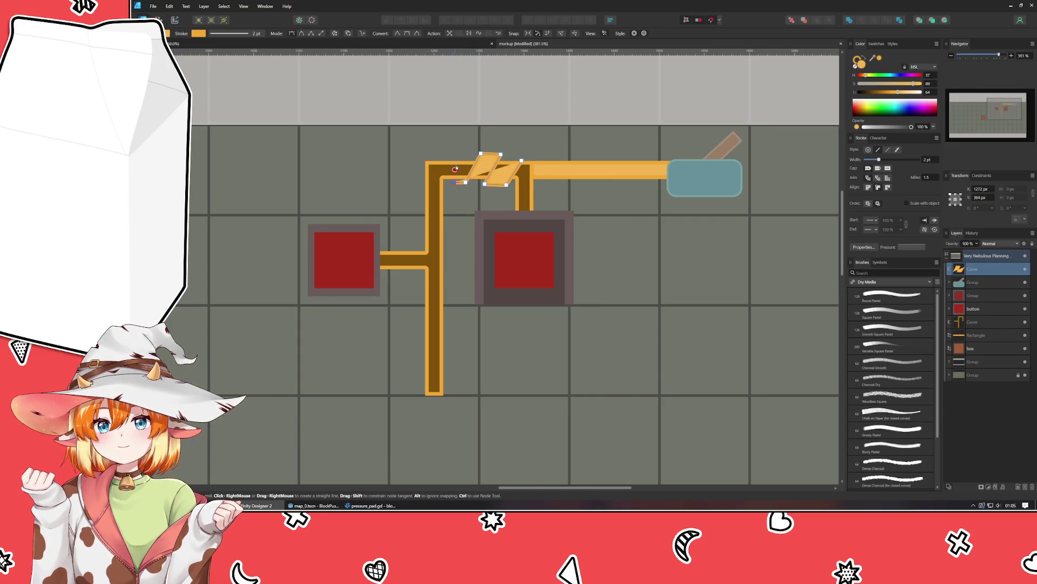
left_click(461, 152)
left_click(443, 150)
left_click(443, 183)
left_click(420, 163)
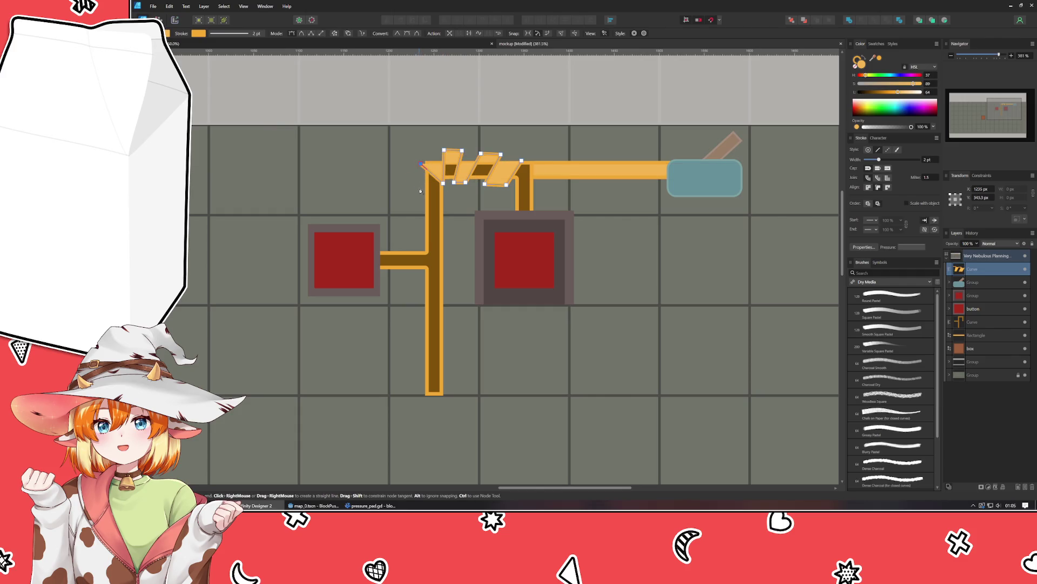
left_click(420, 186)
left_click(448, 200)
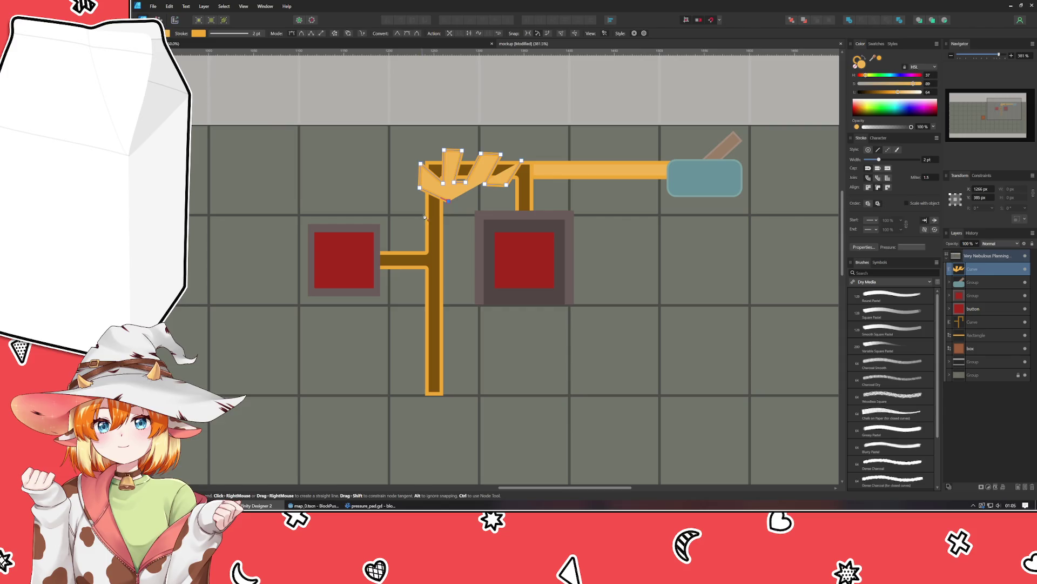
left_click(446, 216)
left_click(425, 221)
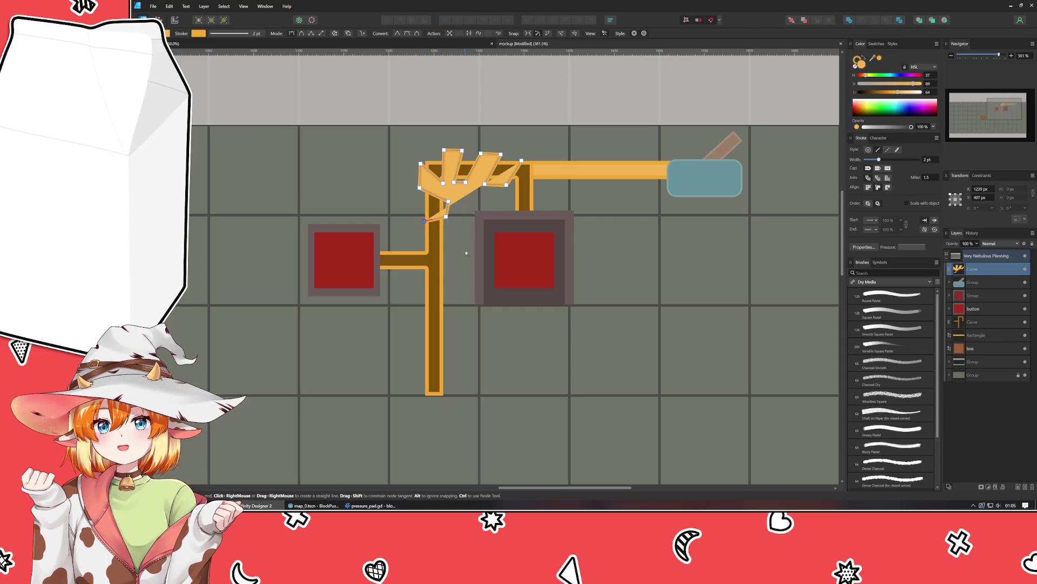
Step: Try extra stripes down the vertical wire, then undo them back to the corner
key("BackSpace")
left_click(413, 200)
left_click(420, 227)
left_click(450, 235)
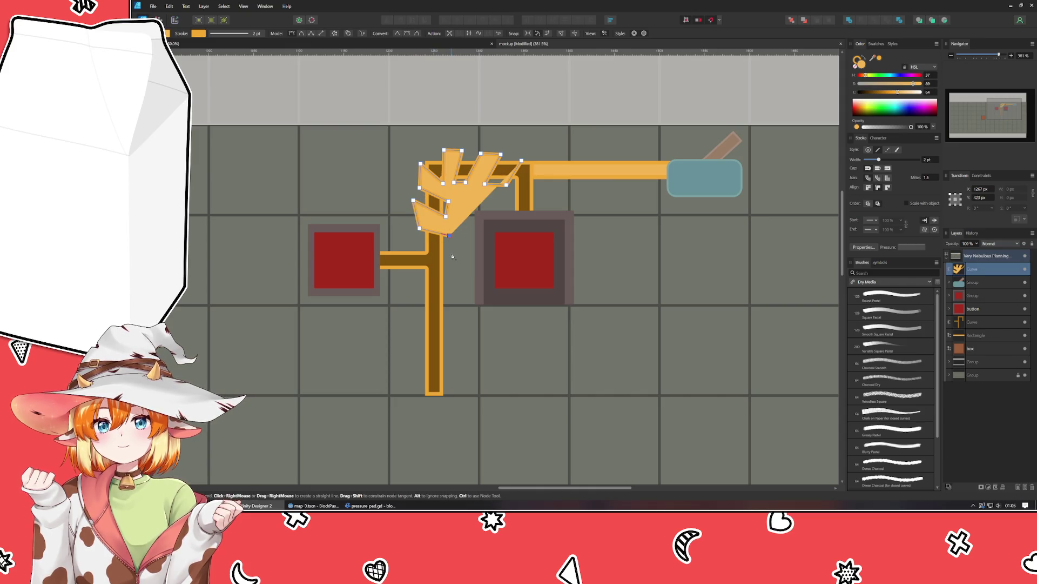
left_click(452, 253)
left_click(424, 261)
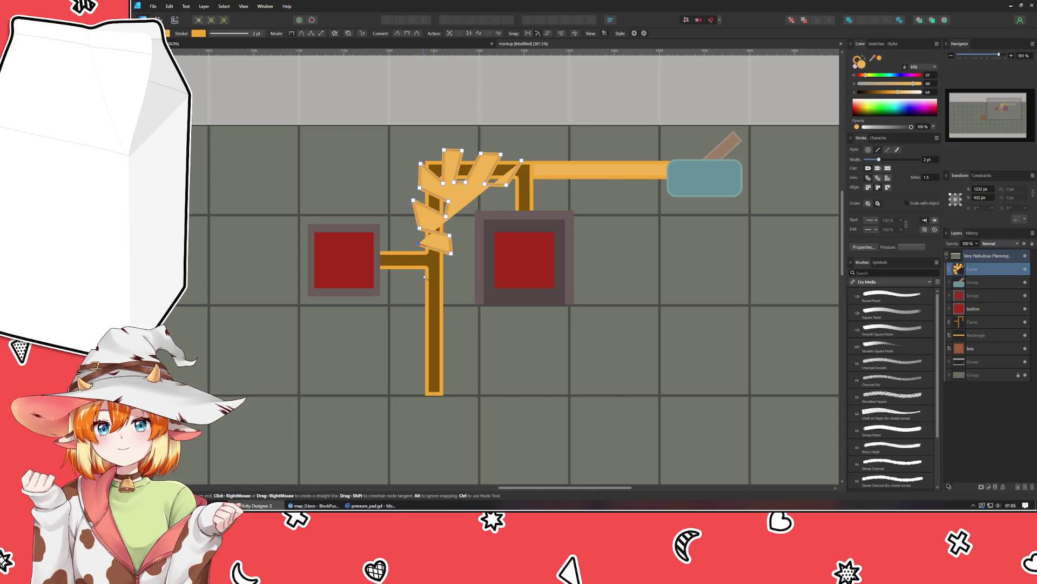
left_click(422, 271)
left_click(449, 277)
key("ctrl+z")
key("ctrl+z")
key("ctrl+z")
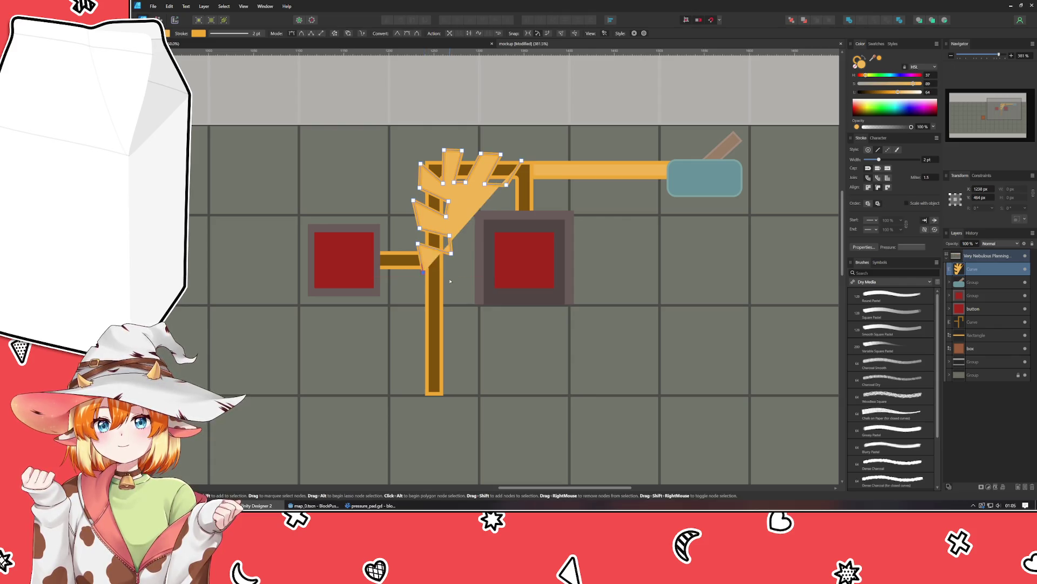
key("ctrl+z")
key("ctrl+z")
key("ctrl+z")
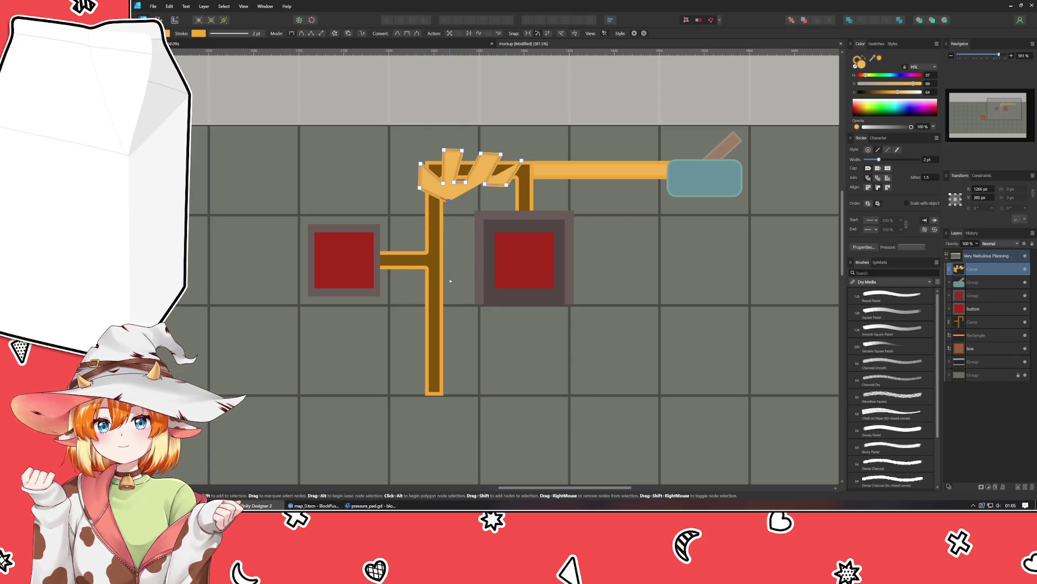
Step: Redraw zigzag stripes from just below the corner down the vertical wire
left_click(422, 178)
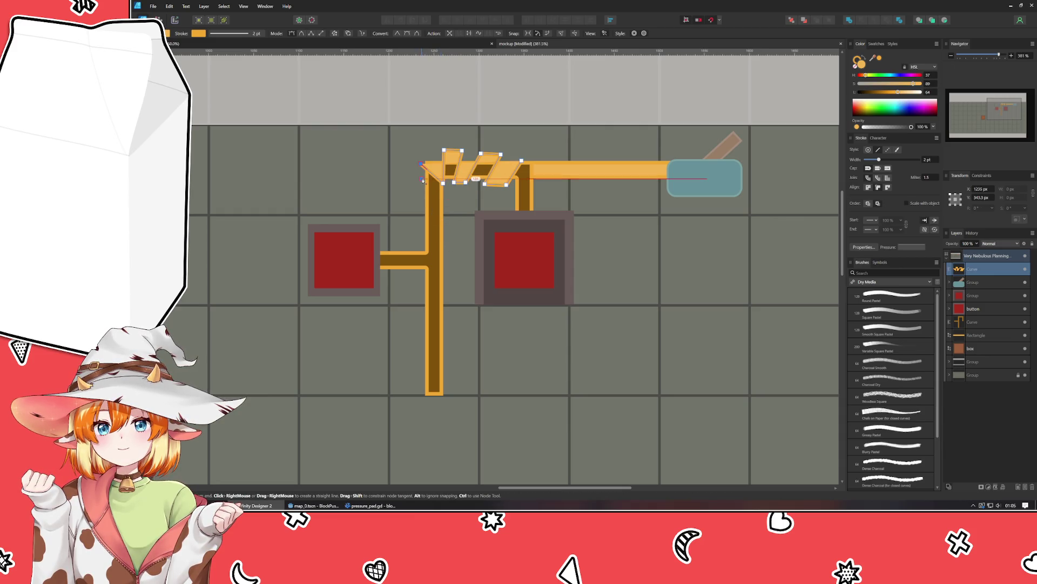
left_click(446, 196)
left_click(446, 210)
left_click(420, 196)
left_click(421, 215)
left_click(446, 229)
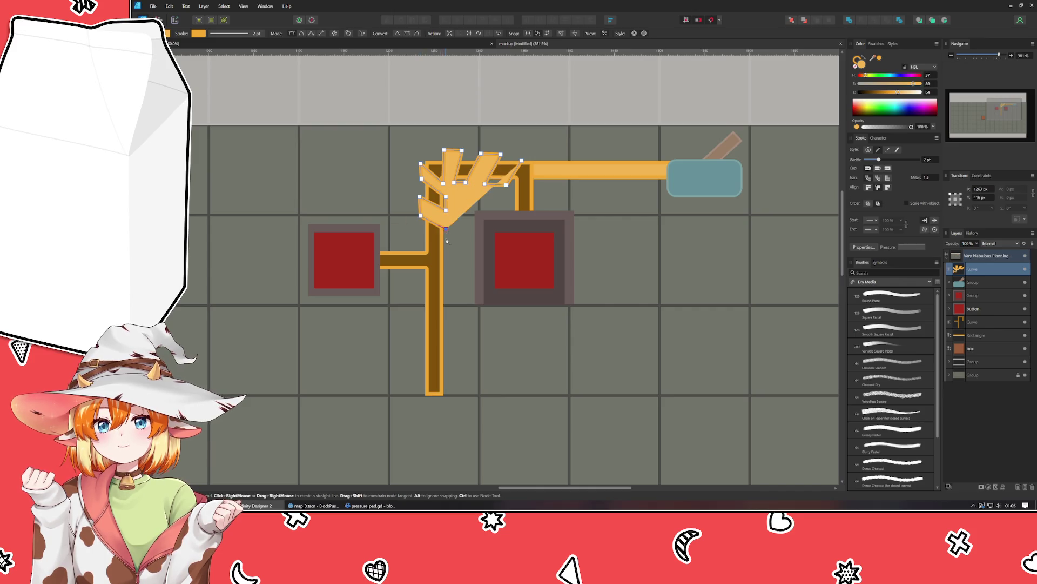
left_click(446, 241)
left_click(420, 233)
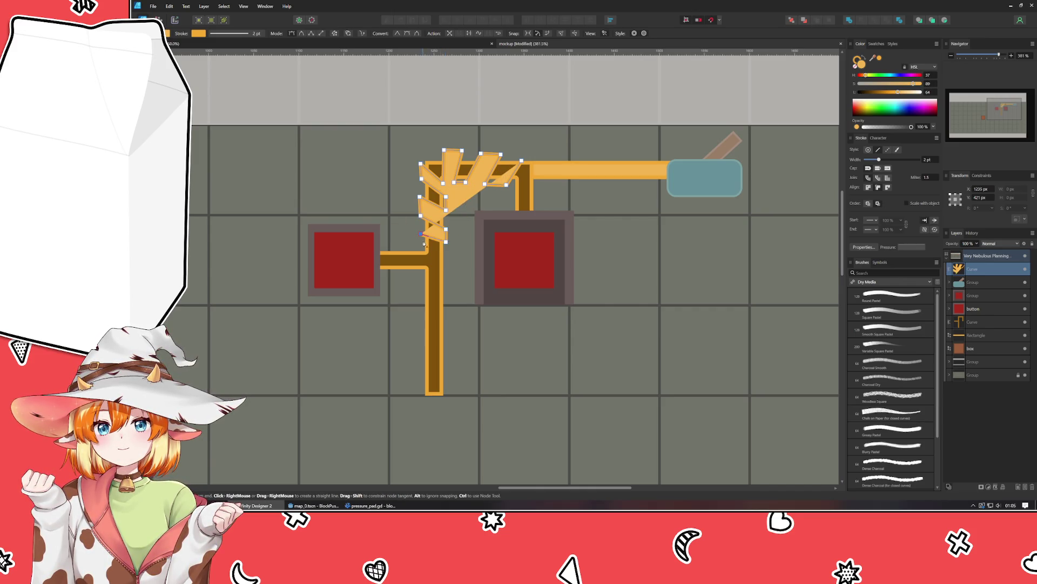
left_click(421, 246)
left_click(447, 257)
left_click(447, 277)
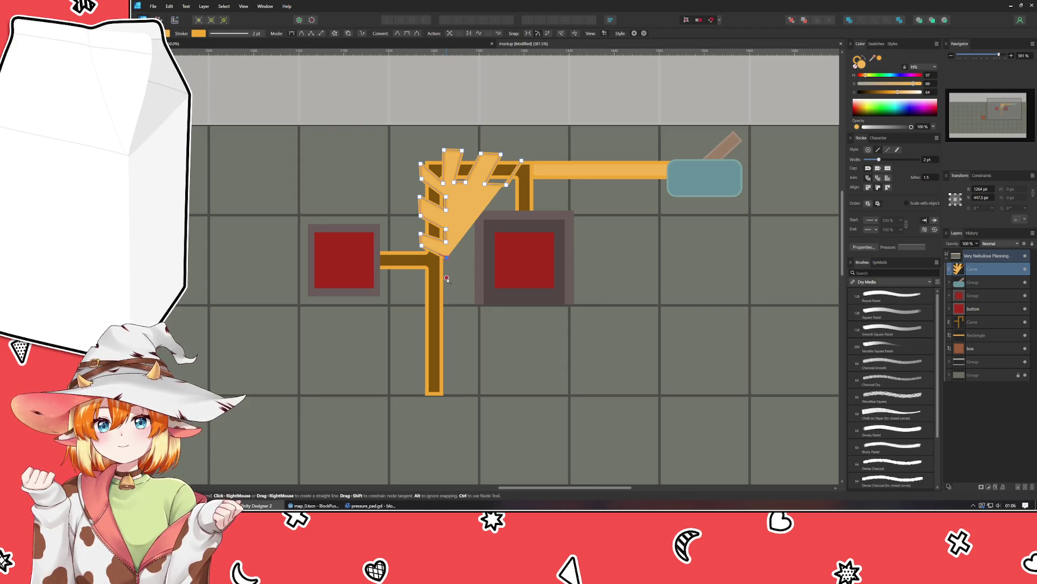
left_click(421, 271)
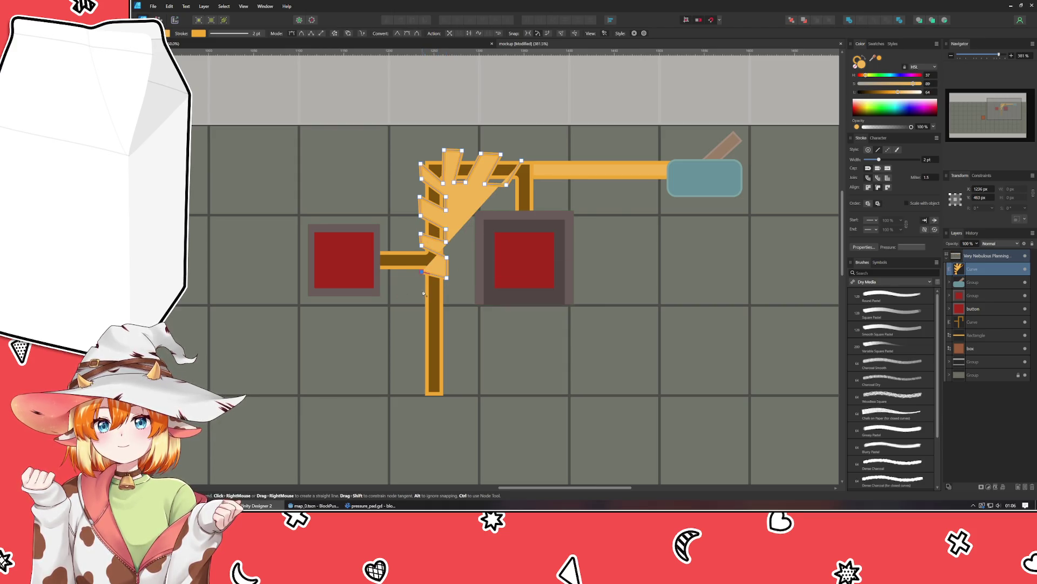
left_click(423, 290)
left_click(446, 300)
Step: Continue the stripes to the wire's bottom end and sample an orange colour for them
left_click(447, 316)
left_click(421, 311)
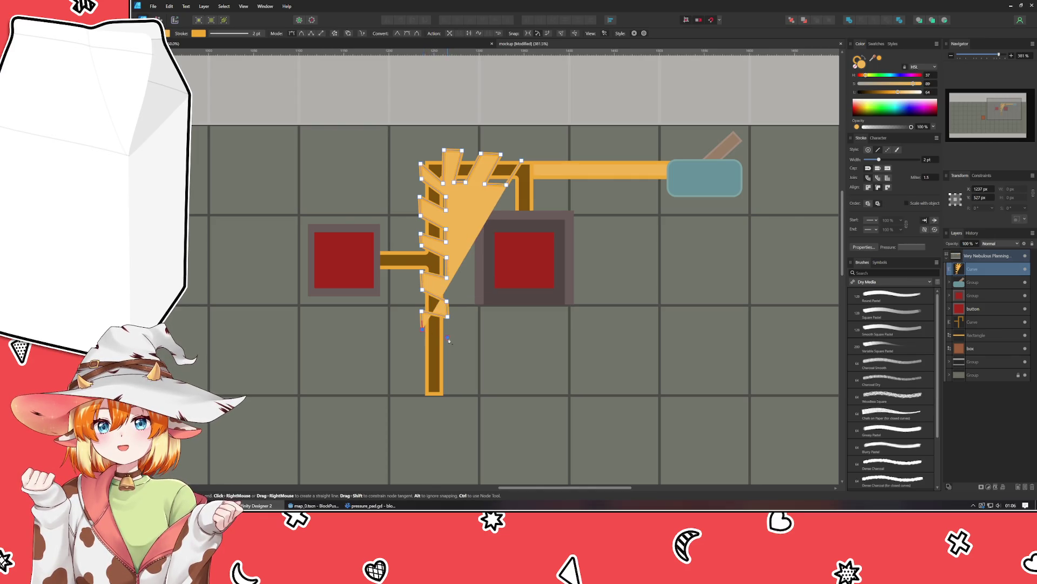
left_click(447, 337)
left_click(447, 356)
left_click(420, 346)
left_click(422, 363)
left_click(447, 373)
left_click(438, 388)
left_click(448, 385)
left_click(420, 380)
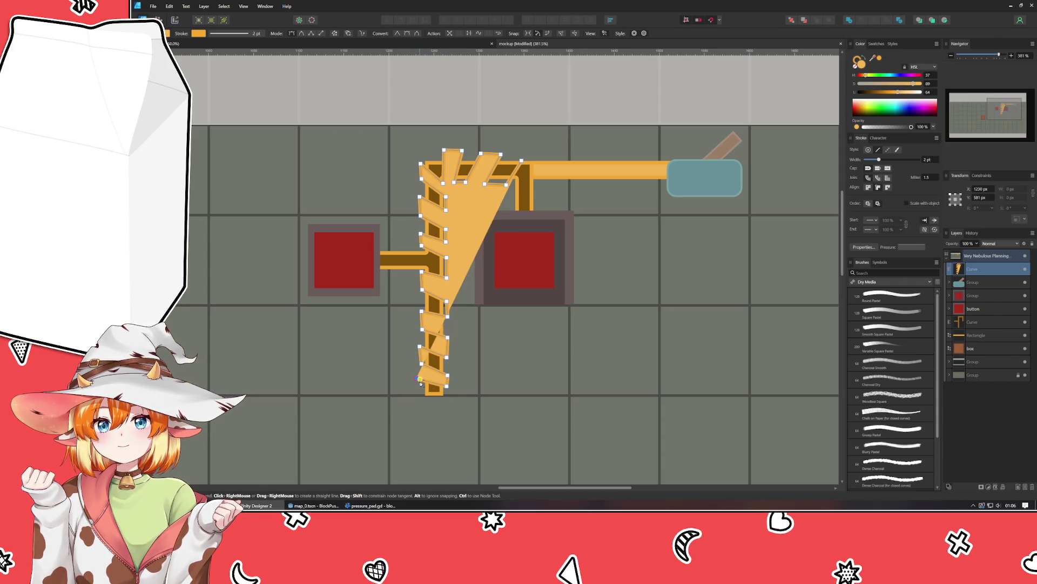
left_click_drag(856, 63, 861, 68)
Step: Undo the colour sampling and nudge a stripe node on the vertical wire slightly down
key("ctrl+z")
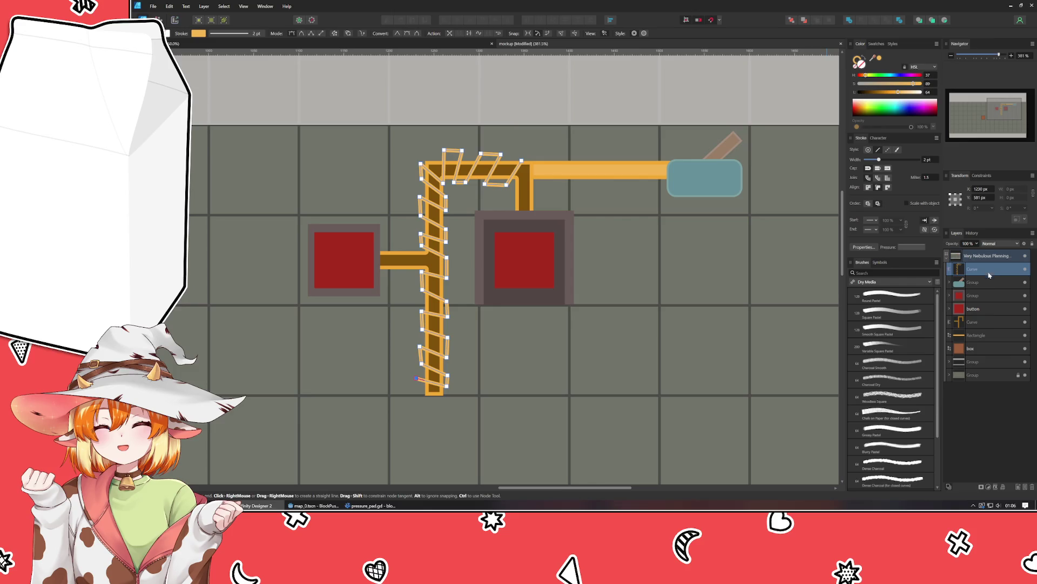
key("ctrl+z")
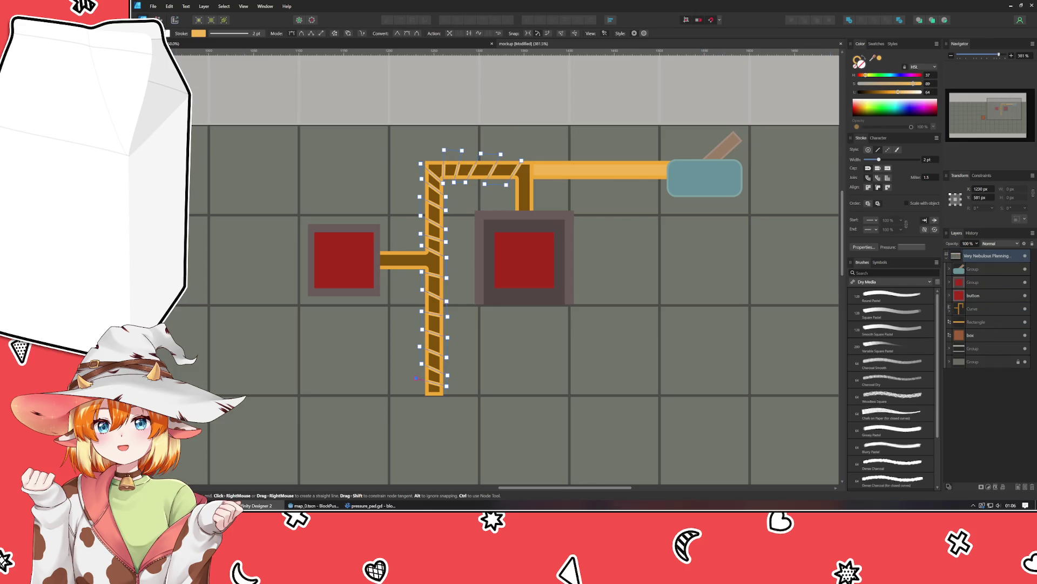
key("v")
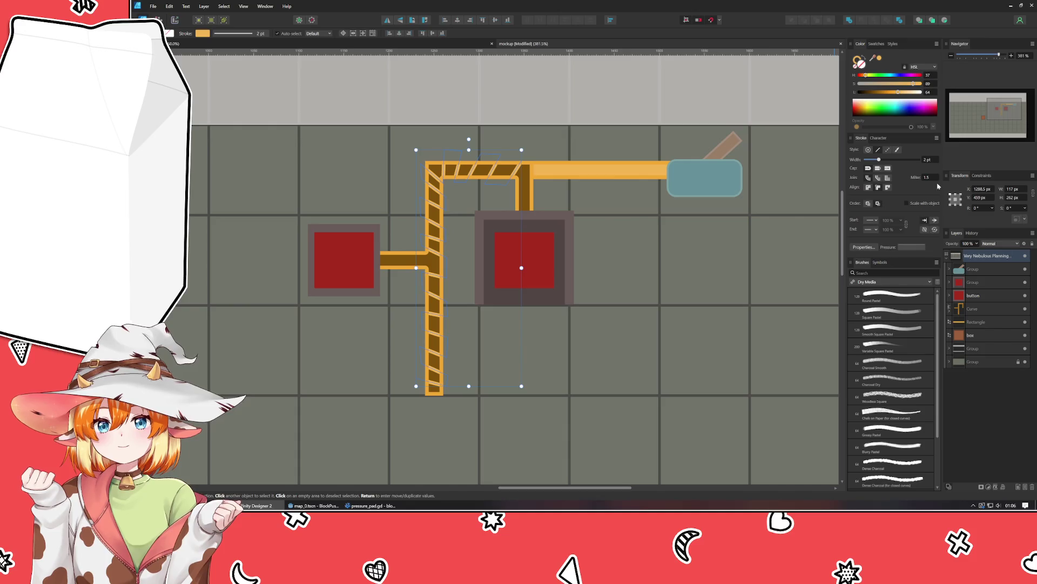
scroll(935, 164, "up", 1)
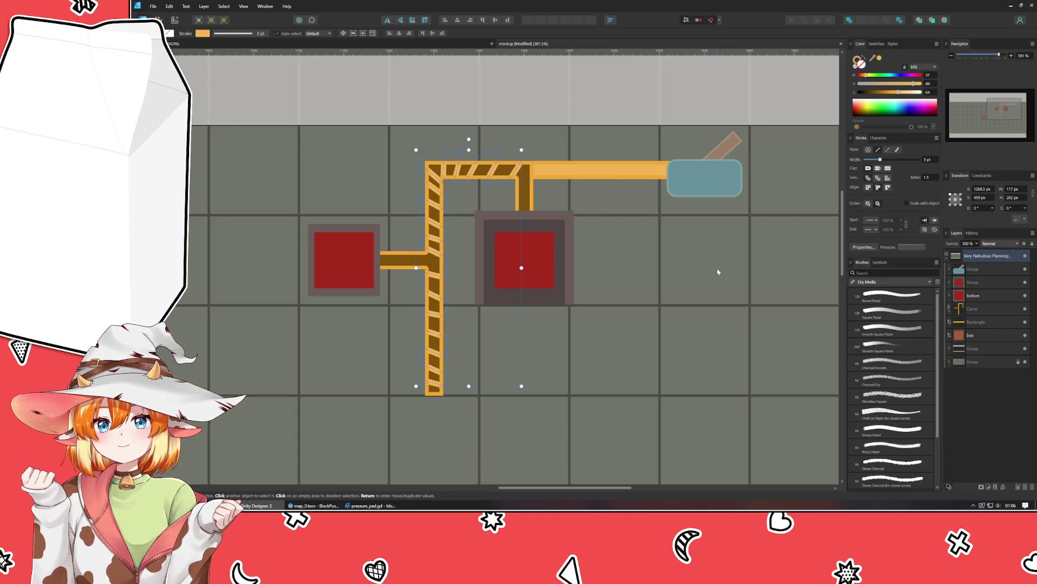
double_click(446, 275)
left_click(446, 281)
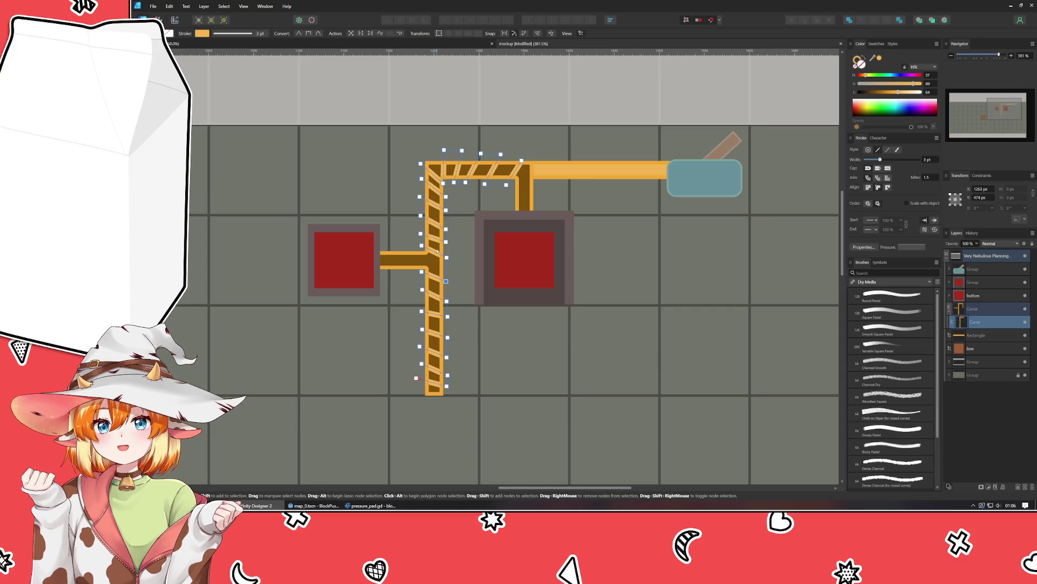
left_click(419, 230)
left_click(419, 216)
left_click(446, 224)
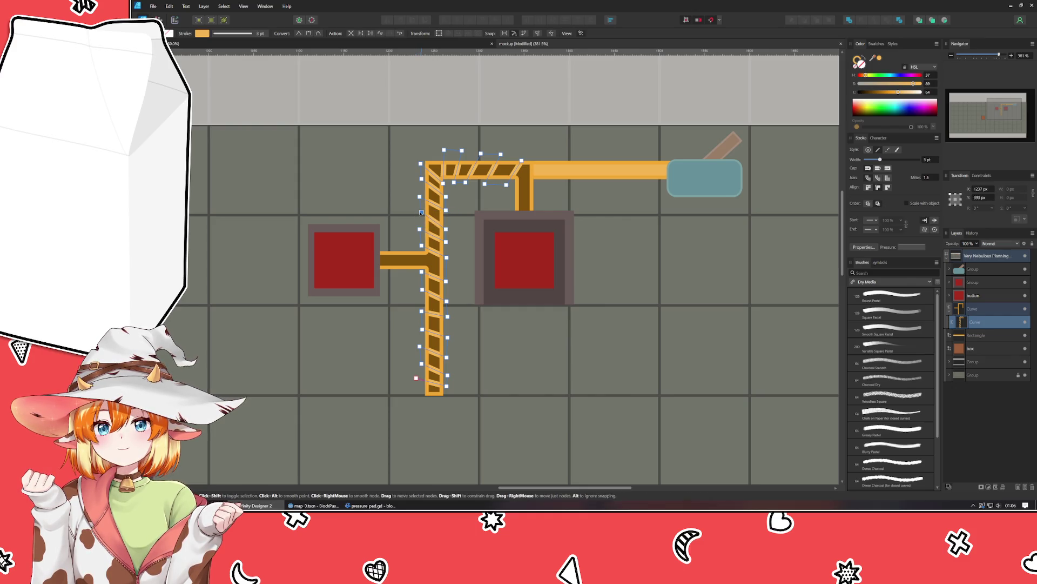
left_click_drag(446, 225, 446, 226)
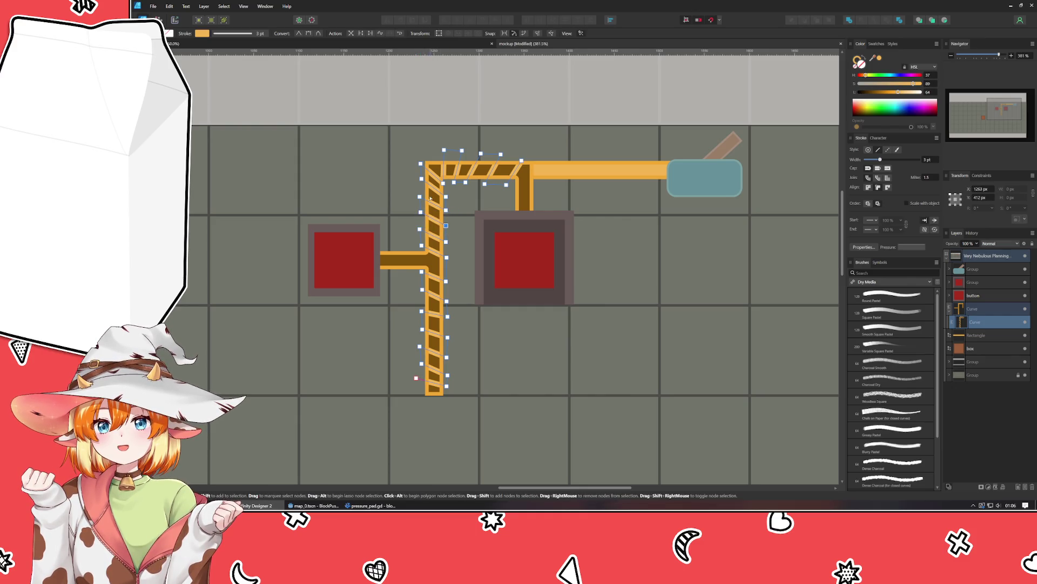
Step: Move the inner node up to tighten the corner and shift a top-run node right
left_click(421, 163)
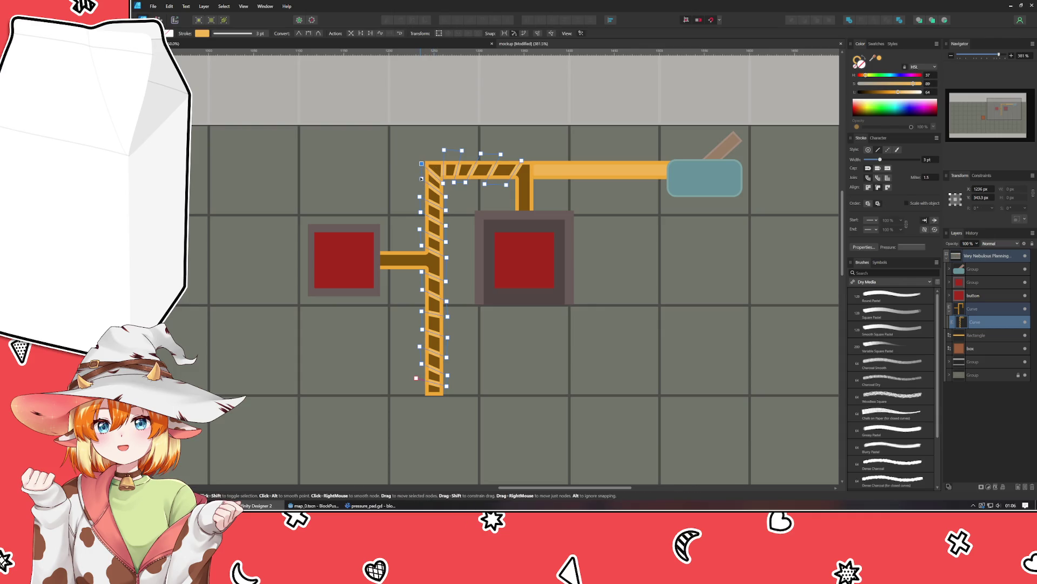
left_click(421, 179)
left_click(446, 199)
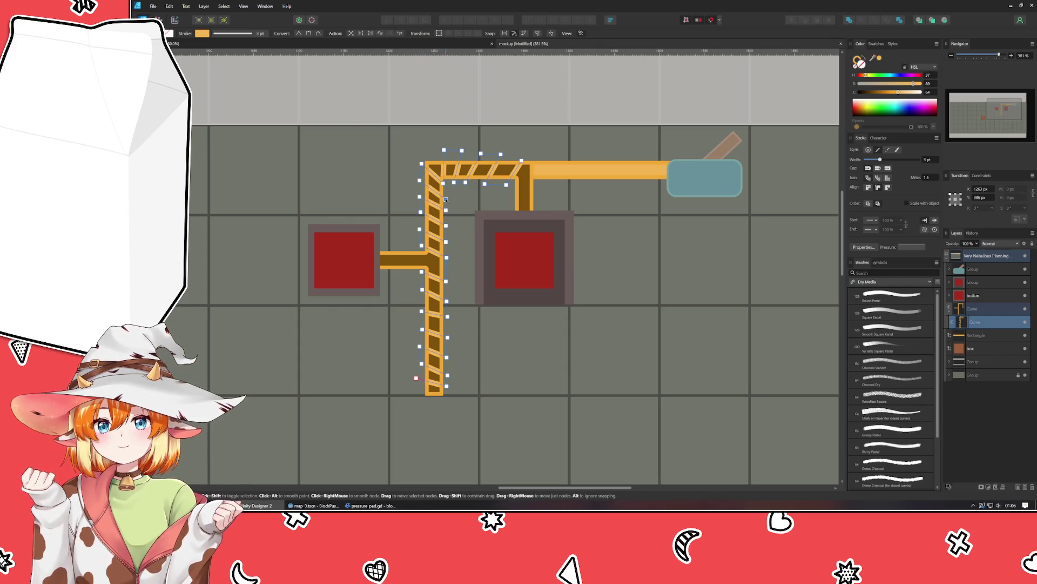
left_click_drag(446, 199, 436, 153)
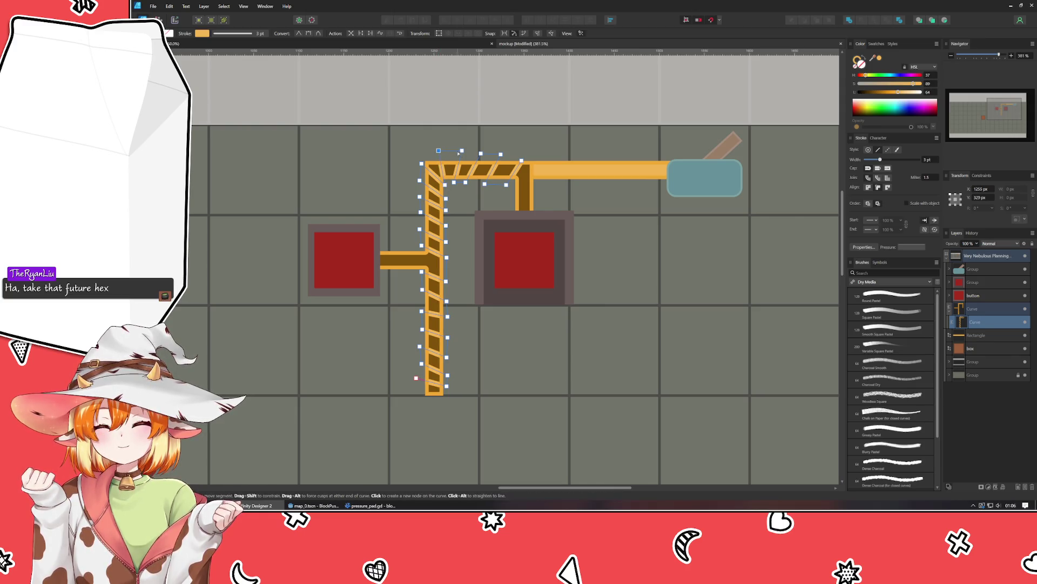
left_click(454, 152)
mouse_move(454, 182)
left_mouse_down()
mouse_move(470, 152)
mouse_move(469, 182)
mouse_move(496, 154)
mouse_move(492, 183)
mouse_move(484, 151)
mouse_move(500, 153)
mouse_move(511, 183)
left_mouse_up()
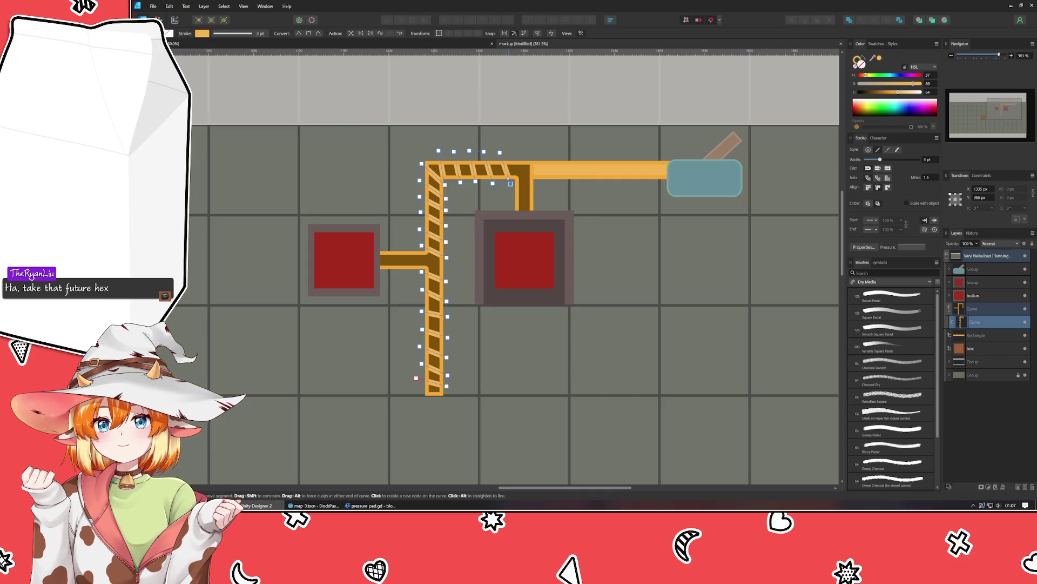
Step: Extend the stripe path's right end up to the junction with a new node
left_click(500, 152)
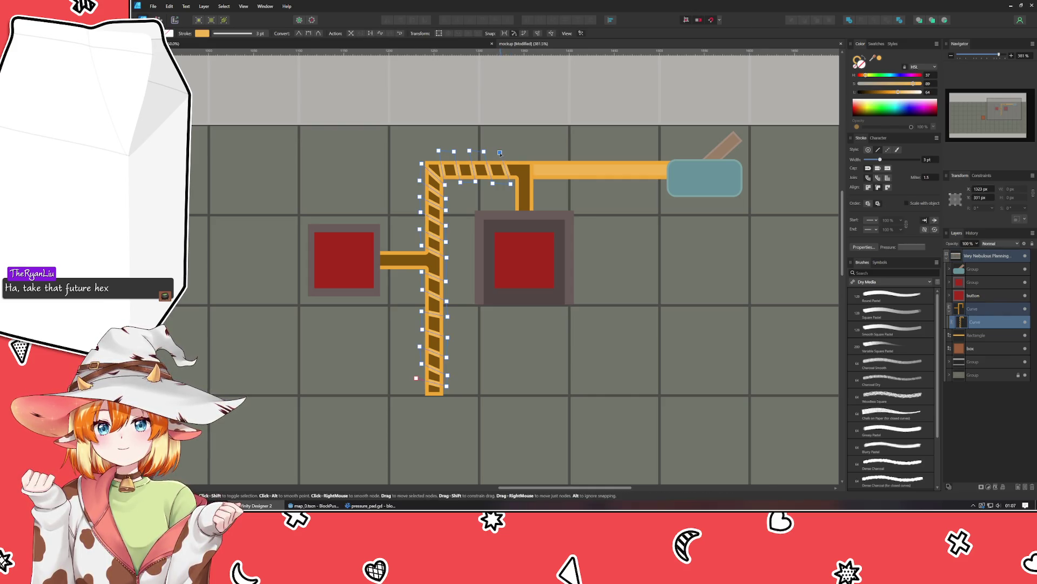
key("p")
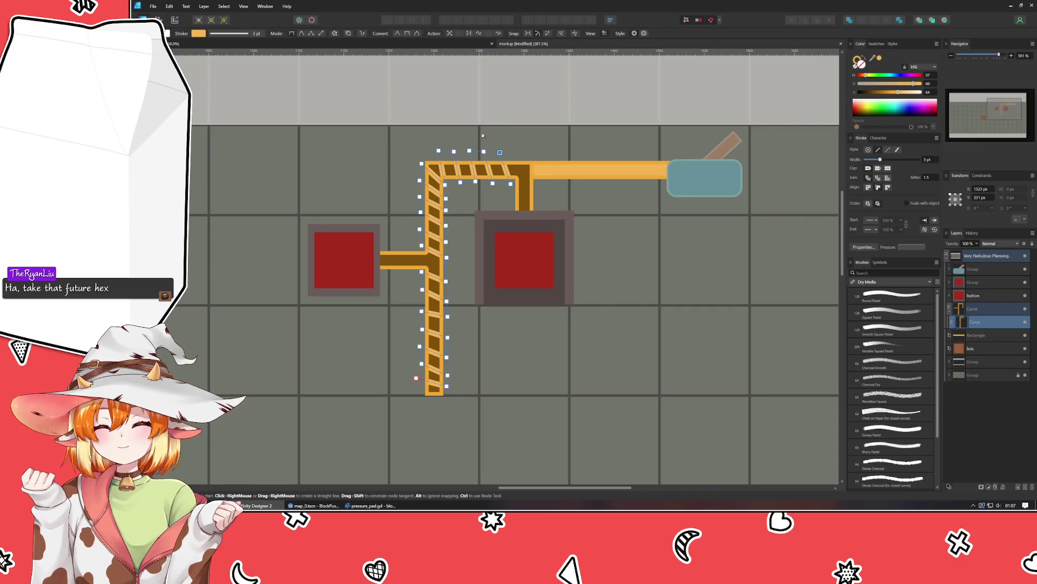
left_click_drag(500, 152, 513, 149)
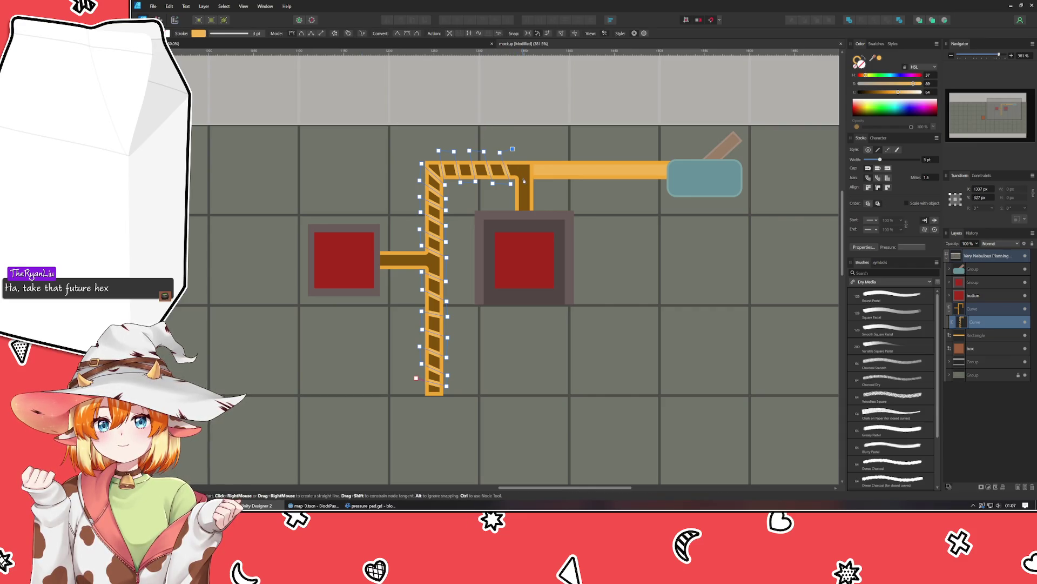
left_click(524, 180)
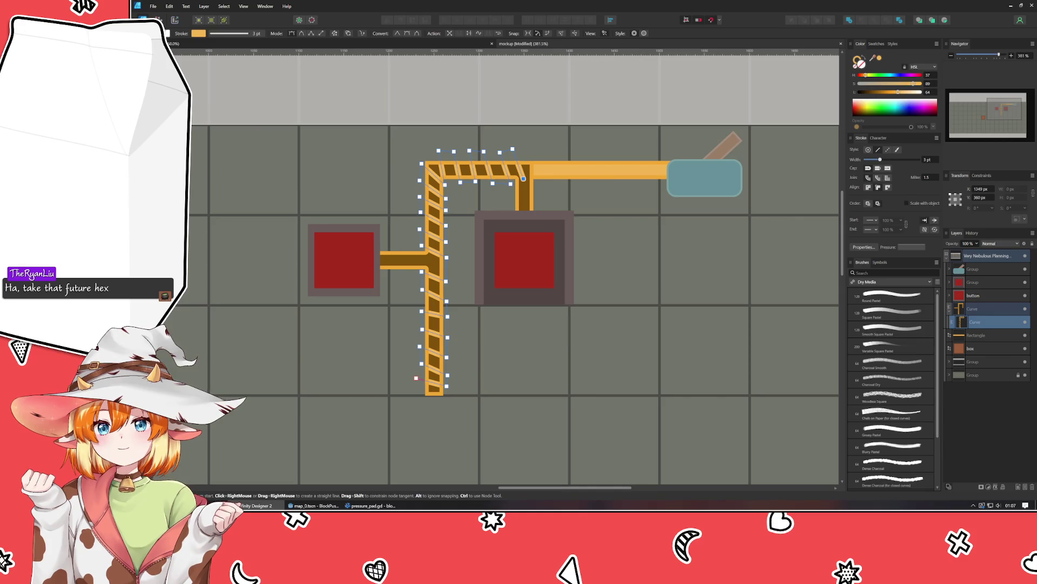
Step: Give the striped wire's stroke a square end cap
key("v")
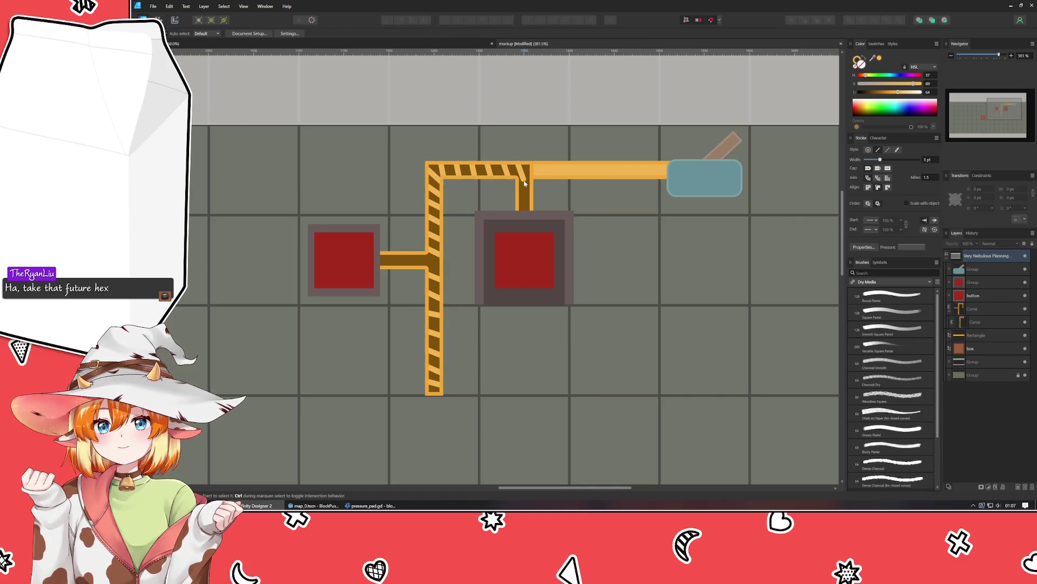
scroll(524, 177, "up", 2)
left_click(883, 168)
left_click(888, 168)
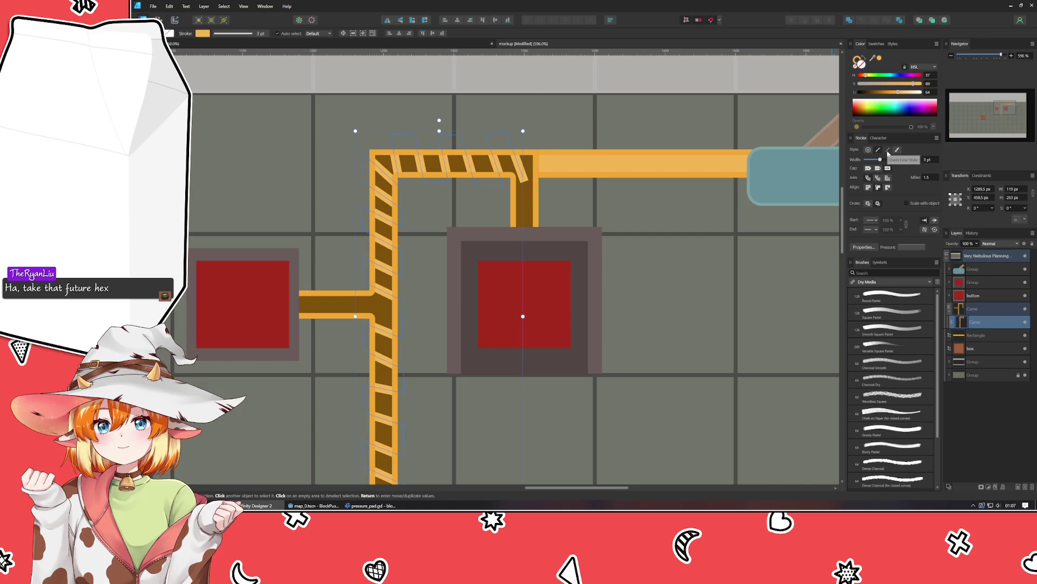
left_click(869, 168)
left_click(644, 292)
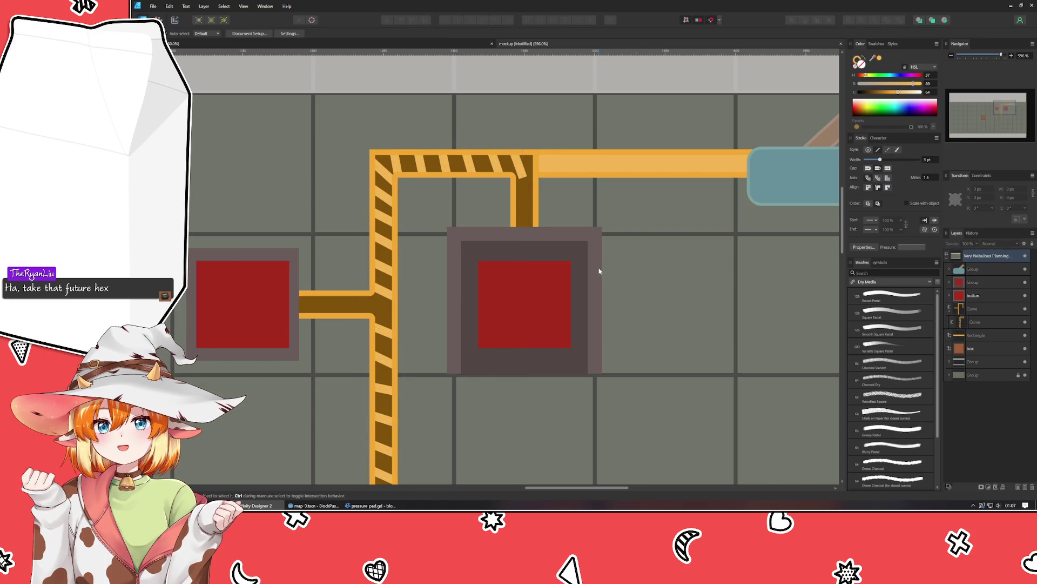
Step: Drag the striped wire's bottom node down to lengthen it, then save the mockup
scroll(599, 271, "down", 3)
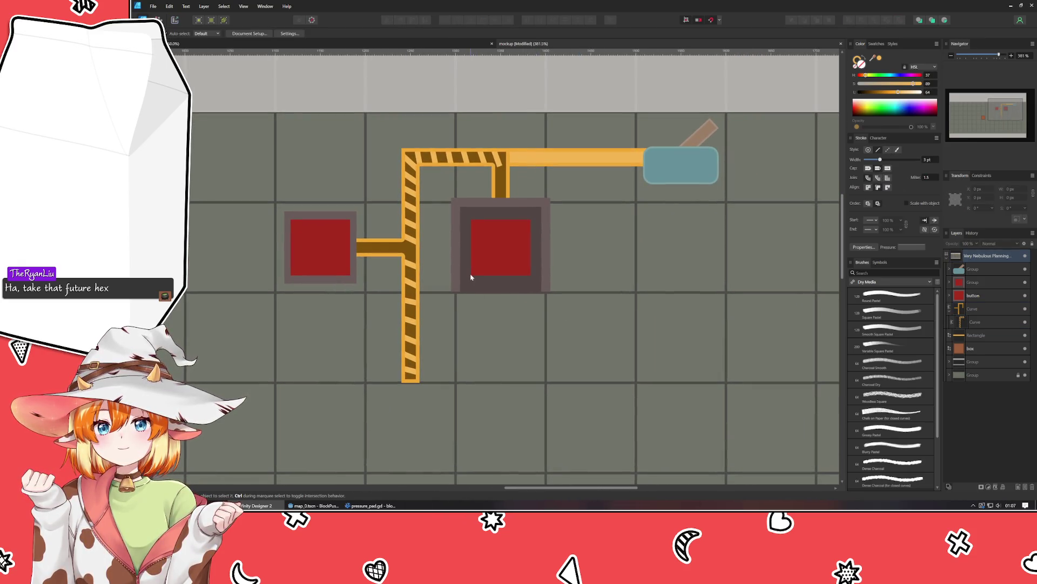
left_click(410, 268)
left_click(407, 268)
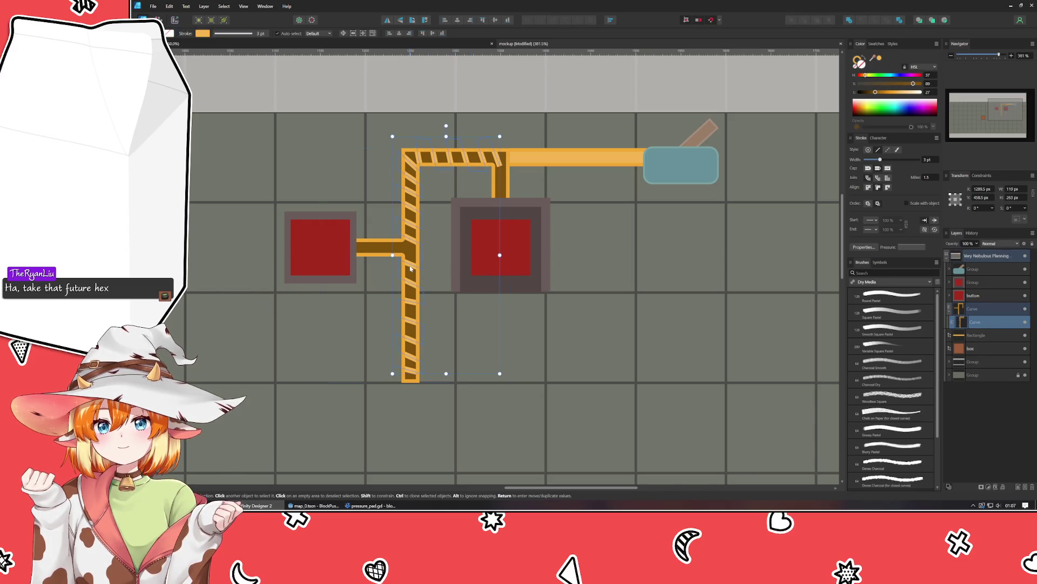
double_click(407, 268)
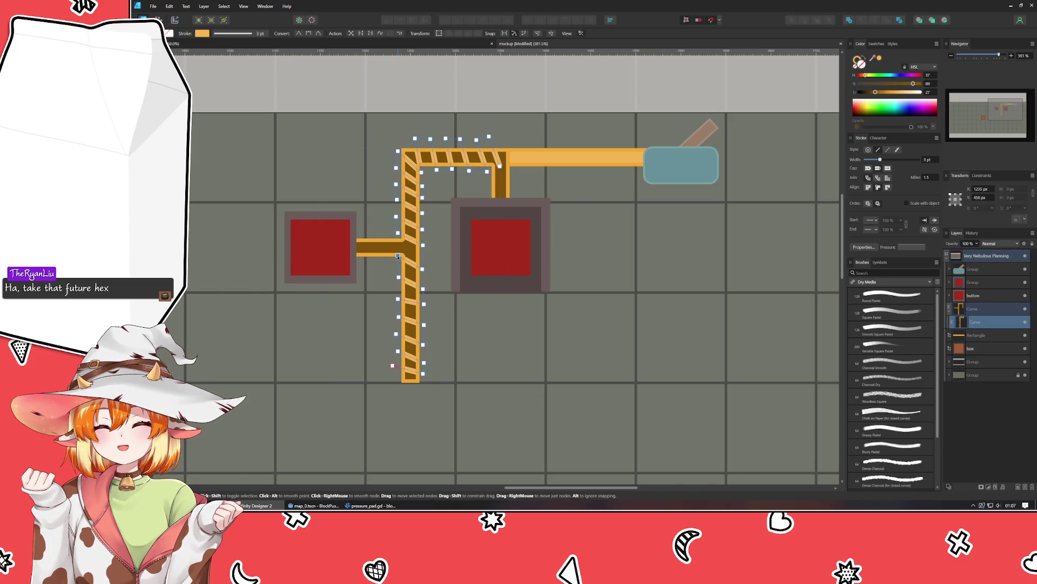
mouse_move(399, 256)
left_mouse_down()
mouse_move(395, 328)
mouse_move(424, 343)
mouse_move(427, 380)
left_mouse_up()
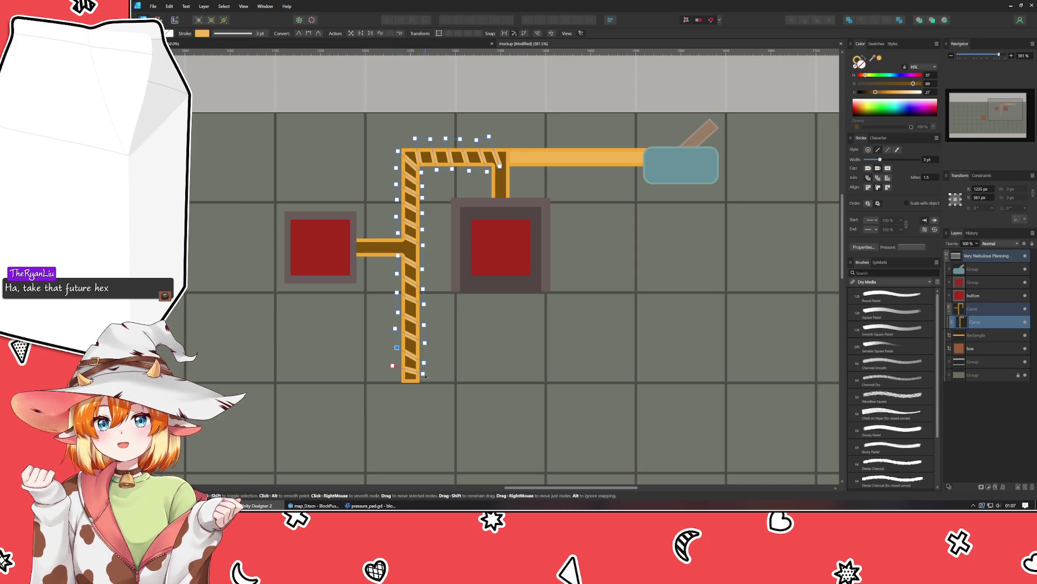
left_click(540, 355)
key("ctrl+s")
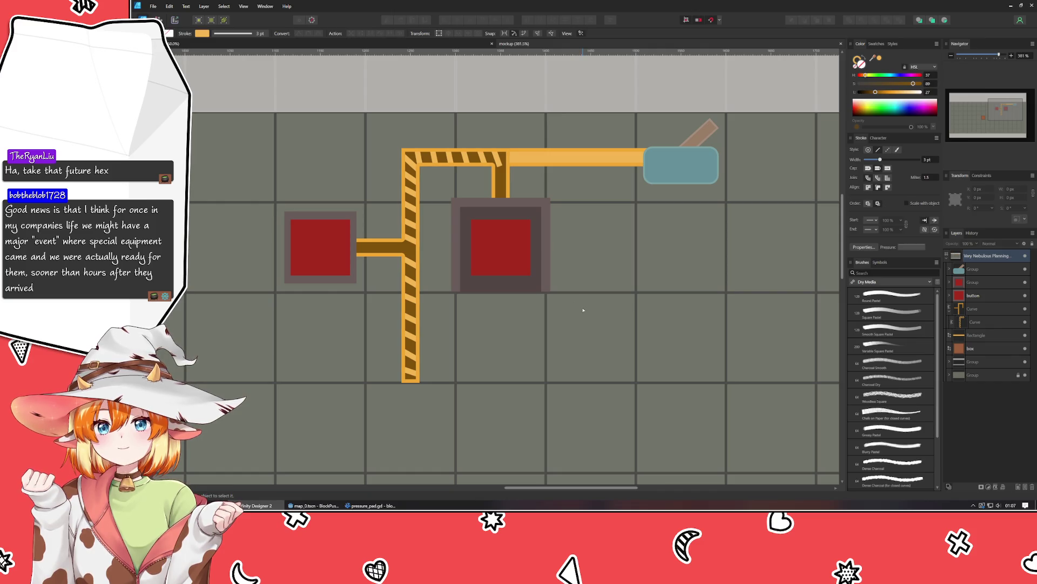
scroll(584, 312, "down", 2)
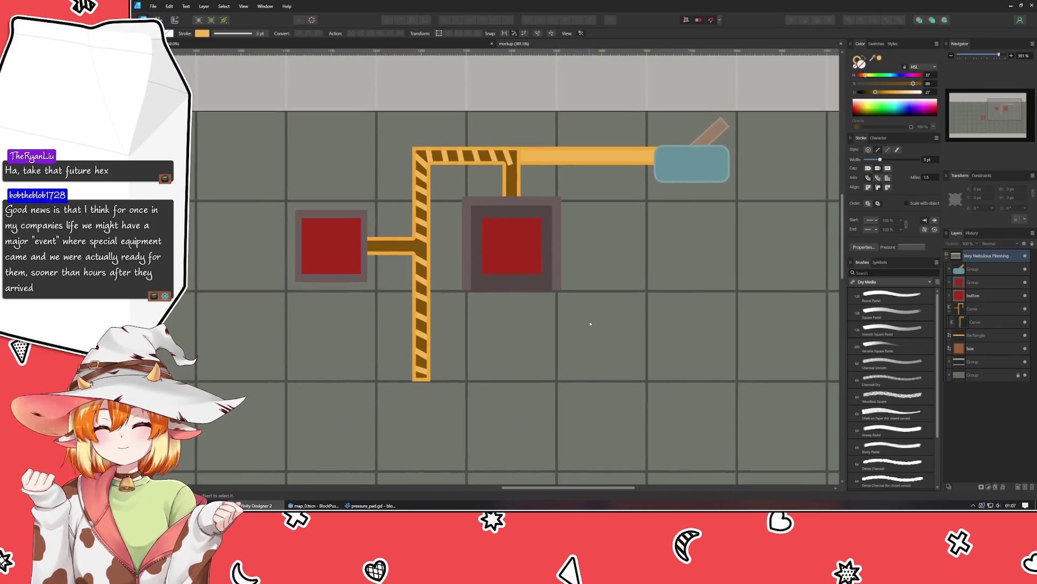
Step: Nudge the striped wire's end node right so it meets the vertical wire
scroll(563, 385, "up", 2)
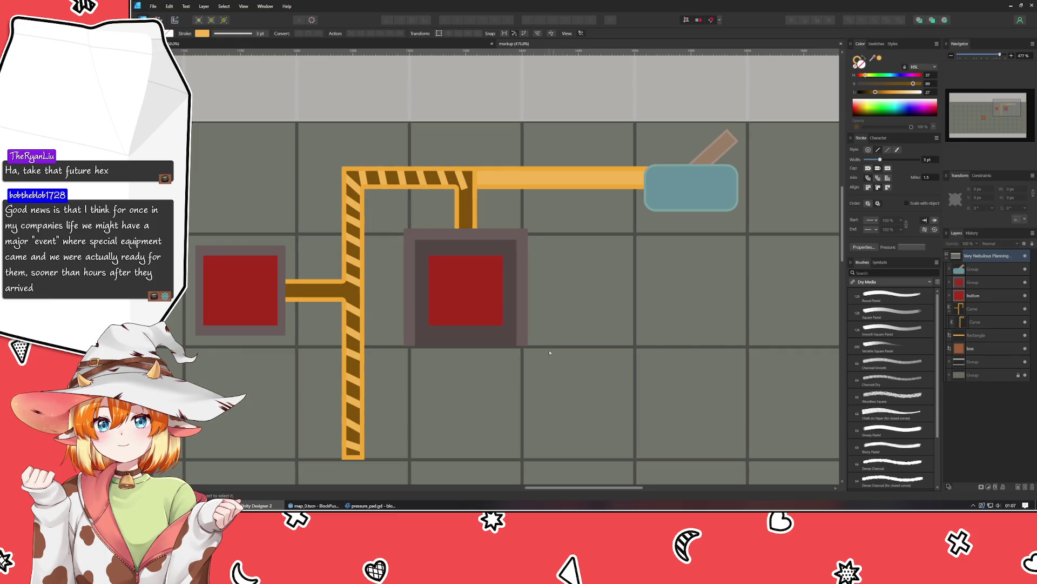
left_click(464, 188)
left_click(466, 189)
left_click_drag(465, 188, 476, 189)
left_click(455, 155)
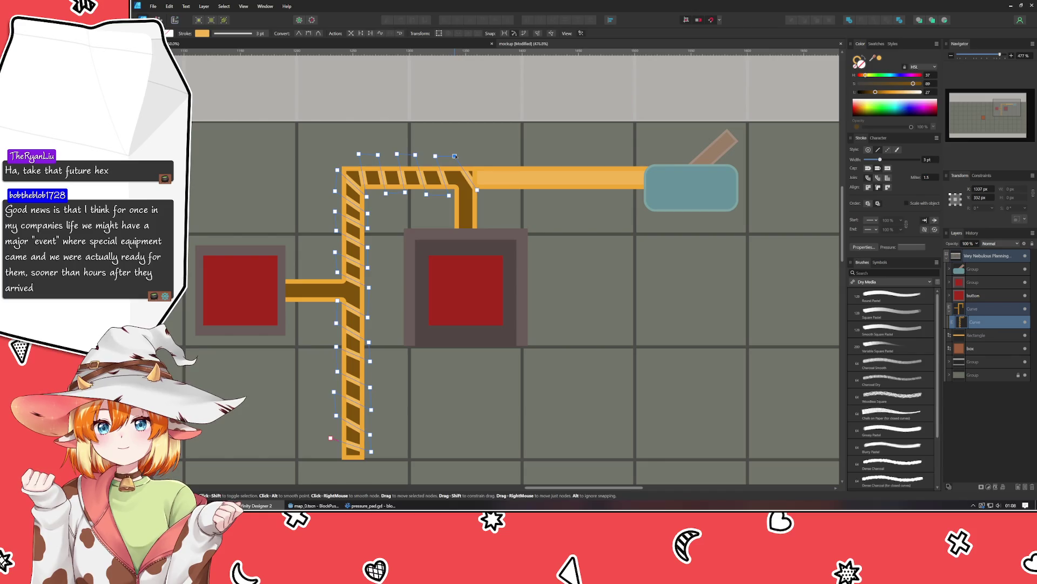
Step: Move the inner corner node to tidy the corner, save, and draw a small junction square
left_click(511, 226)
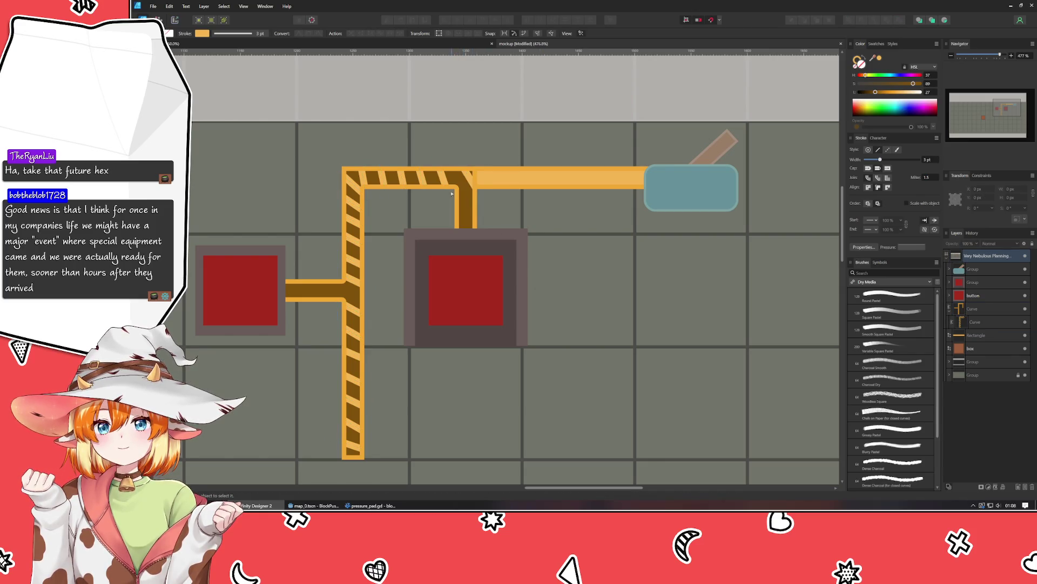
left_click(454, 196)
left_click(453, 193)
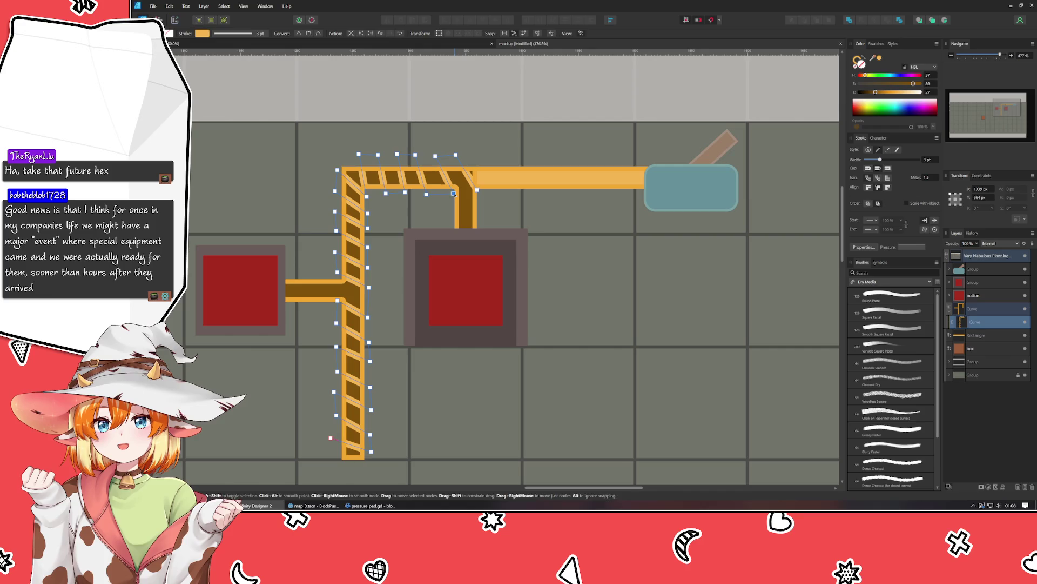
left_click_drag(426, 194, 374, 193)
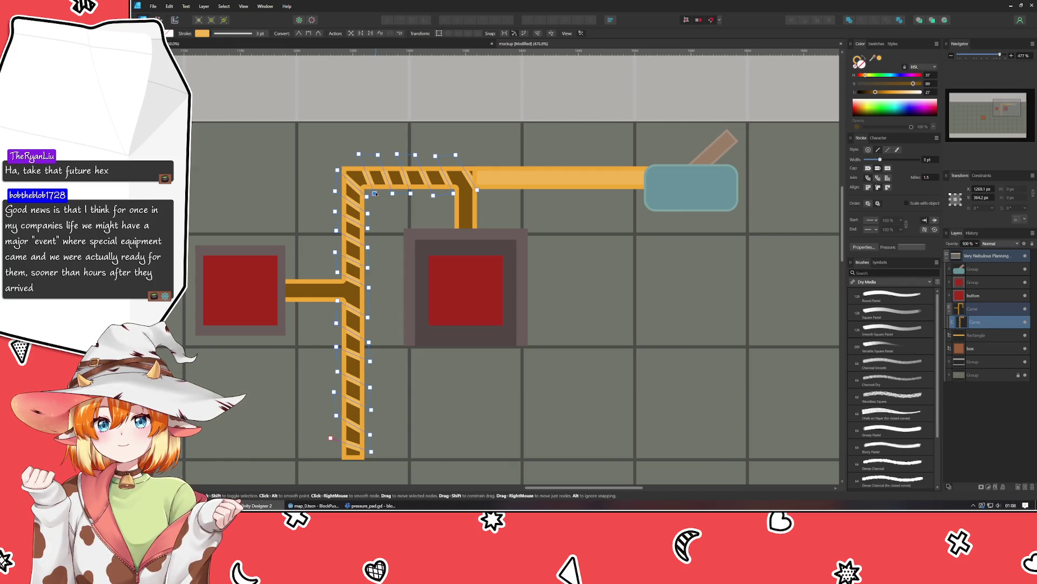
left_click(649, 278)
key("ctrl+s")
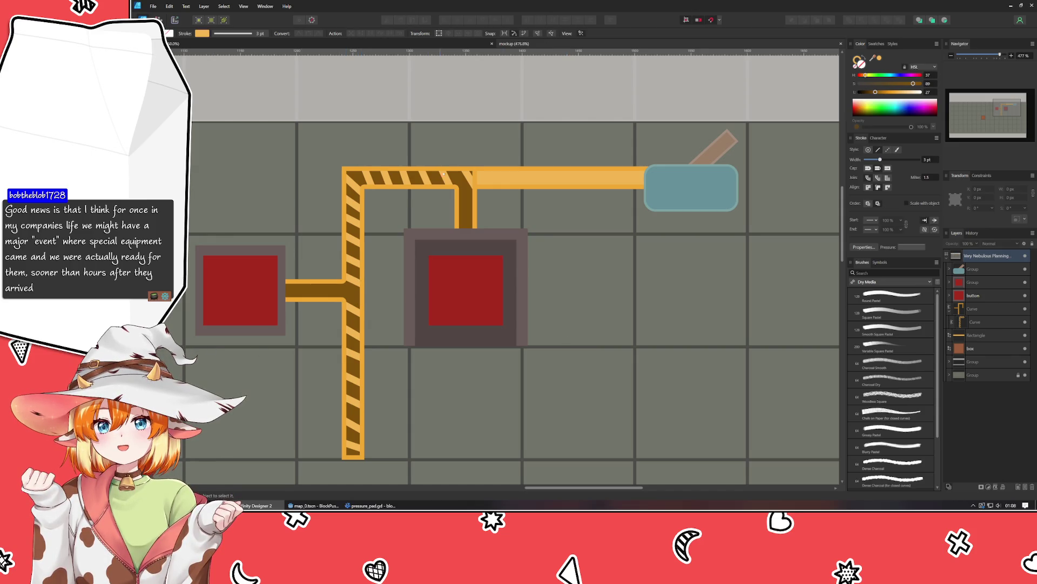
key("m")
left_click_drag(335, 274, 372, 309)
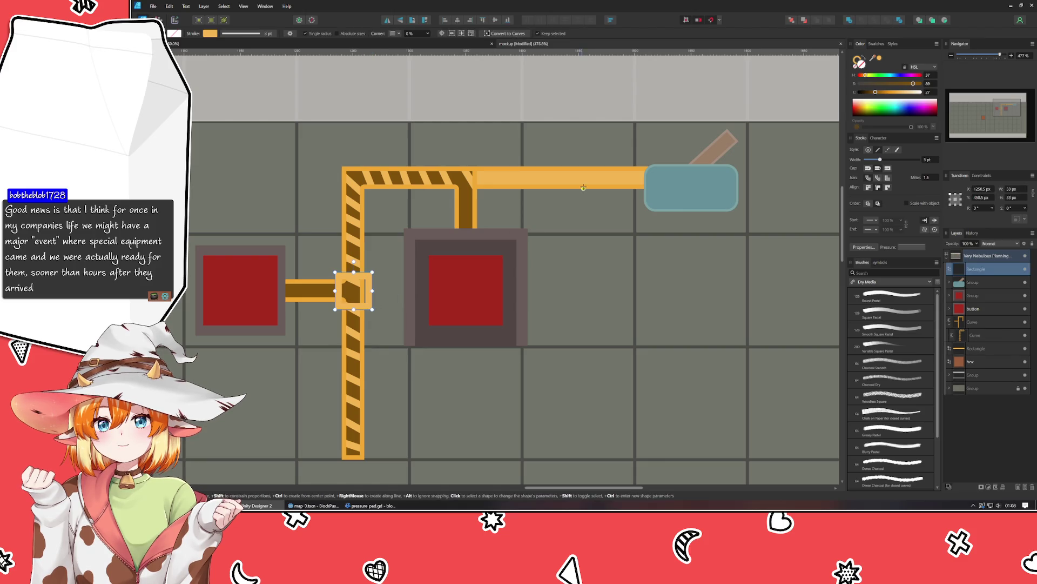
Step: Colour the junction square with a tan outline and a lighter, warm brown fill
key("x")
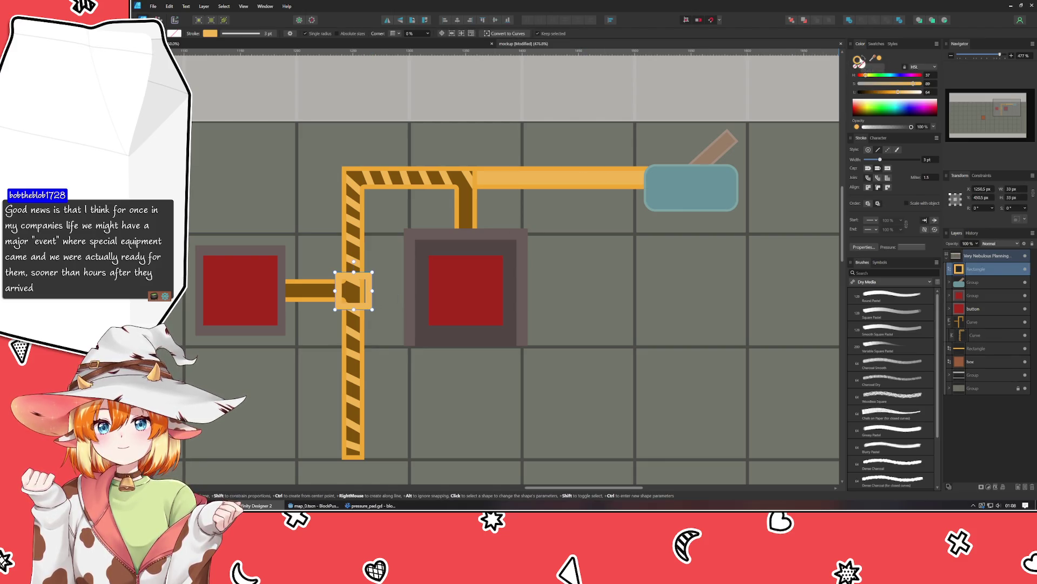
left_click(875, 85)
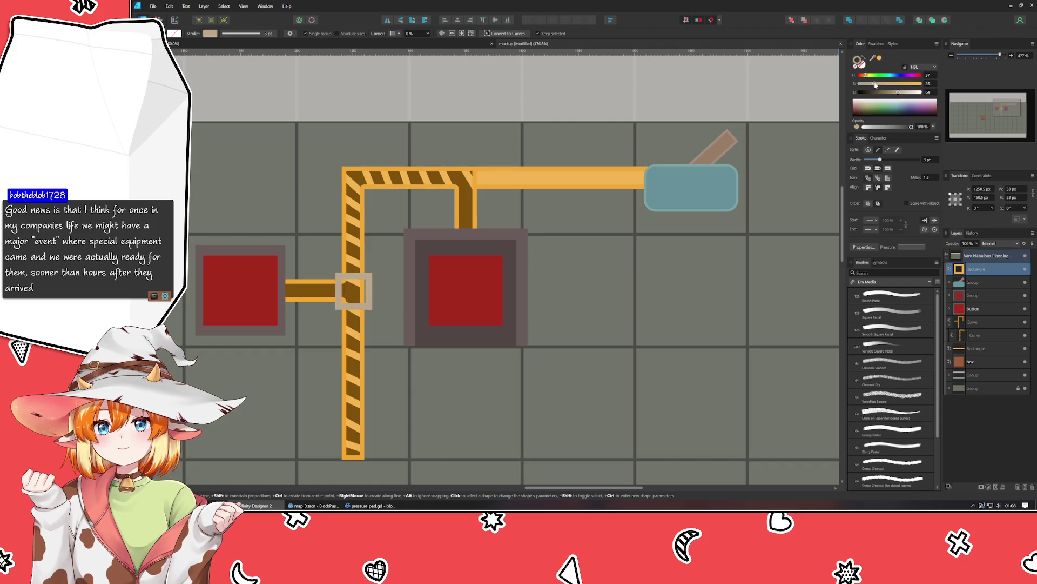
key("x")
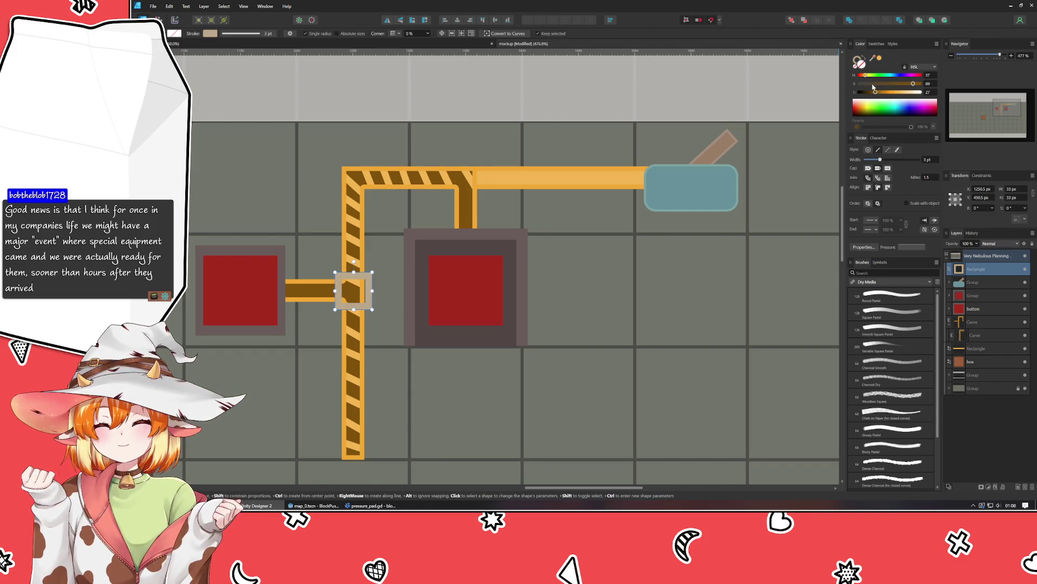
left_click(871, 85)
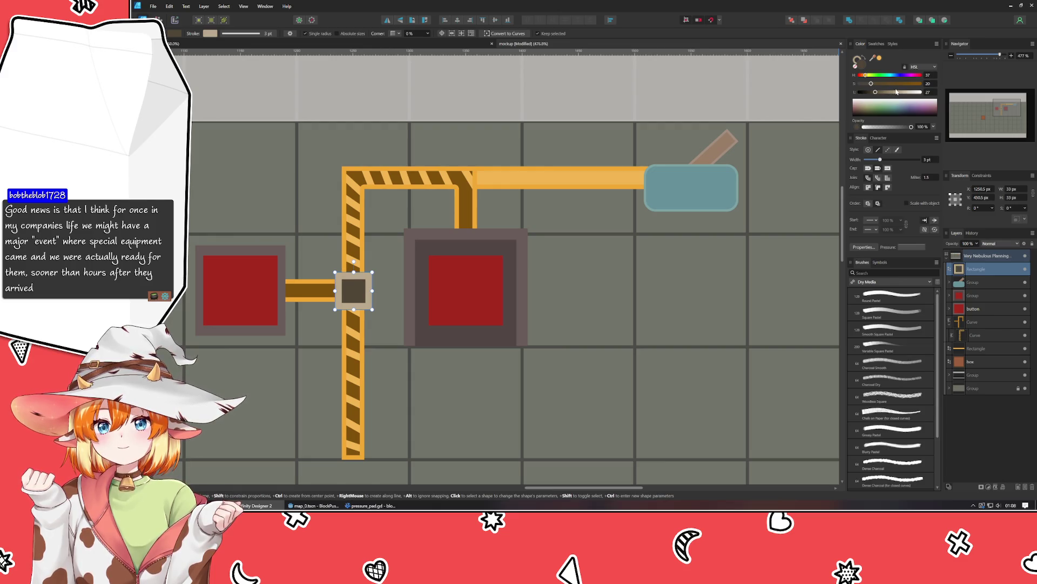
left_click(879, 92)
left_click_drag(871, 85, 886, 93)
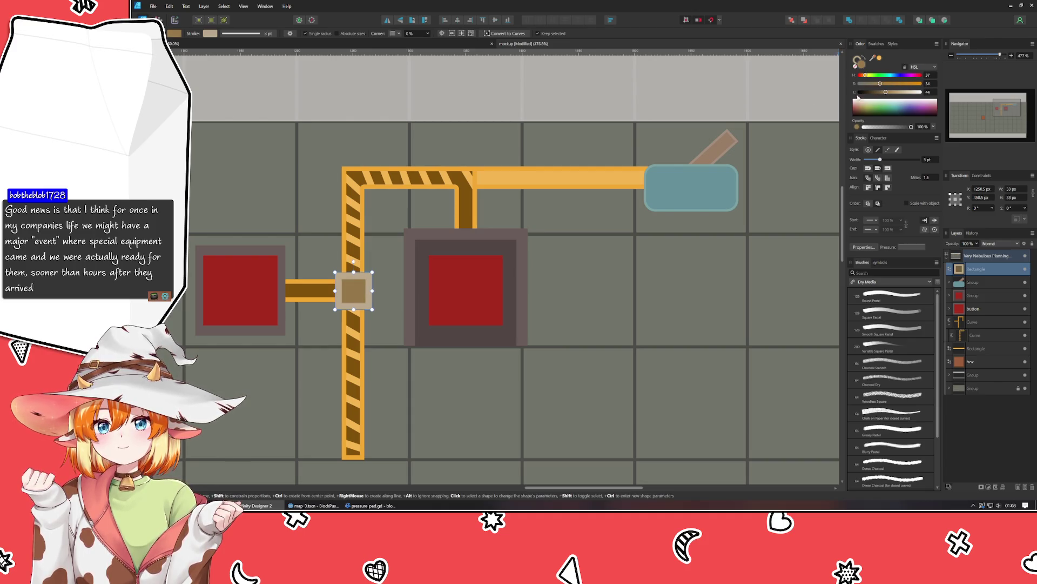
Step: Nudge the junction box into line and place a copy on the upper wire junction
key("v")
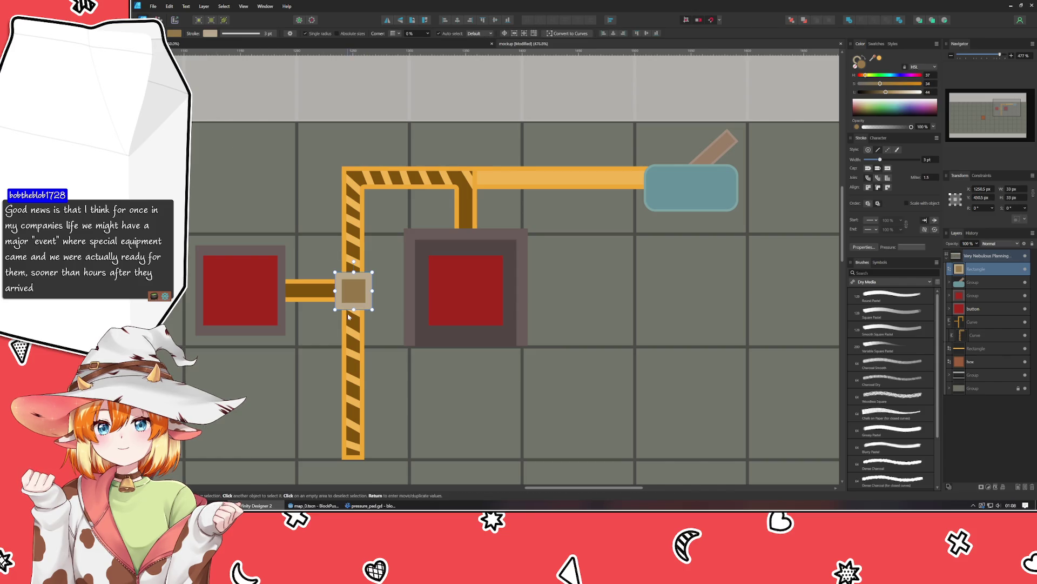
scroll(364, 297, "up", 3)
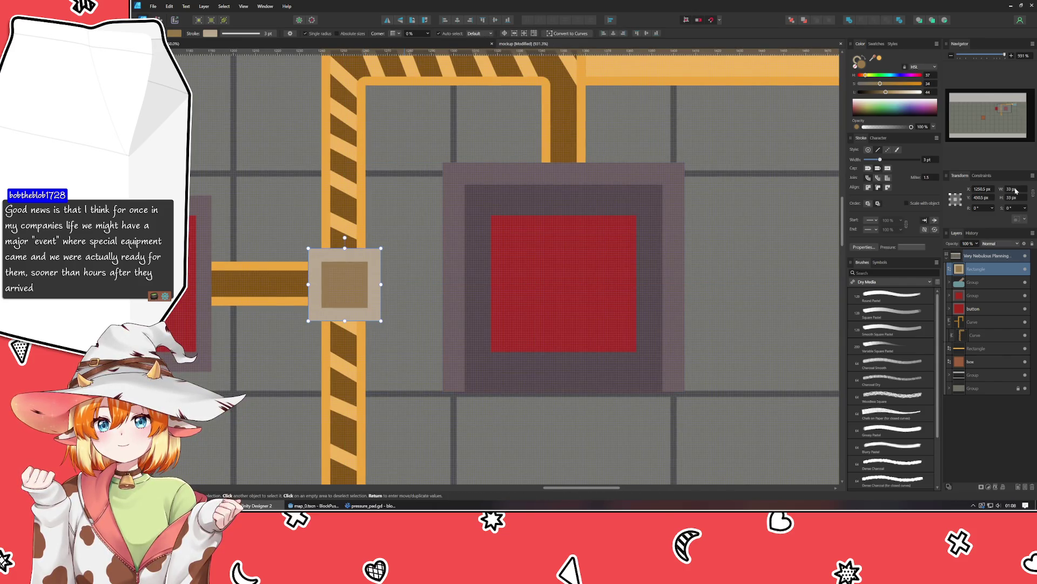
left_click_drag(347, 292, 346, 291)
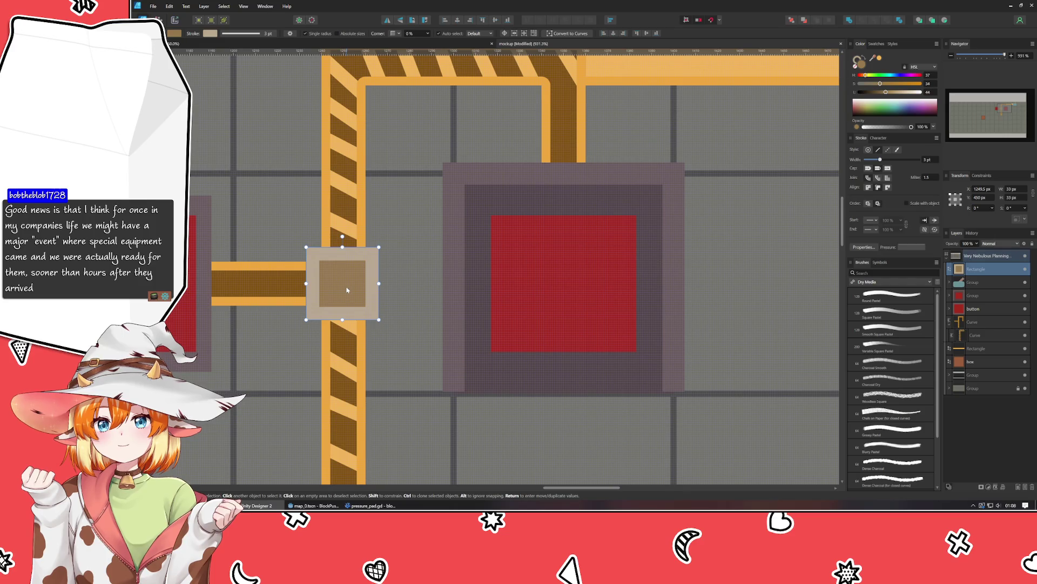
mouse_move(347, 290)
left_mouse_down()
mouse_move(405, 250)
mouse_move(569, 76)
left_mouse_up()
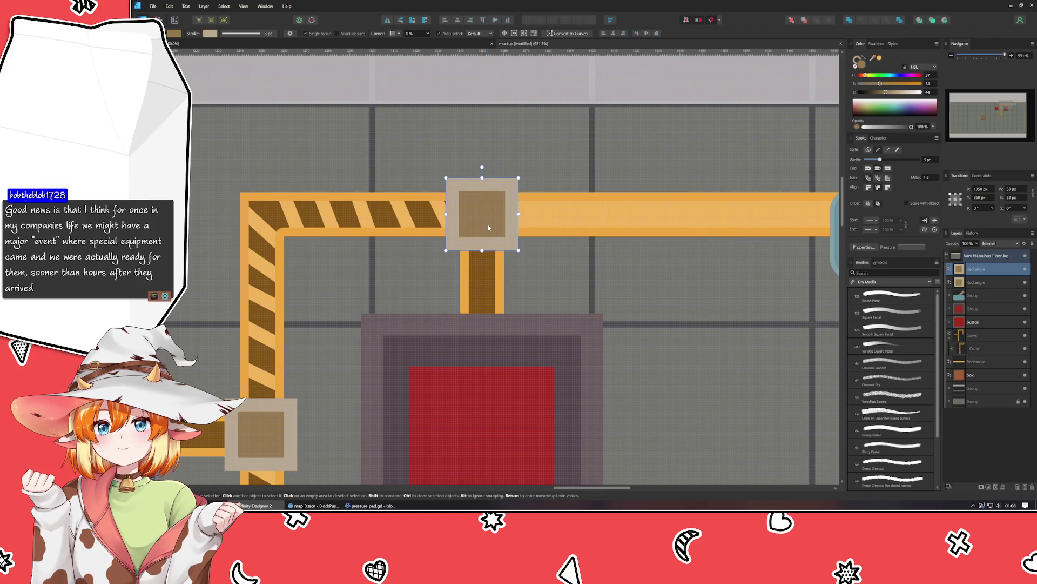
left_click(549, 267)
scroll(549, 266, "down", 5)
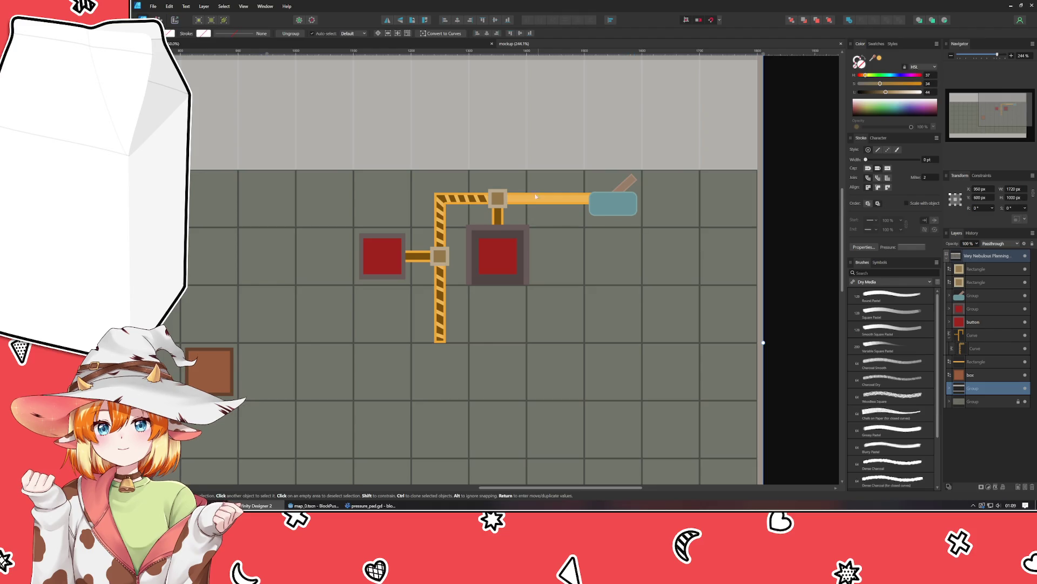
scroll(421, 171, "up", 2)
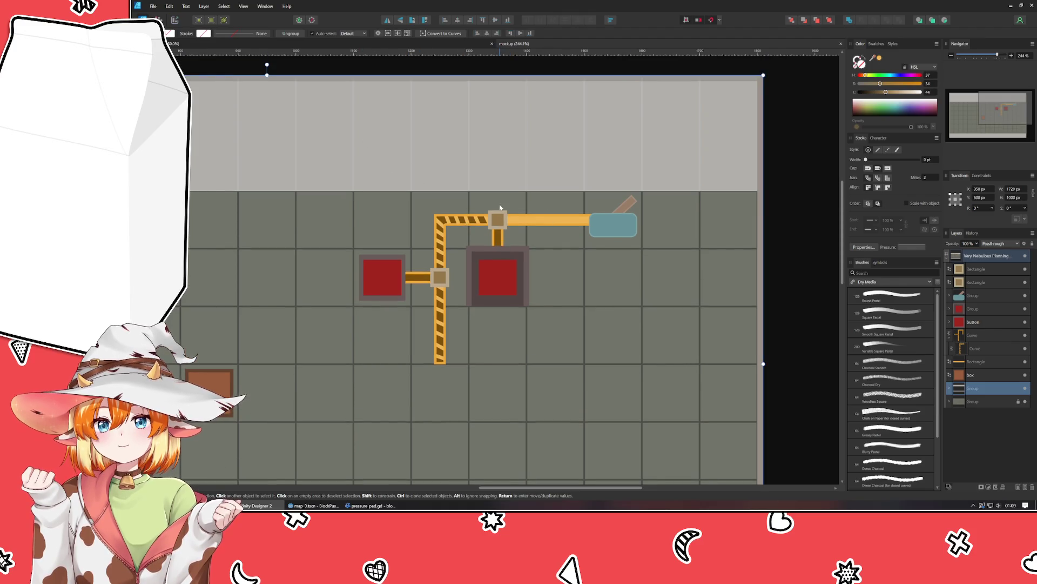
scroll(498, 212, "up", 8)
left_click_drag(647, 180, 727, 178)
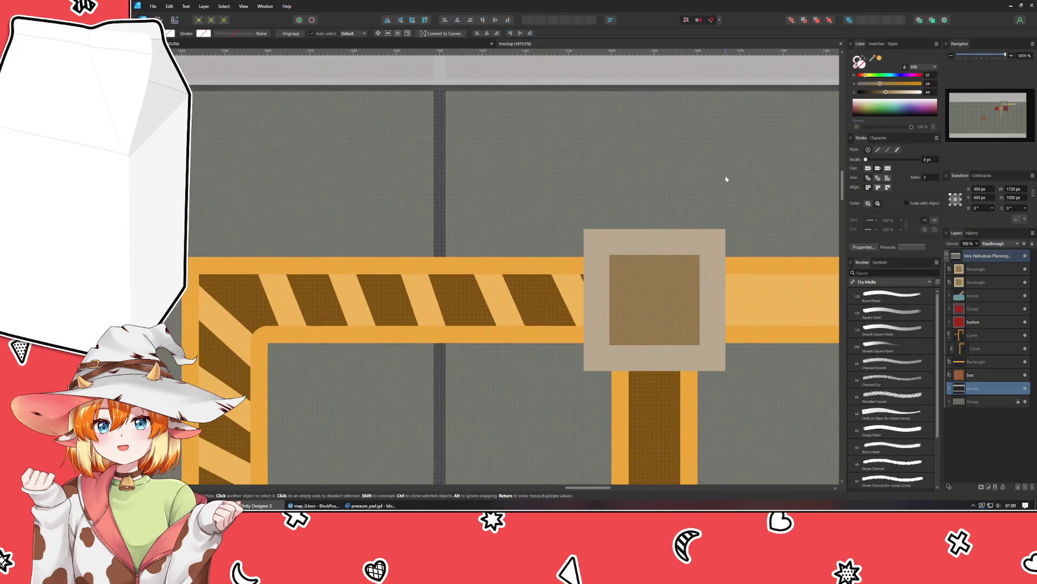
left_click_drag(764, 308, 469, 304)
scroll(491, 308, "right", 2)
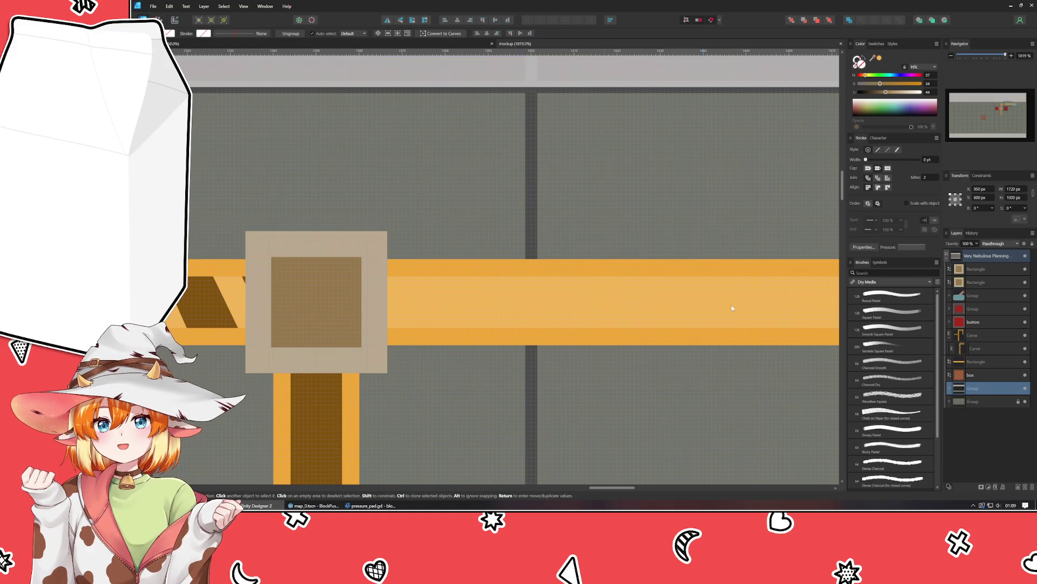
scroll(306, 316, "down", 10)
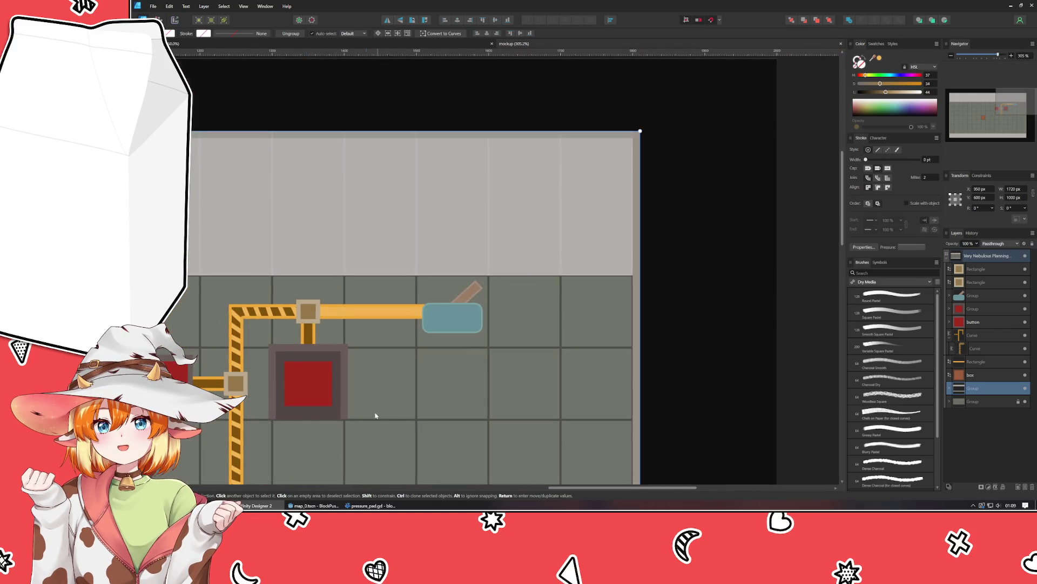
scroll(385, 419, "down", 3)
scroll(447, 340, "up", 2)
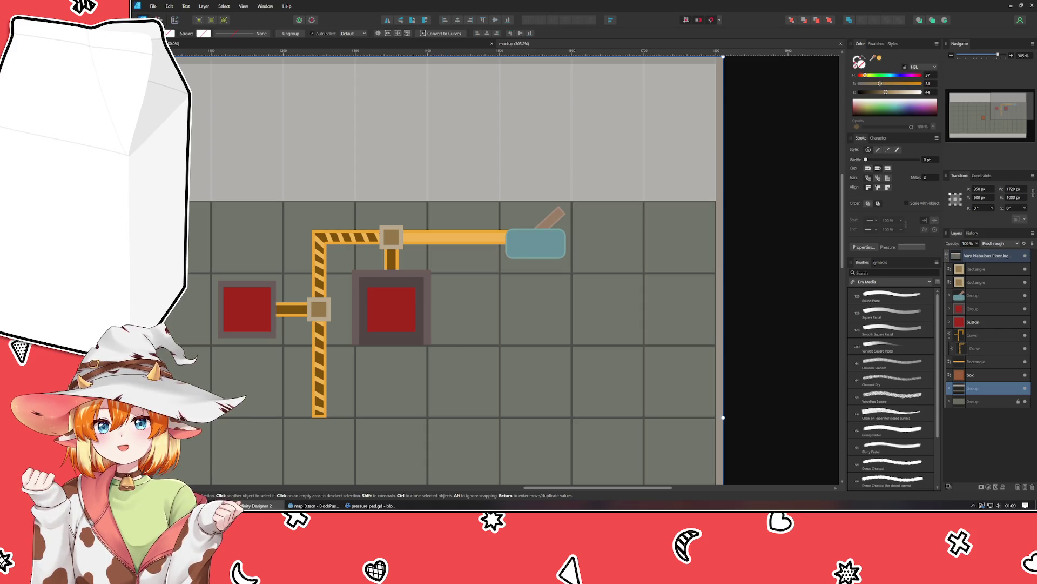
key("p")
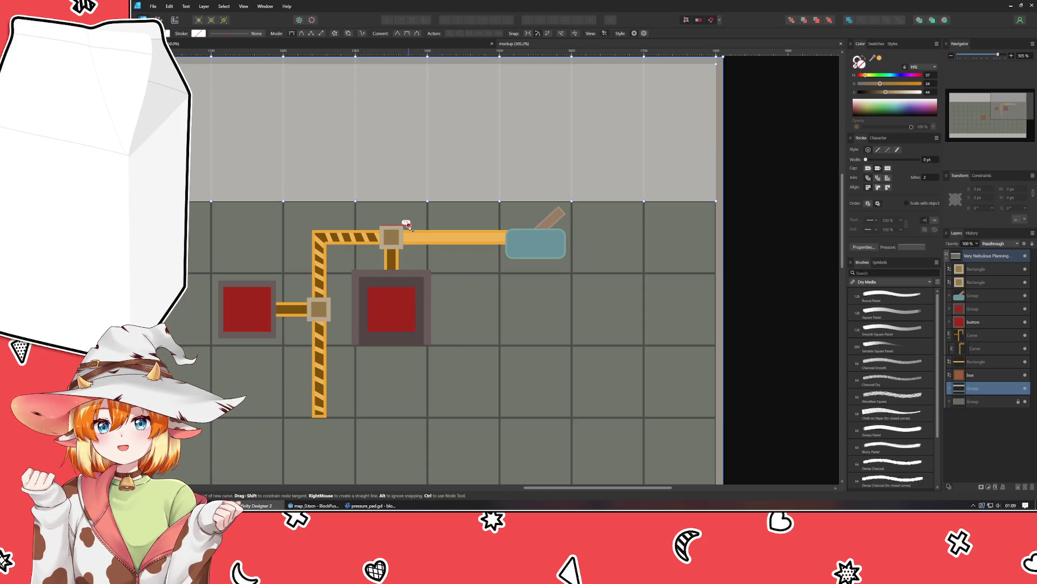
Step: Draw a zigzag stripe path across the plain wire up to the lever plate
left_click(420, 248)
left_click(409, 225)
left_click(427, 221)
left_click(431, 249)
left_click(444, 249)
left_click(452, 222)
left_click(460, 221)
left_click(474, 248)
left_click(488, 222)
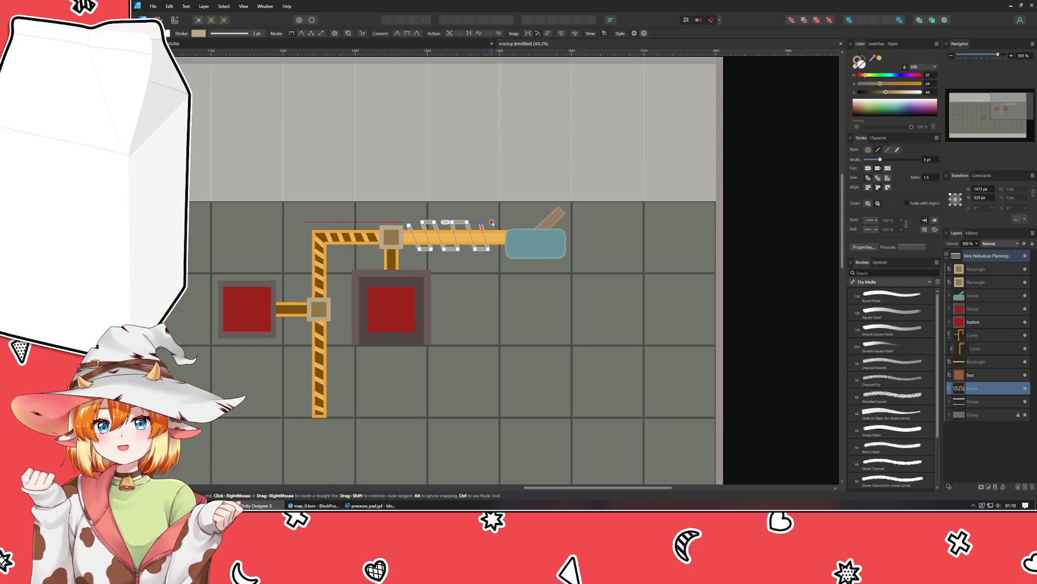
left_click(501, 247)
key("a")
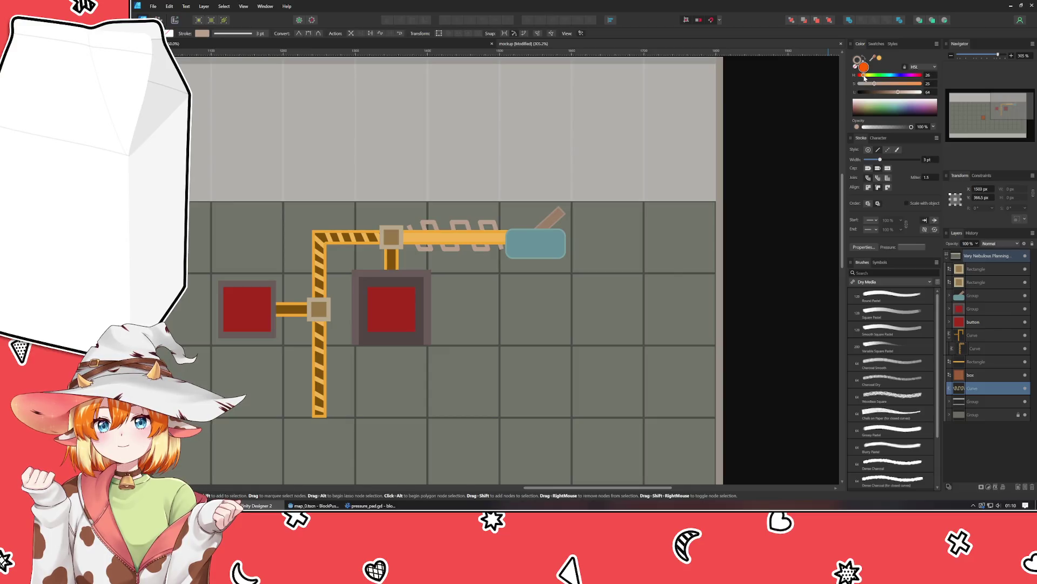
Step: Make the zigzag stroke orange, clip it inside the wire bar, and even out the stripes
left_click_drag(895, 84, 902, 84)
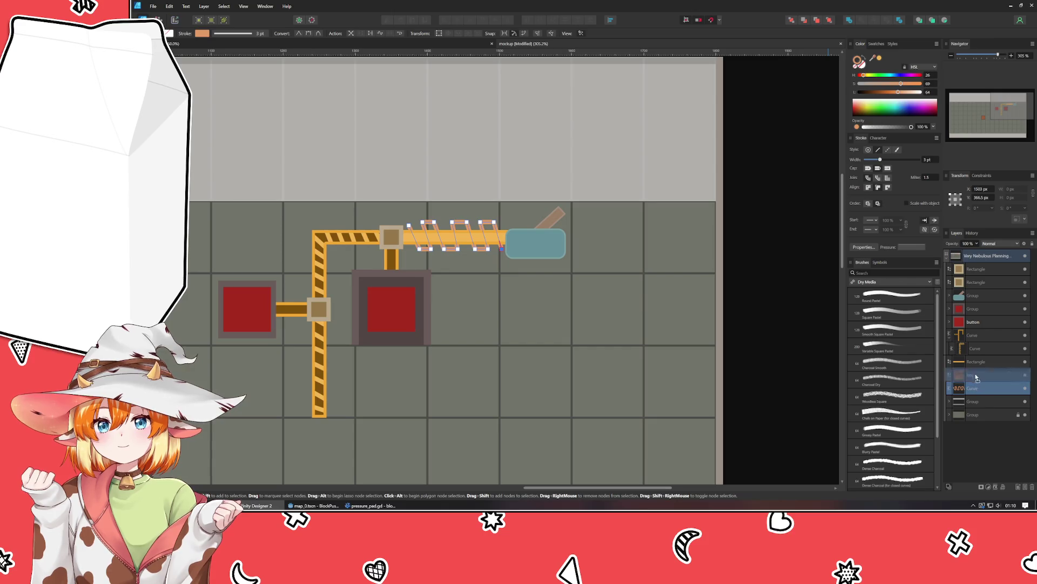
left_click_drag(973, 388, 973, 375)
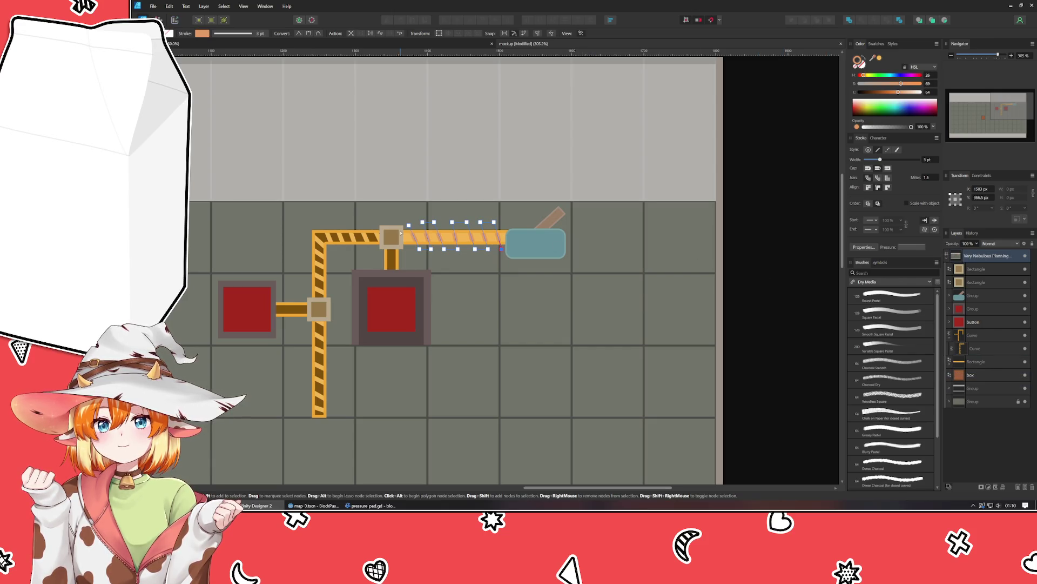
left_click(448, 222)
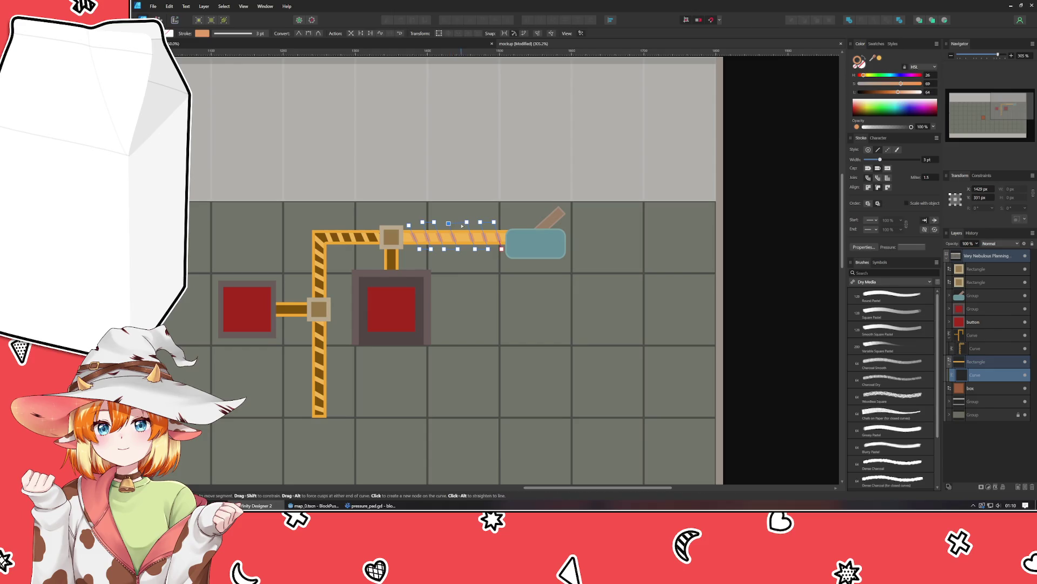
left_click(469, 250)
left_click_drag(469, 249, 473, 249)
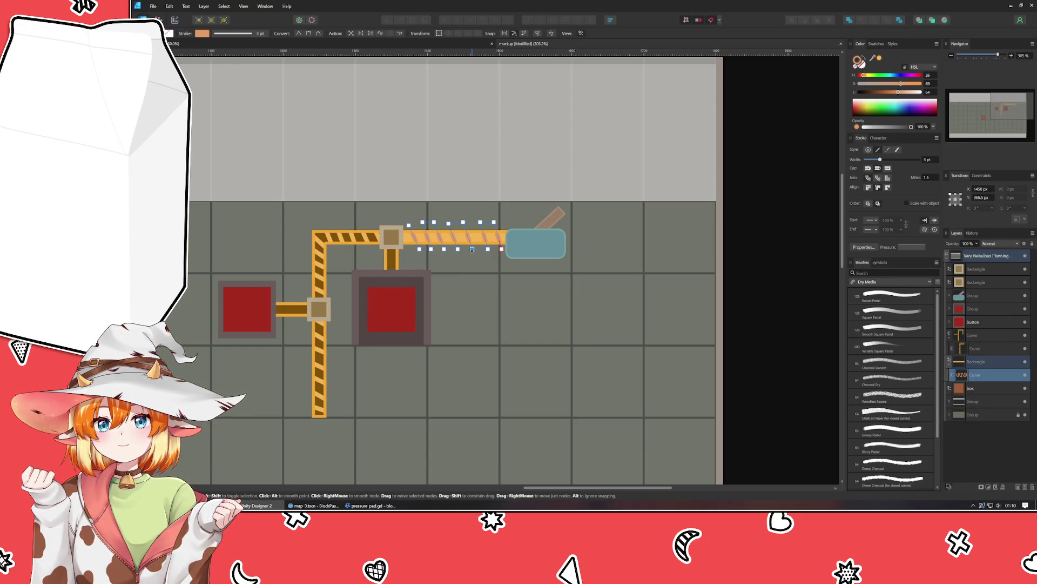
left_click(493, 222)
left_click(502, 249, "shift")
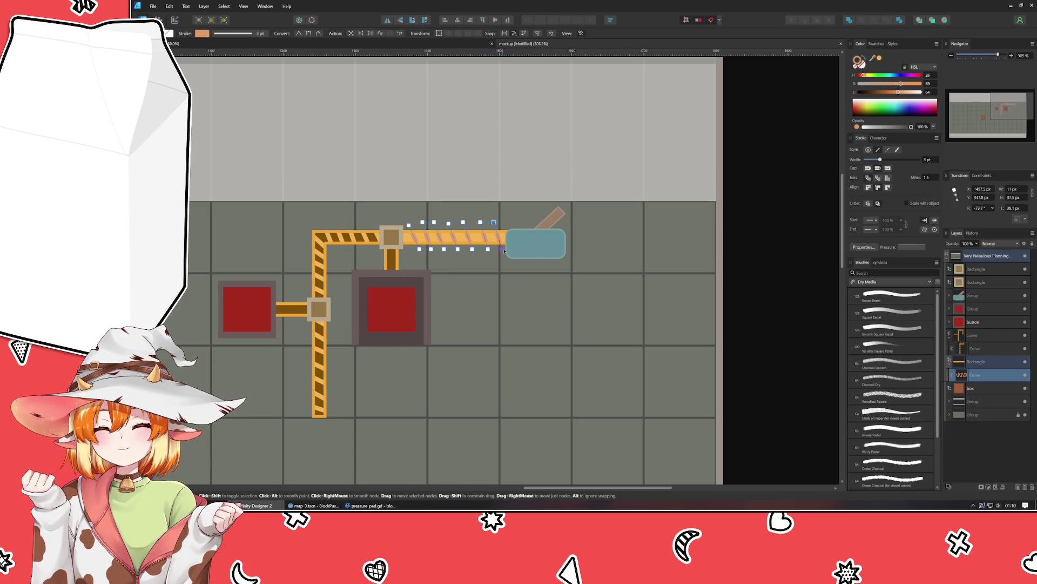
left_click(773, 270)
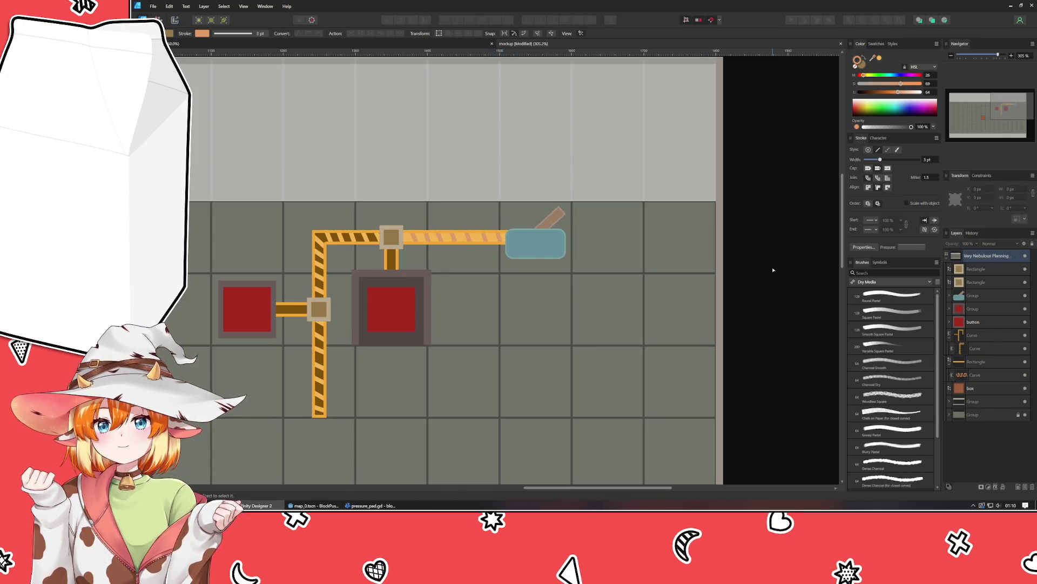
Step: Tint the stripes pale yellow-orange by adjusting their hue and saturation
left_click(471, 241)
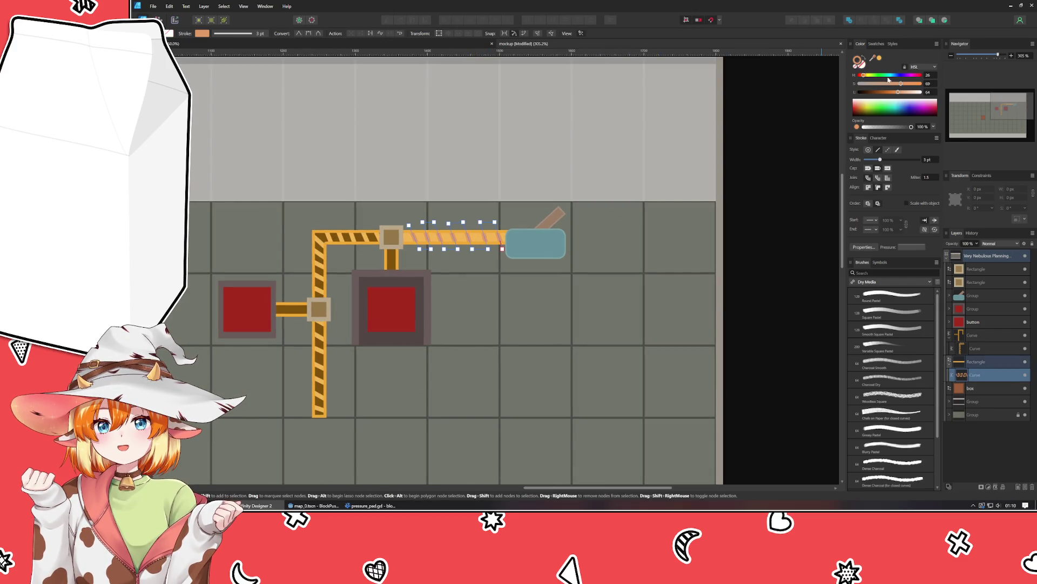
left_click(867, 76)
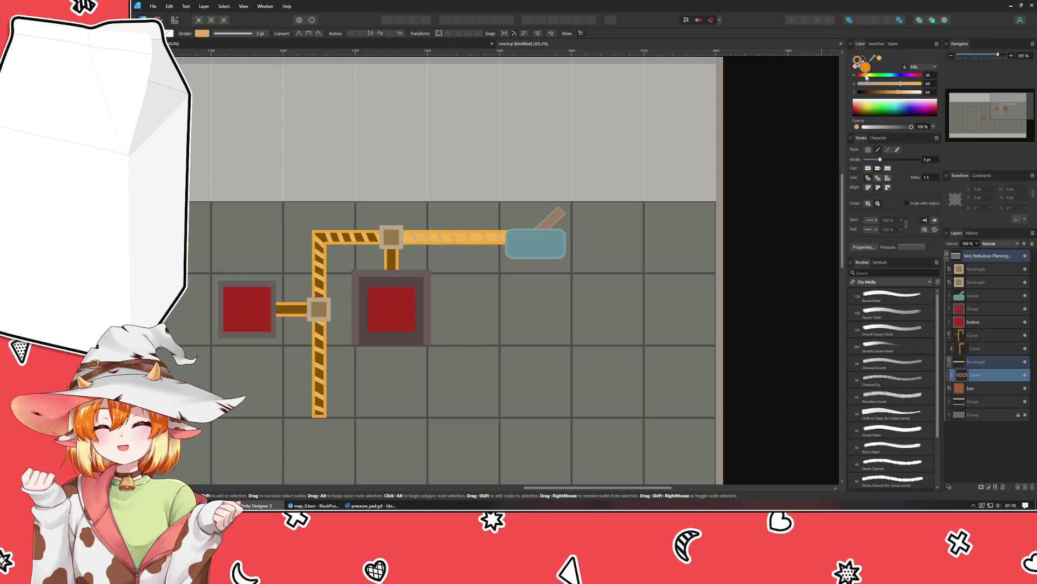
left_click(910, 83)
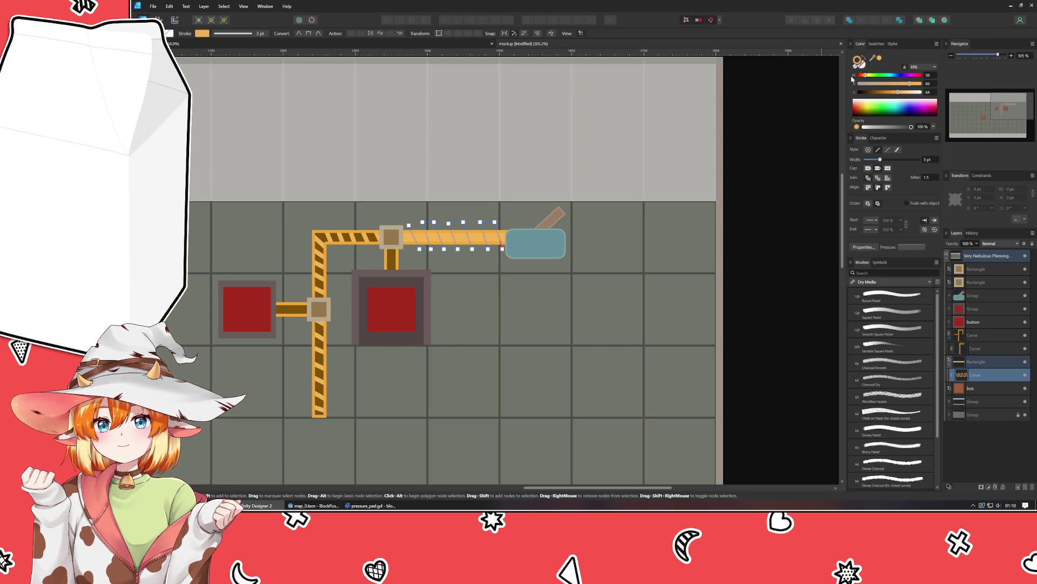
left_click(870, 76)
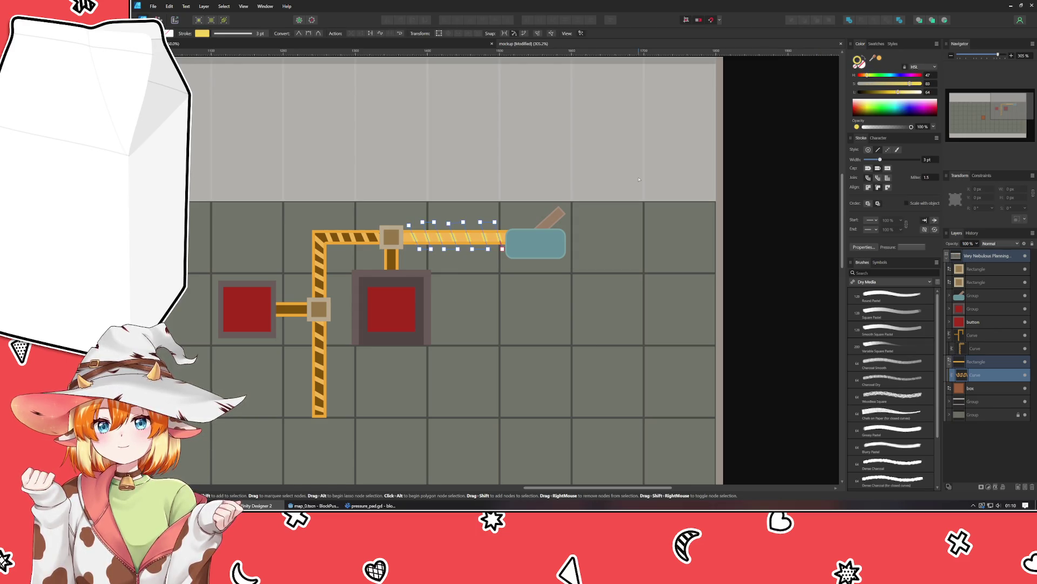
left_click(352, 247)
Step: Extend the vertical hazard-striped wire's bottom end about 60 px further down
mouse_move(872, 58)
left_mouse_down()
mouse_move(512, 237)
mouse_move(468, 238)
left_mouse_up()
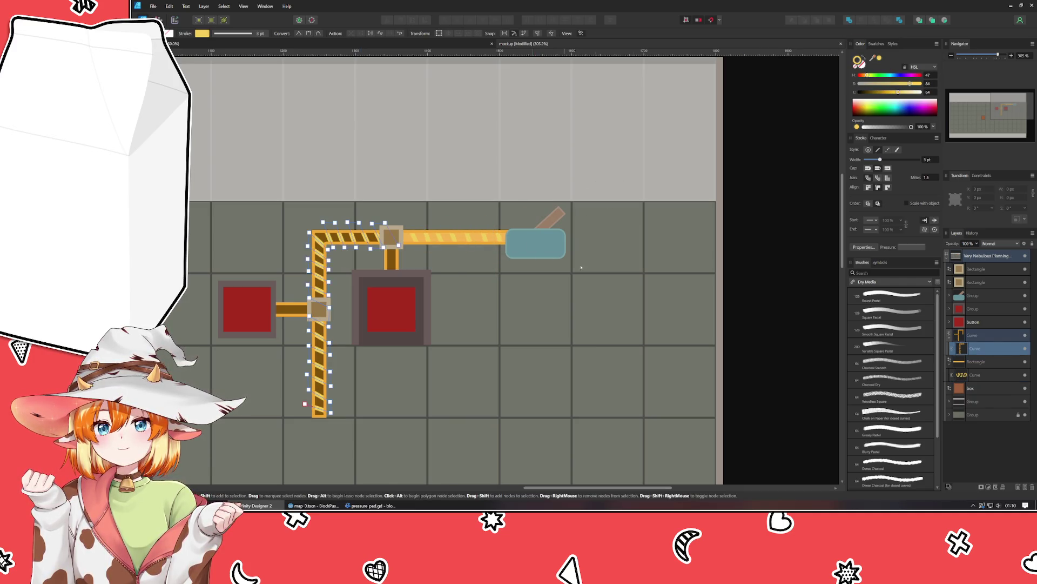
mouse_move(743, 285)
left_mouse_down()
mouse_move(735, 220)
mouse_move(760, 225)
left_mouse_up()
scroll(735, 220, "down", 2)
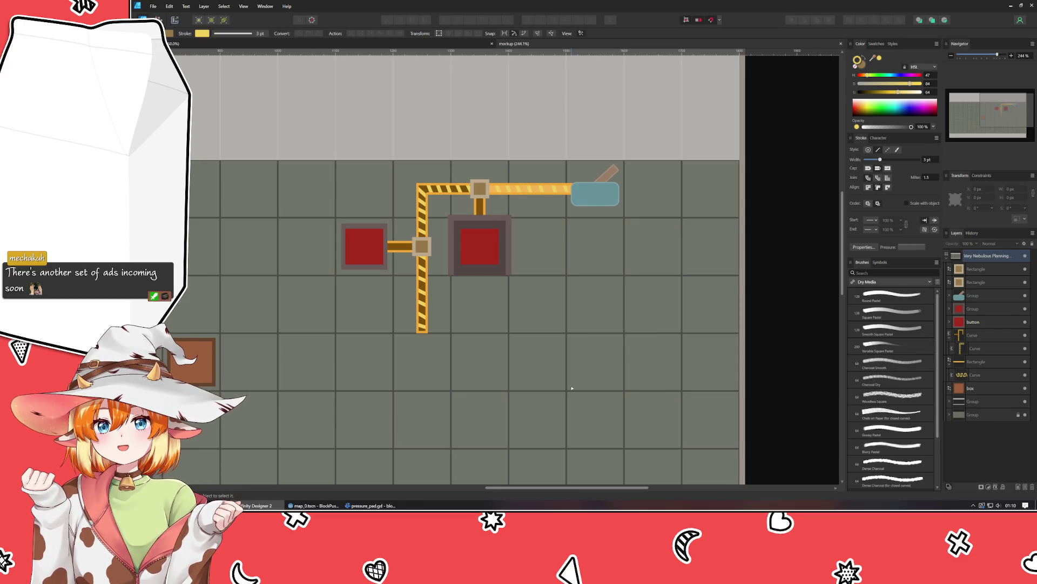
left_click(425, 331)
left_click(424, 331)
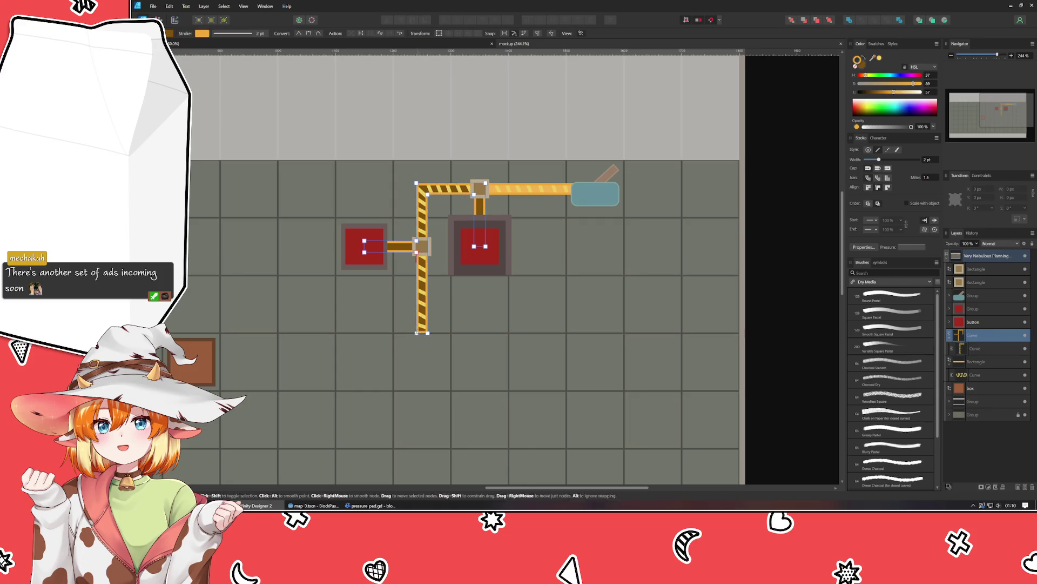
key("Down")
key("Down")
key("Down")
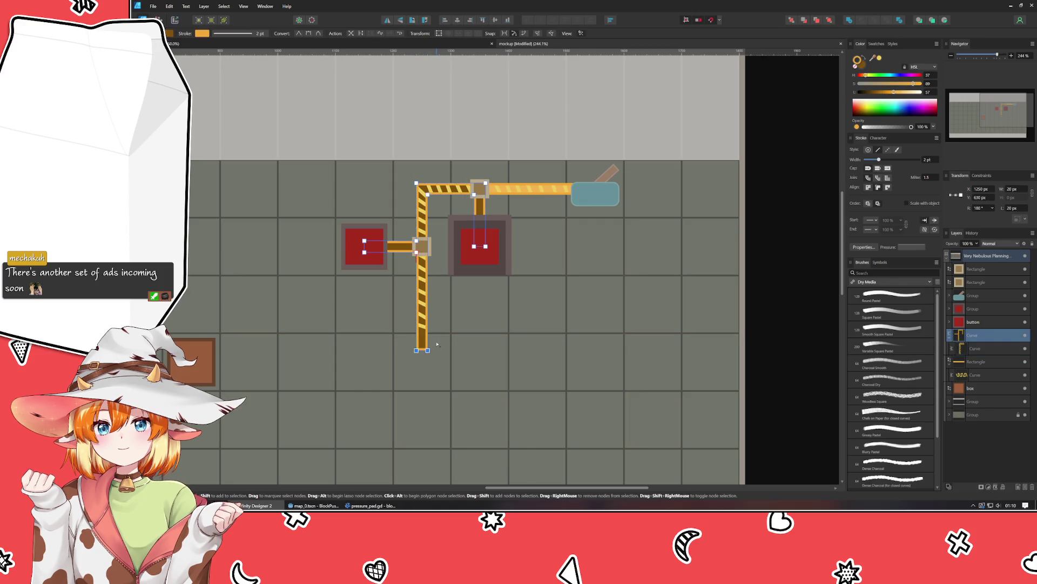
Step: Deselect the wire and save the mockup with Ctrl+S
left_click(783, 329)
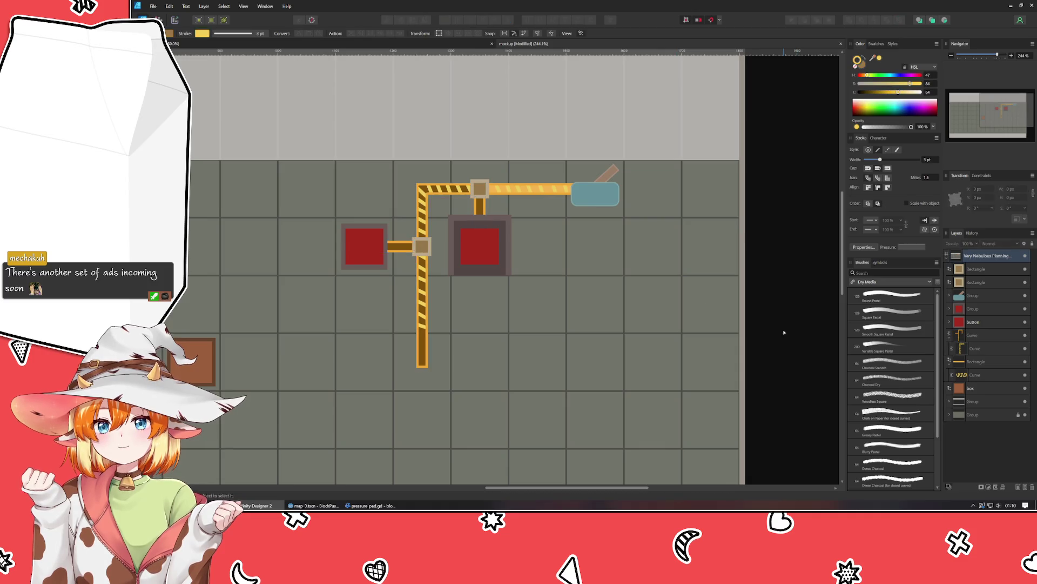
left_click_drag(783, 329, 845, 240)
key("ctrl+s")
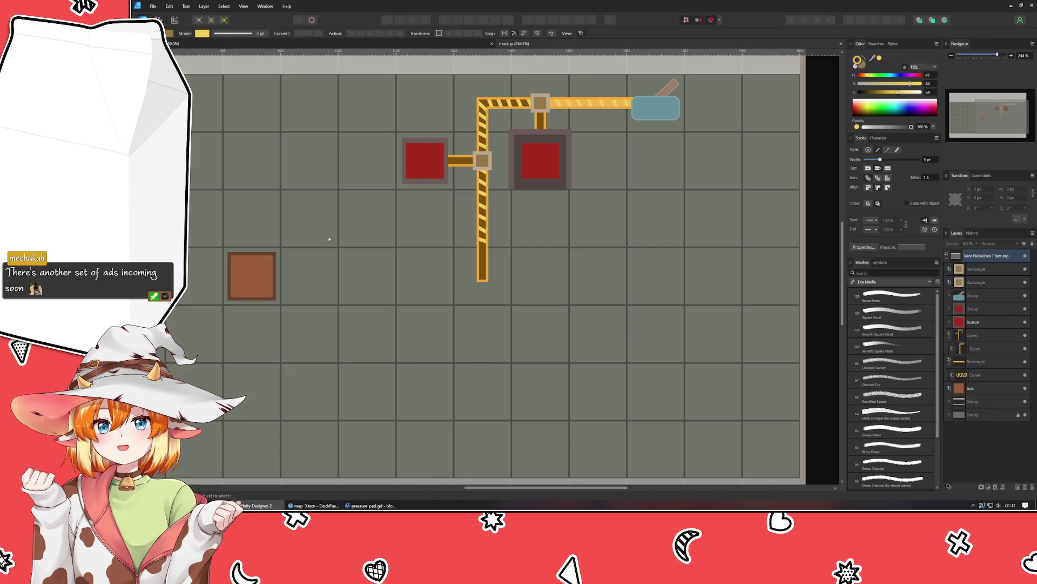
mouse_move(412, 397)
left_mouse_down()
mouse_move(471, 317)
mouse_move(359, 287)
mouse_move(364, 275)
mouse_move(403, 401)
mouse_move(377, 374)
mouse_move(383, 413)
left_mouse_up()
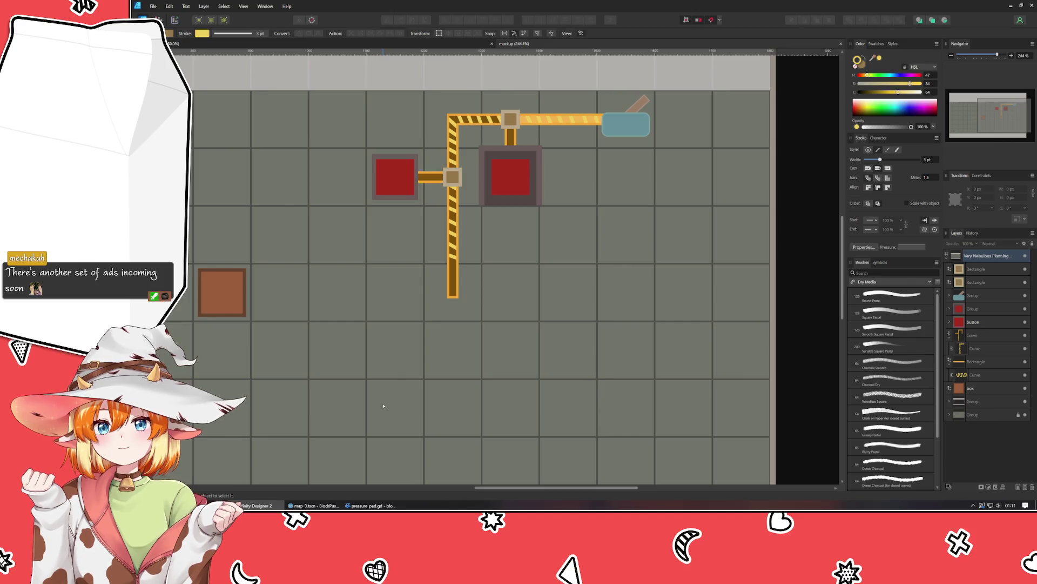
scroll(384, 406, "down", 5)
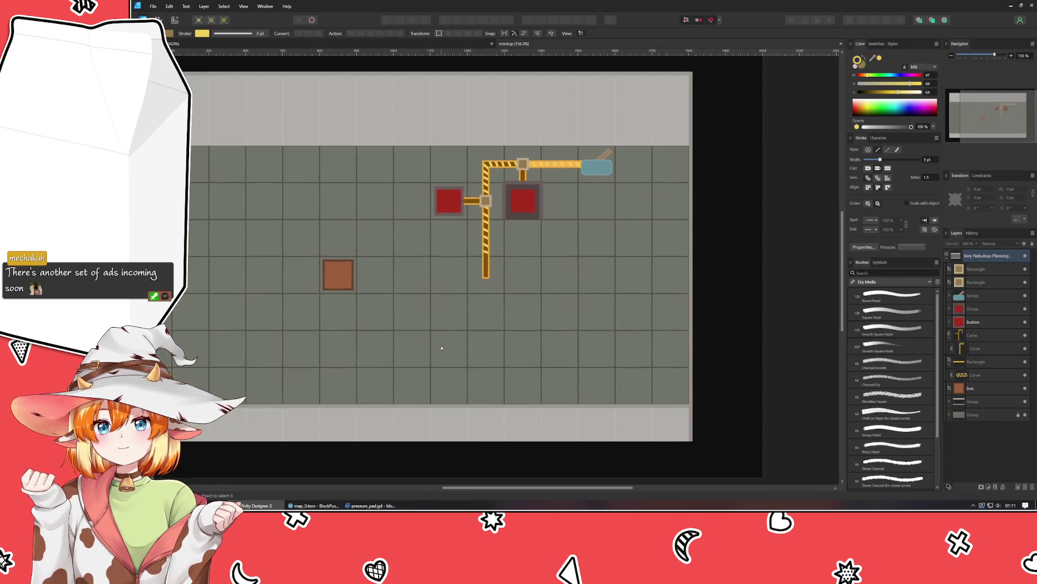
left_click_drag(534, 364, 454, 367)
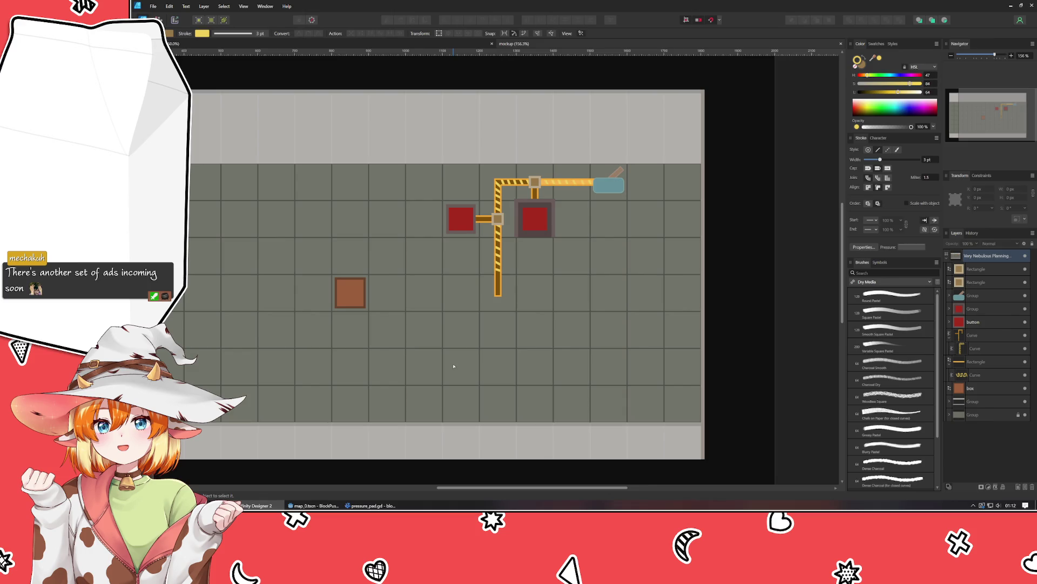
Step: Move the thin strip onto the floor, take it out of its group, and bring it to front
left_click(702, 339)
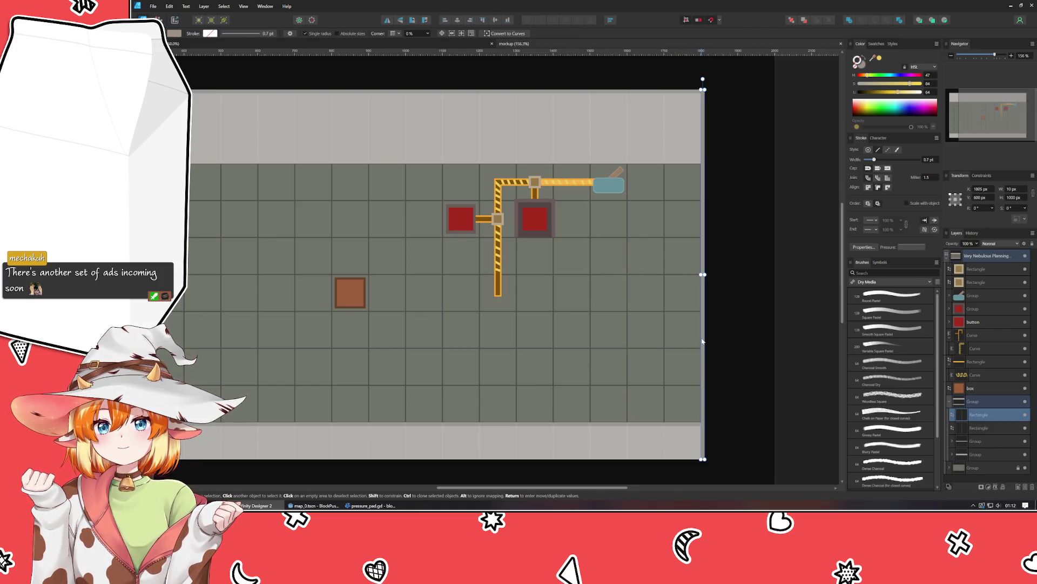
left_click_drag(702, 341, 527, 346)
left_click_drag(976, 416, 975, 395)
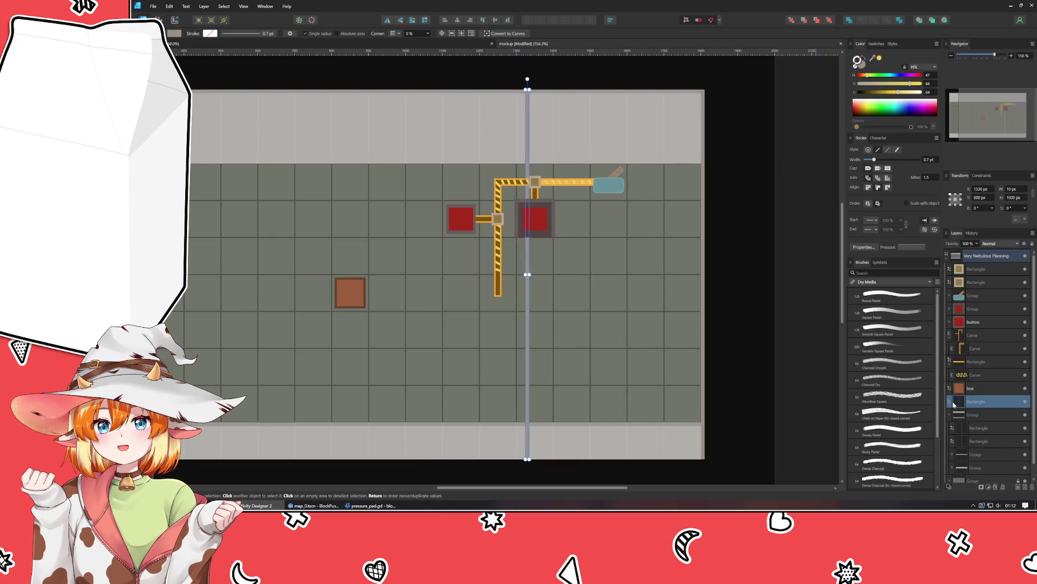
left_click(829, 20)
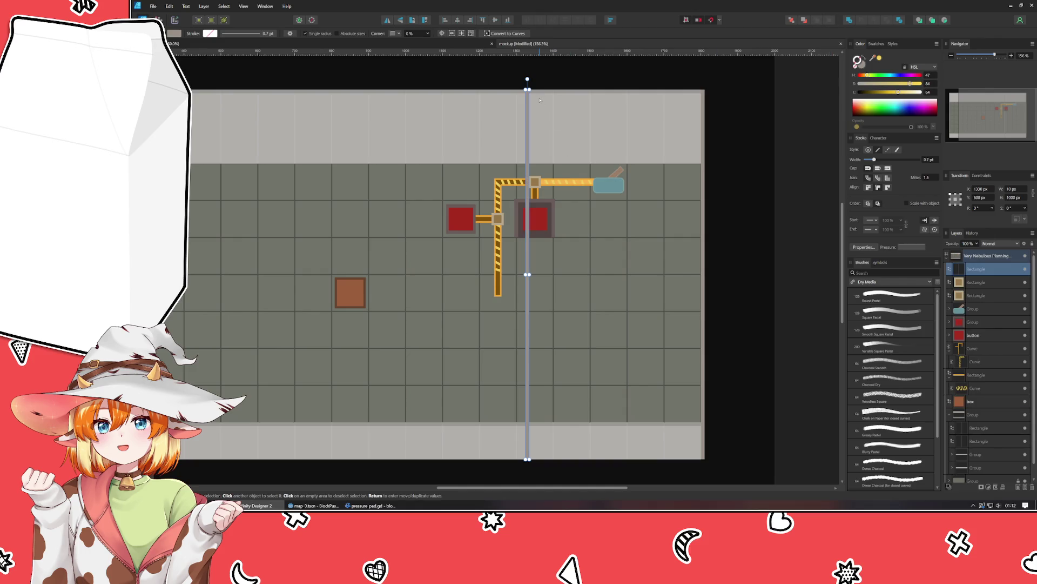
Step: Move the strip to the right of the buttons and fine-tune its horizontal position
mouse_move(527, 120)
left_mouse_down()
mouse_move(573, 130)
mouse_move(575, 98)
mouse_move(571, 108)
left_mouse_up()
scroll(588, 74, "up", 8)
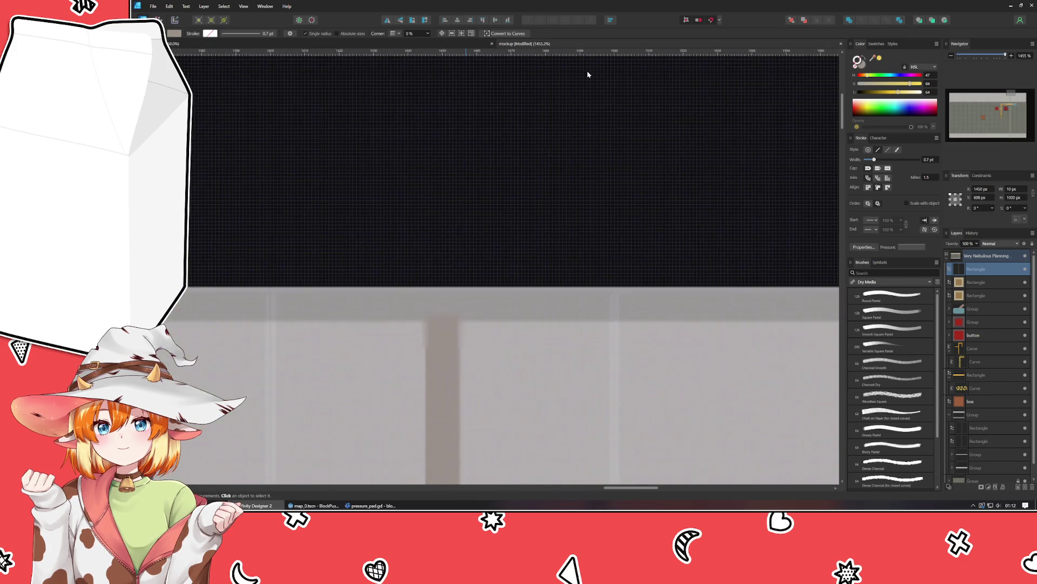
left_click(440, 323)
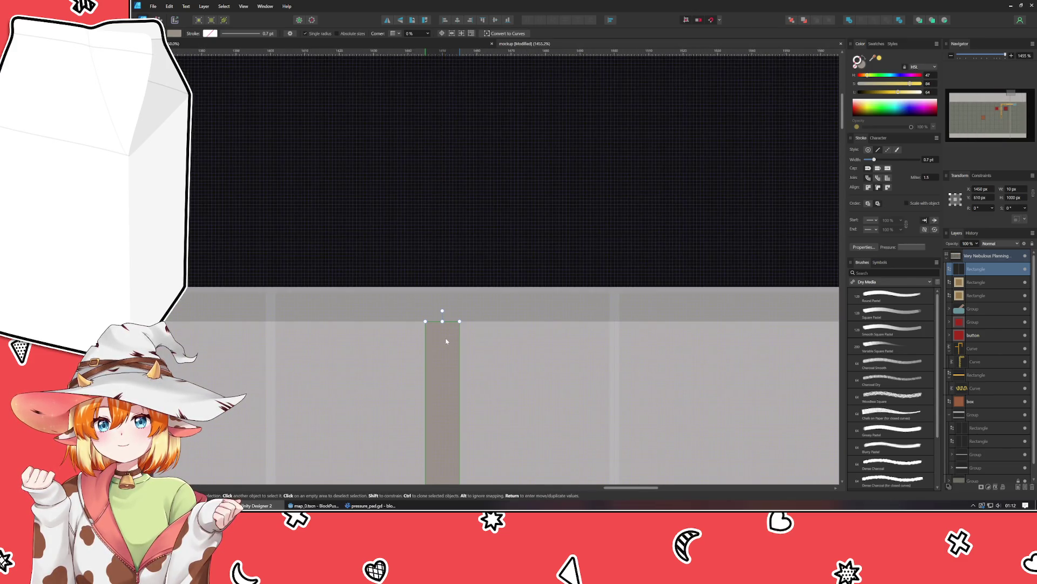
scroll(446, 341, "down", 10)
scroll(514, 373, "up", 6)
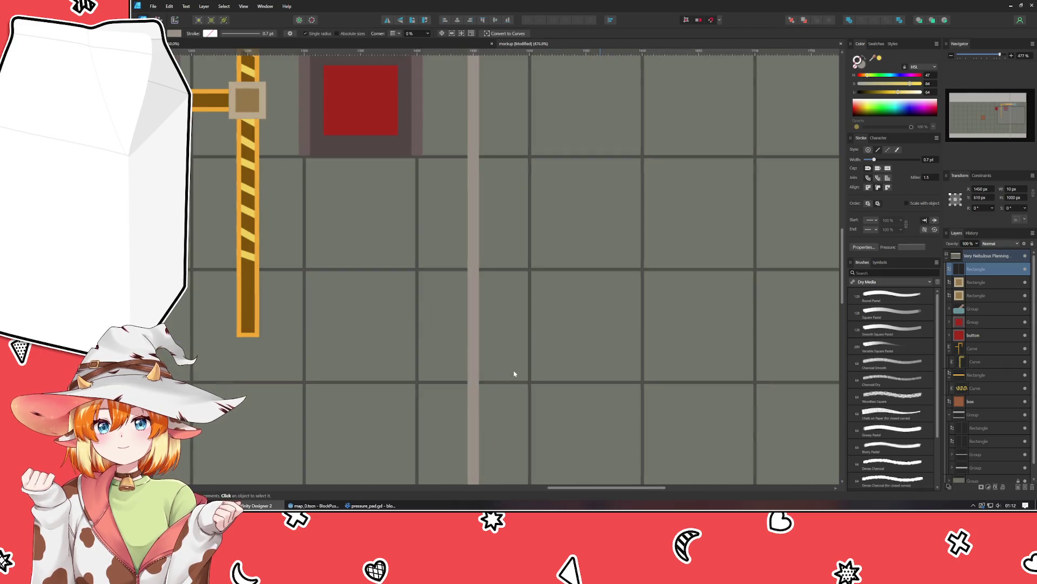
key("Right")
key("Right")
key("Right")
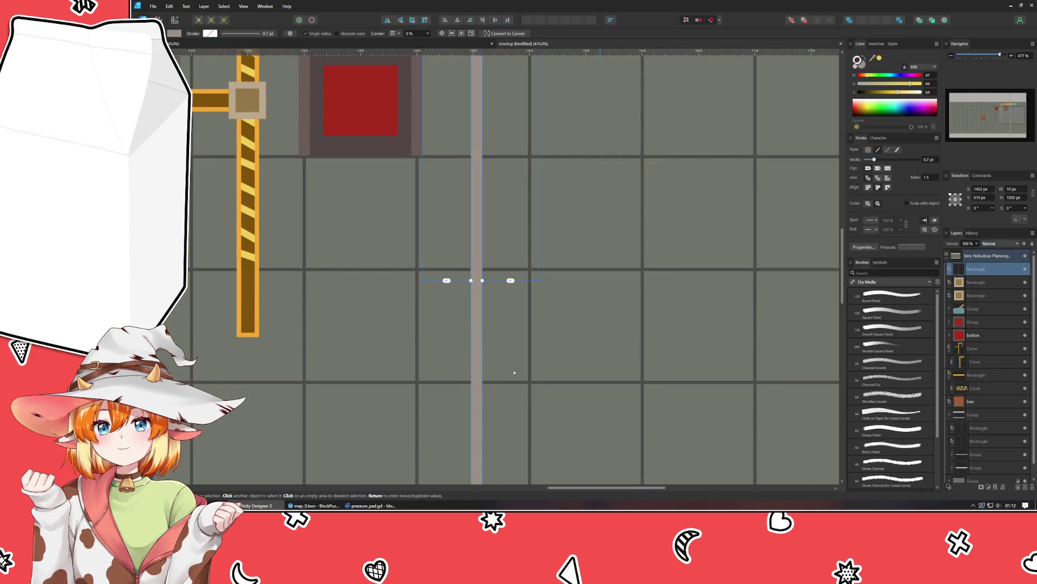
key("Left")
scroll(515, 373, "up", 3)
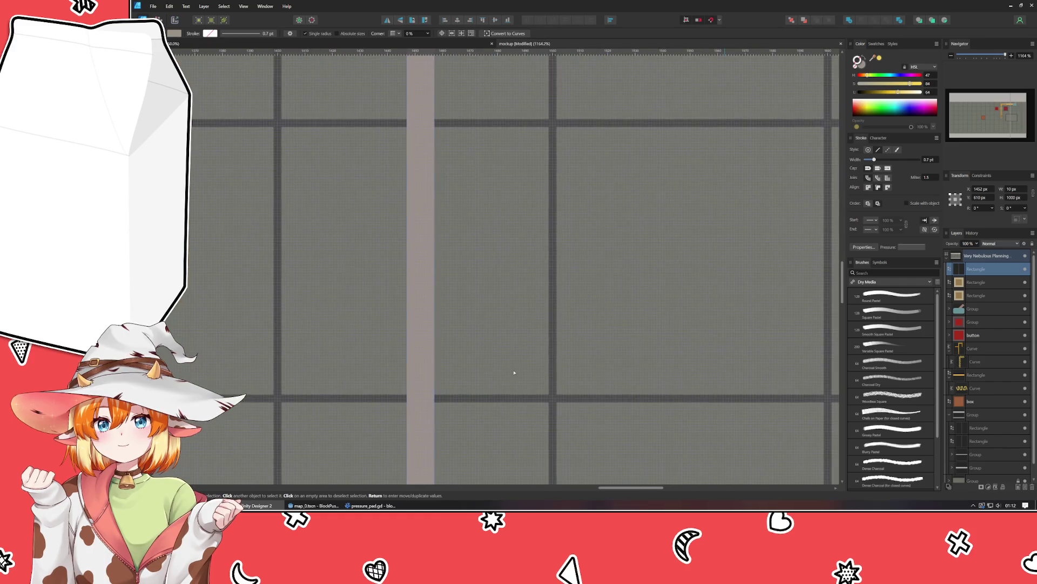
Step: Reselect the thin bar and nudge it one pixel left to X 1450 px
left_click(515, 372)
key("a")
scroll(514, 373, "down", 8)
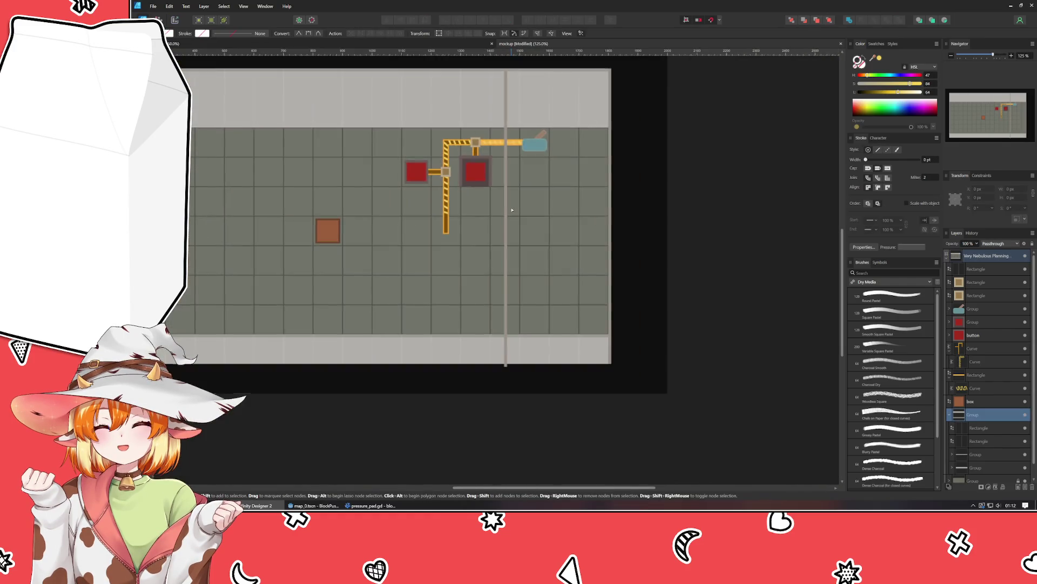
scroll(513, 300, "up", 6)
key("v")
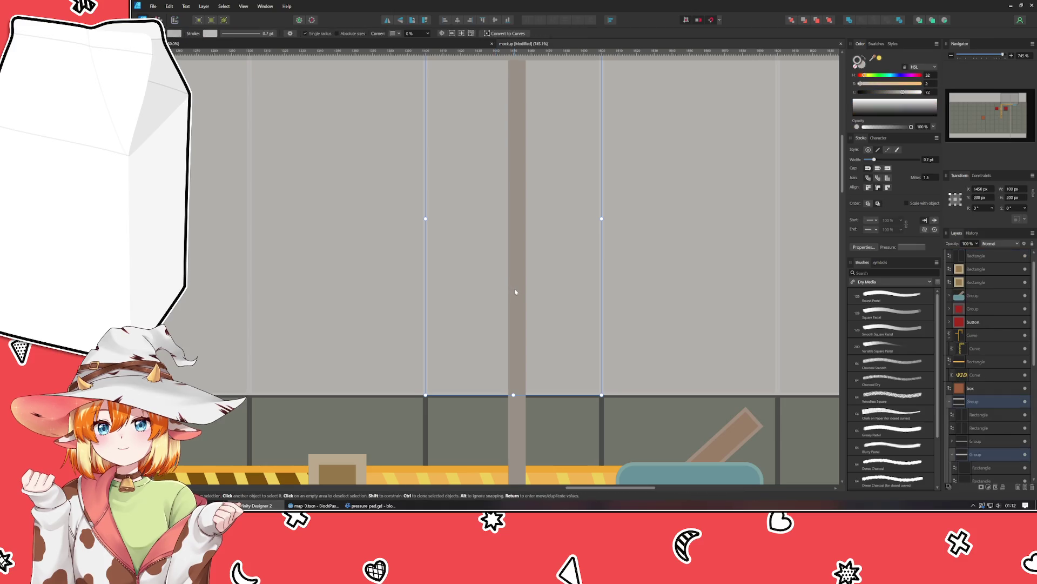
left_click(515, 292)
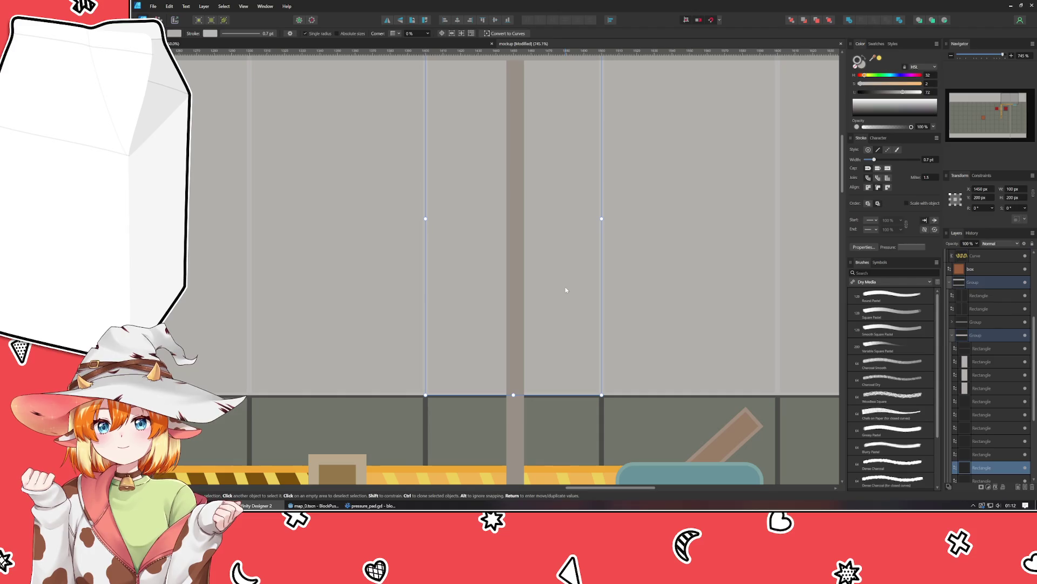
key("Left")
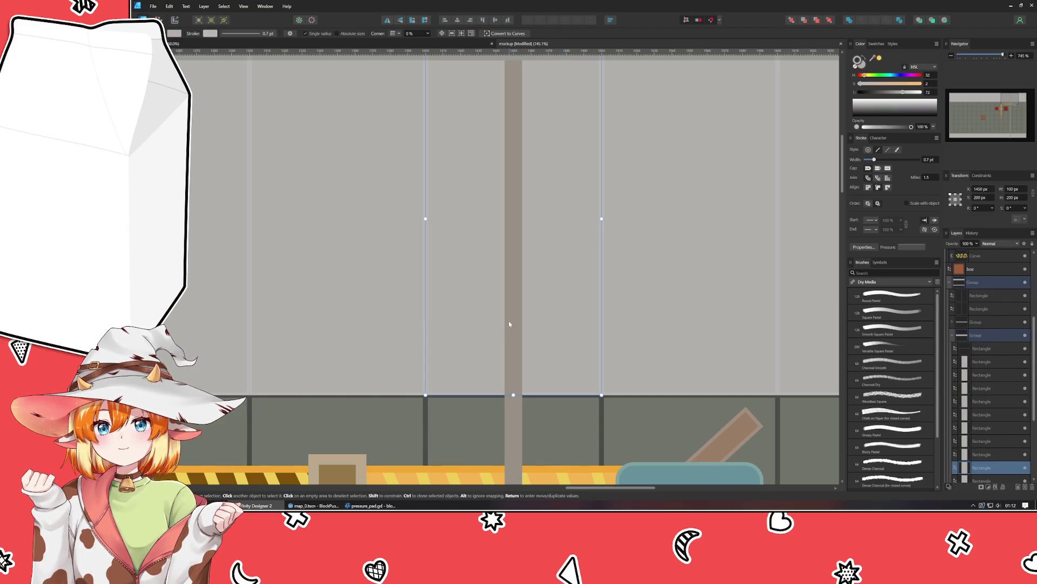
Step: Pull the vertical line's bottom end up to the floor's bottom edge
scroll(514, 413, "up", 3)
scroll(514, 420, "up", 2)
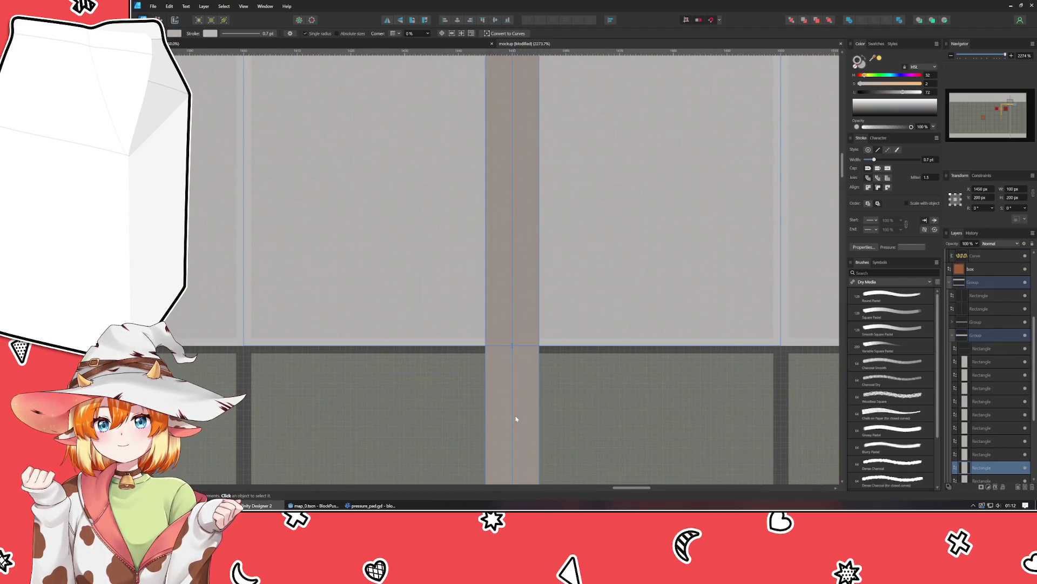
scroll(516, 411, "down", 10)
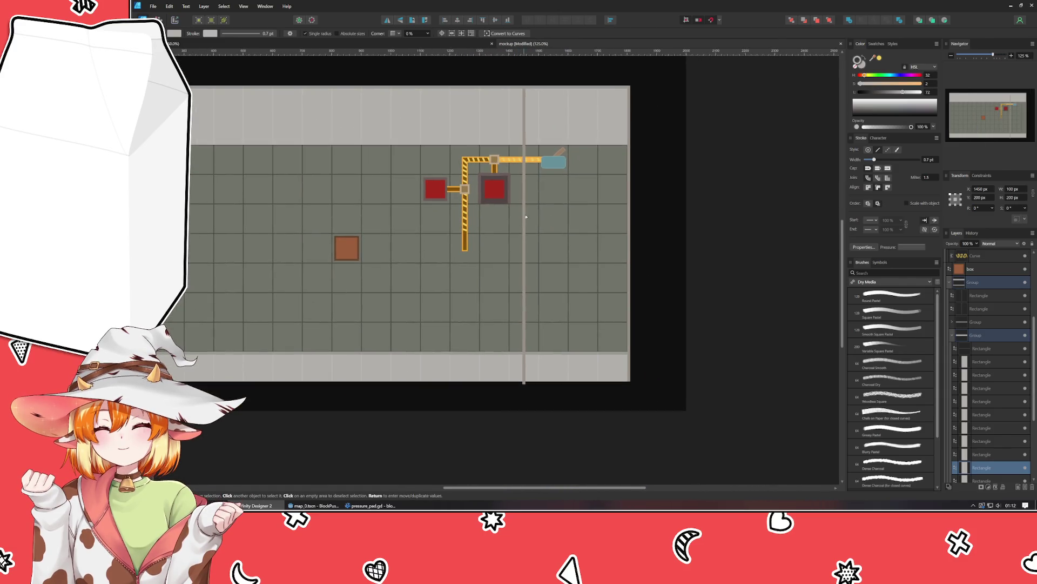
left_click(531, 383)
scroll(535, 393, "up", 3)
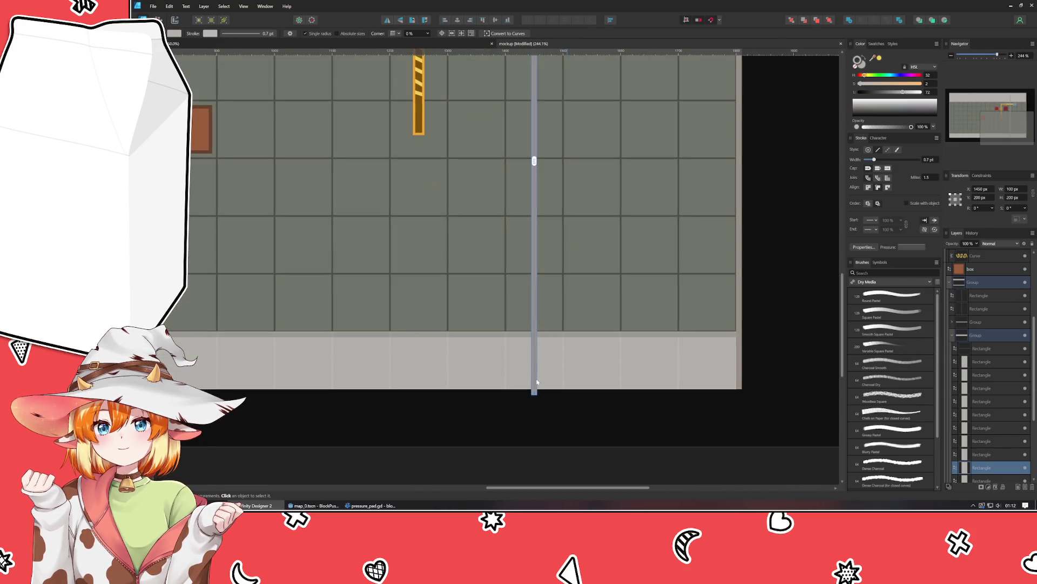
mouse_move(535, 394)
left_mouse_down()
mouse_move(534, 320)
mouse_move(534, 332)
left_mouse_up()
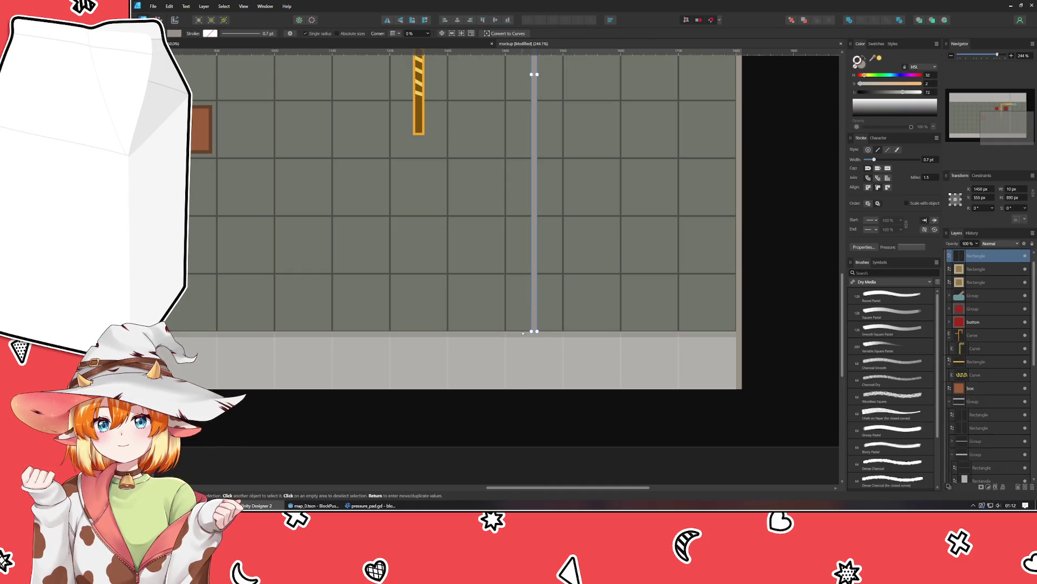
left_click(612, 419)
scroll(611, 420, "down", 3)
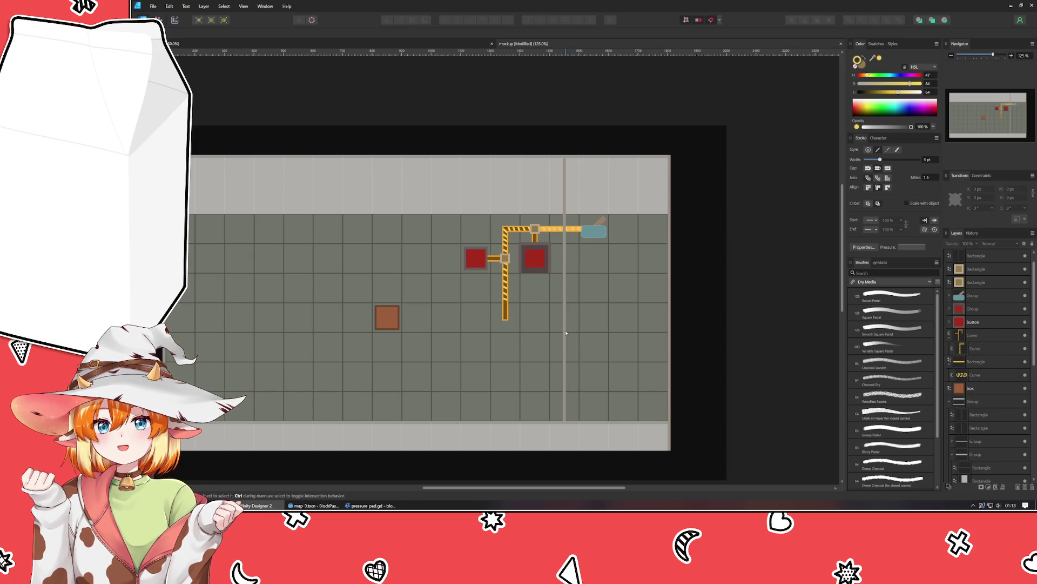
Step: Nudge the thin vertical strip to X 1460 px
left_click(566, 333)
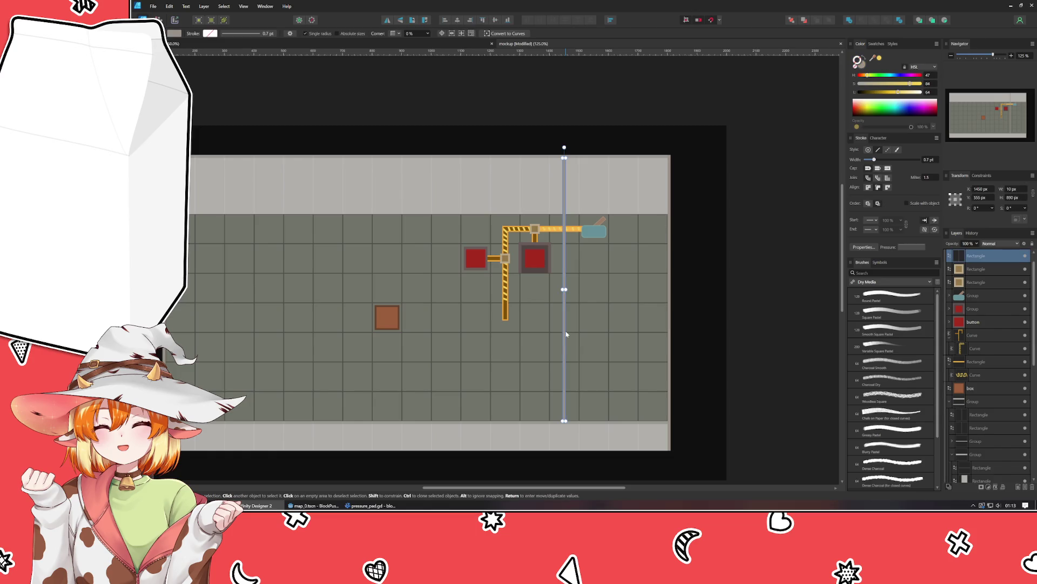
key("Right")
key("Left")
key("Left")
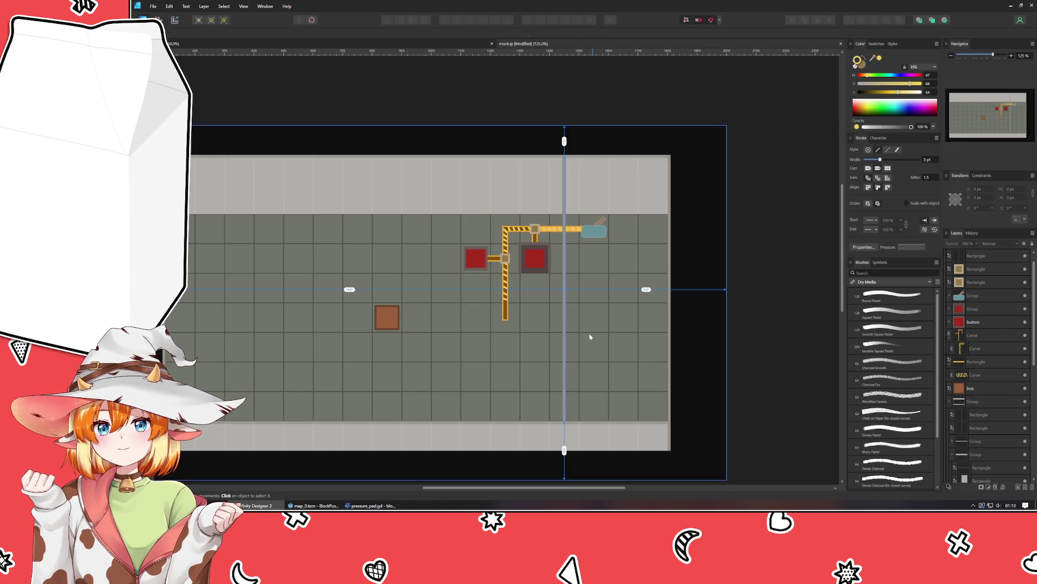
key("shift+Right")
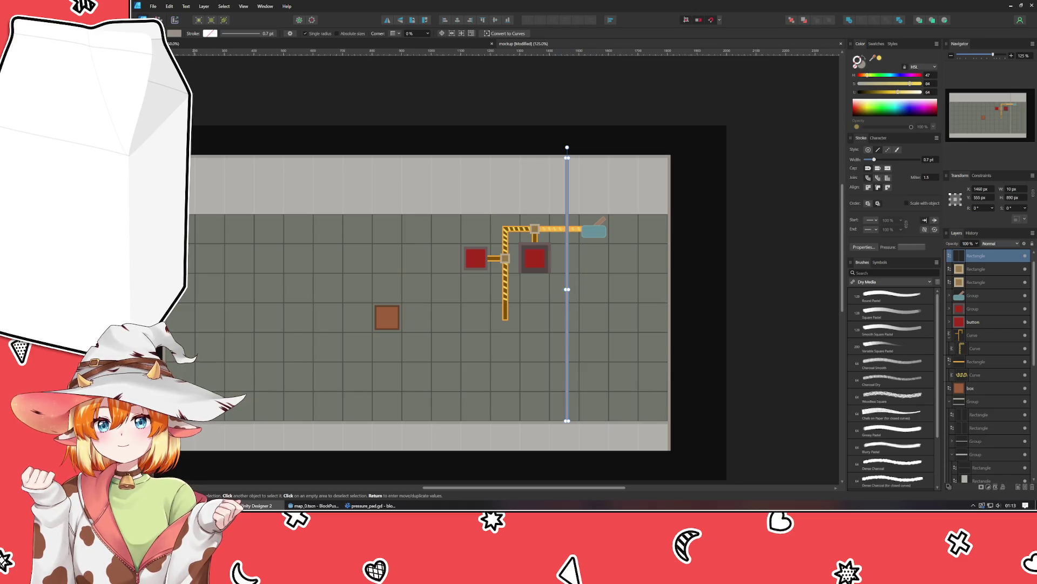
Step: Draw a tall bar along the strip, fill it with sampled light grey, and move it back one
key("m")
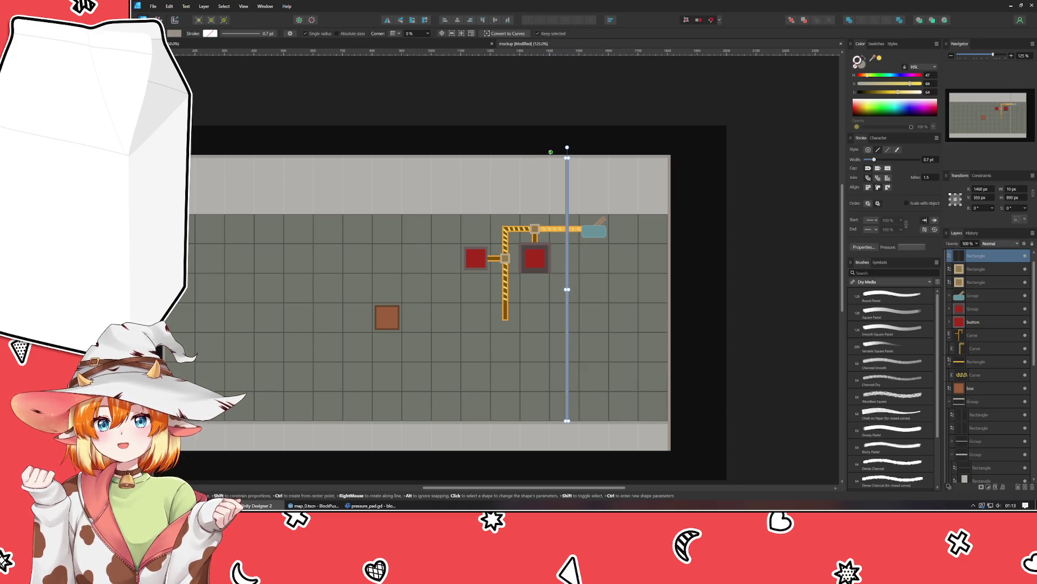
mouse_move(559, 157)
left_mouse_down()
mouse_move(596, 317)
mouse_move(551, 411)
mouse_move(567, 421)
left_mouse_up()
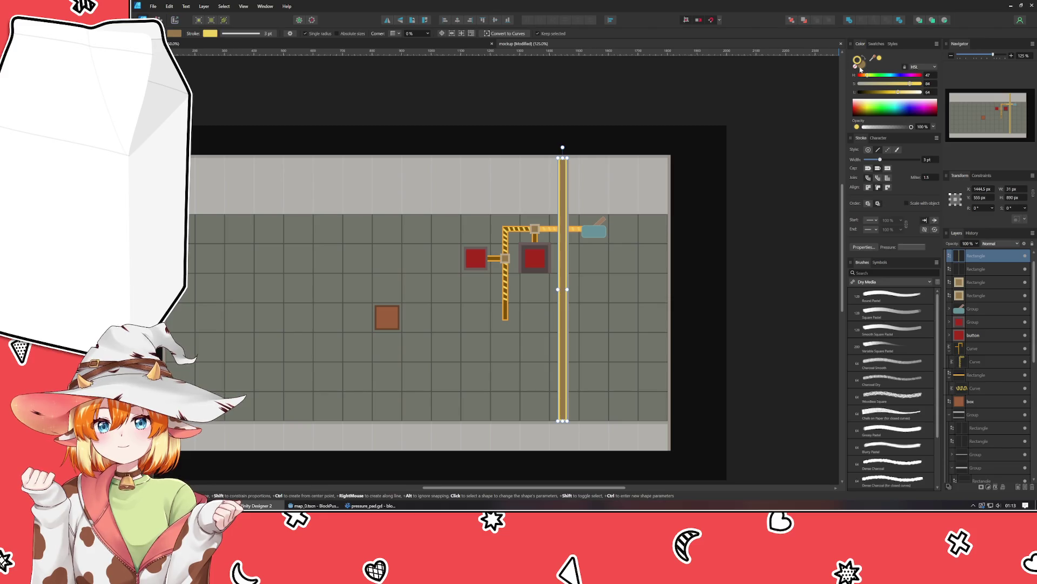
left_click_drag(872, 58, 624, 188)
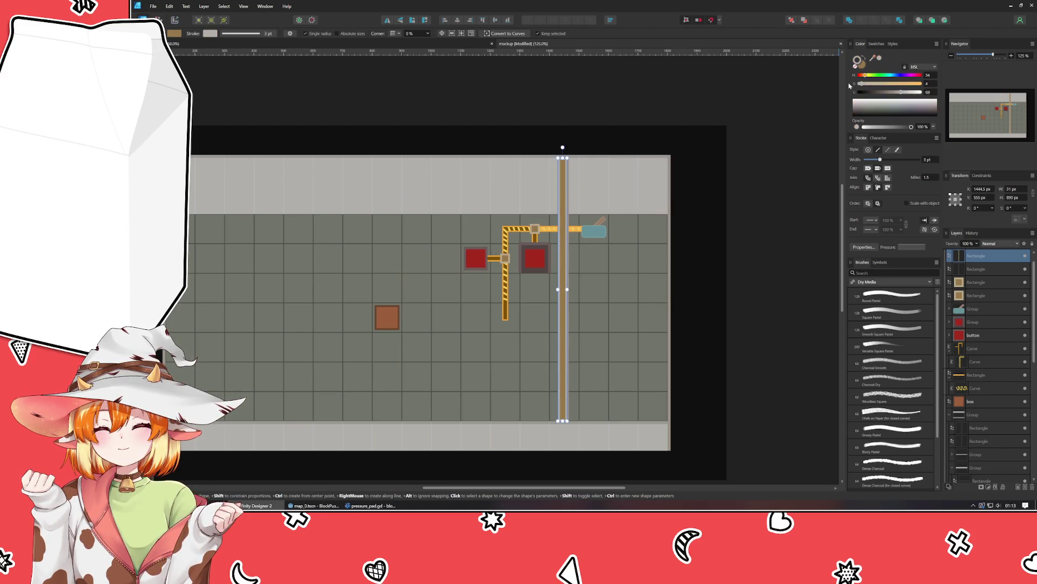
left_click_drag(872, 58, 594, 186)
left_click(562, 183)
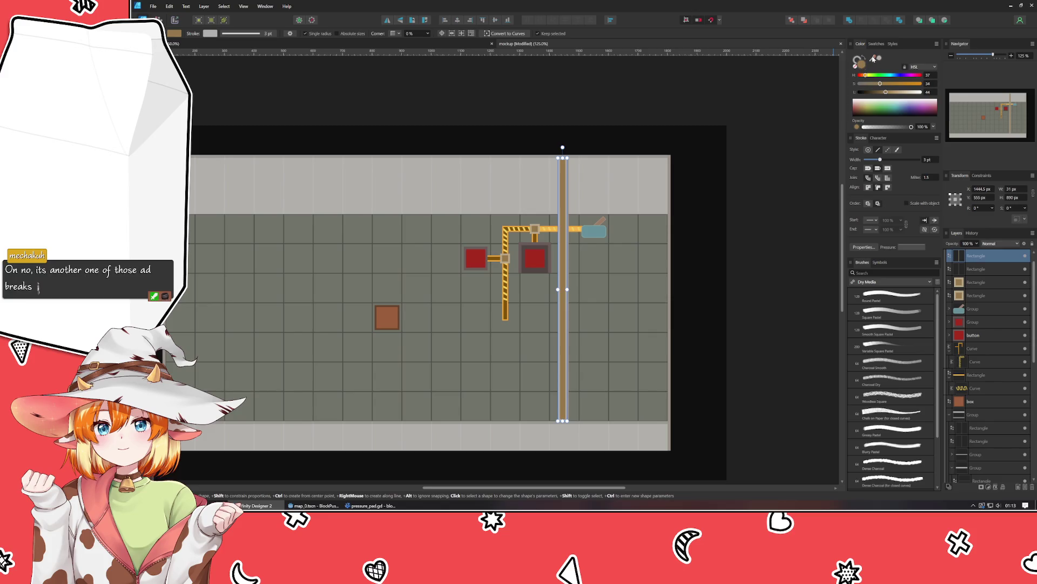
left_click(861, 63)
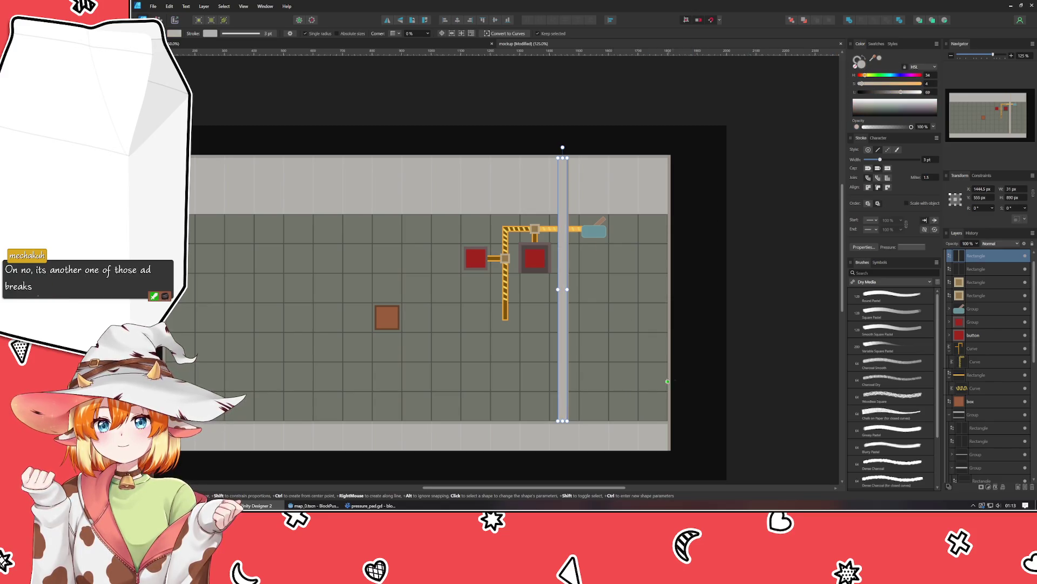
key("ctrl+bracketleft")
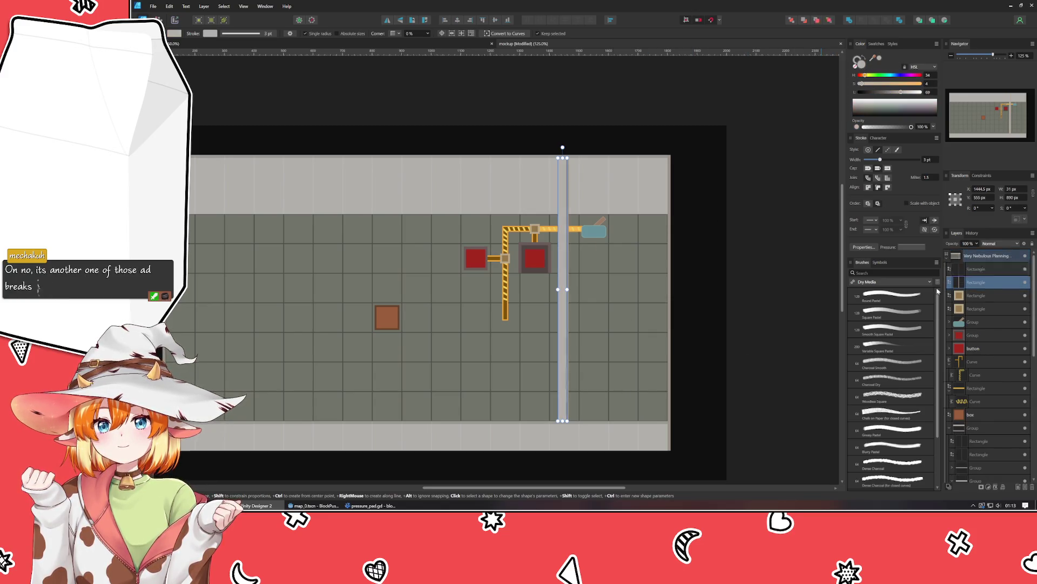
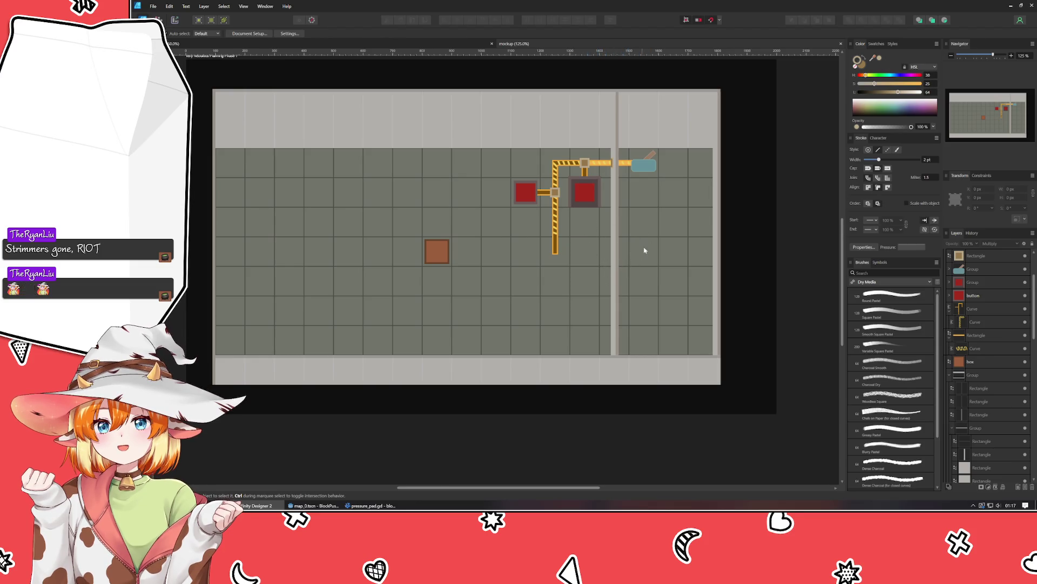
Step: Group the two vertical wall rectangles and shorten the wall from its bottom end
left_click(615, 323)
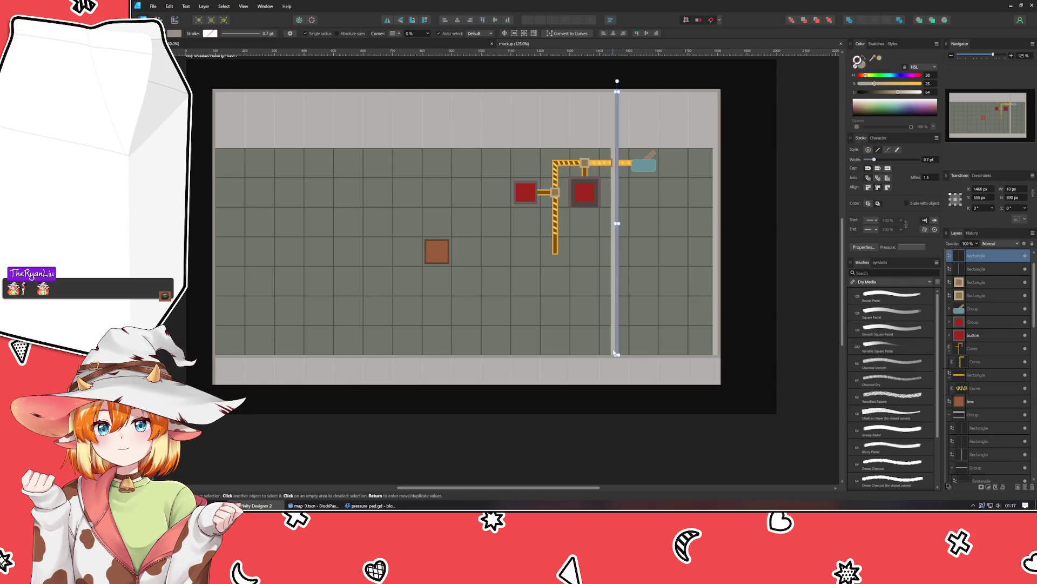
left_click(614, 353, "shift")
key("ctrl+g")
left_click_drag(614, 354, 611, 236)
left_click(753, 308)
scroll(597, 242, "up", 4)
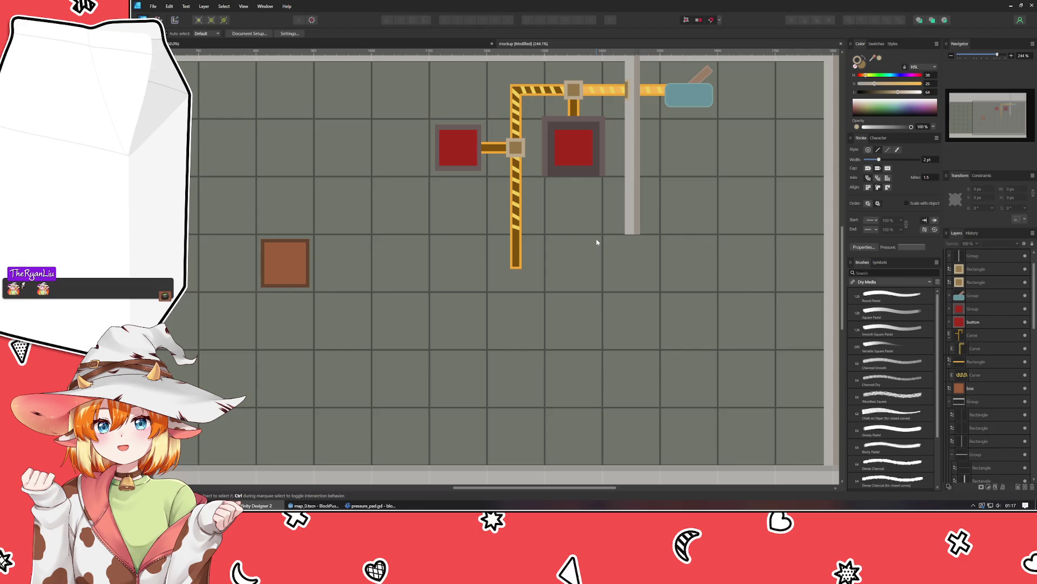
Step: Duplicate the grey wall, move the copy down and shorten it
left_click(634, 205)
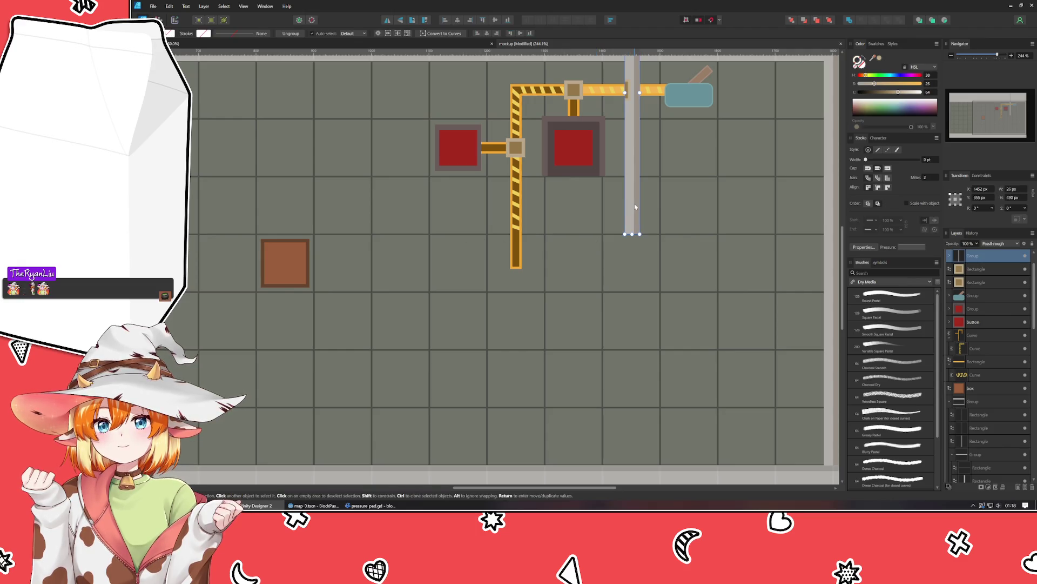
key("ctrl+j")
mouse_move(634, 206)
left_mouse_down()
mouse_move(611, 405)
mouse_move(632, 456)
mouse_move(597, 379)
mouse_move(597, 329)
mouse_move(576, 275)
mouse_move(595, 259)
left_mouse_up()
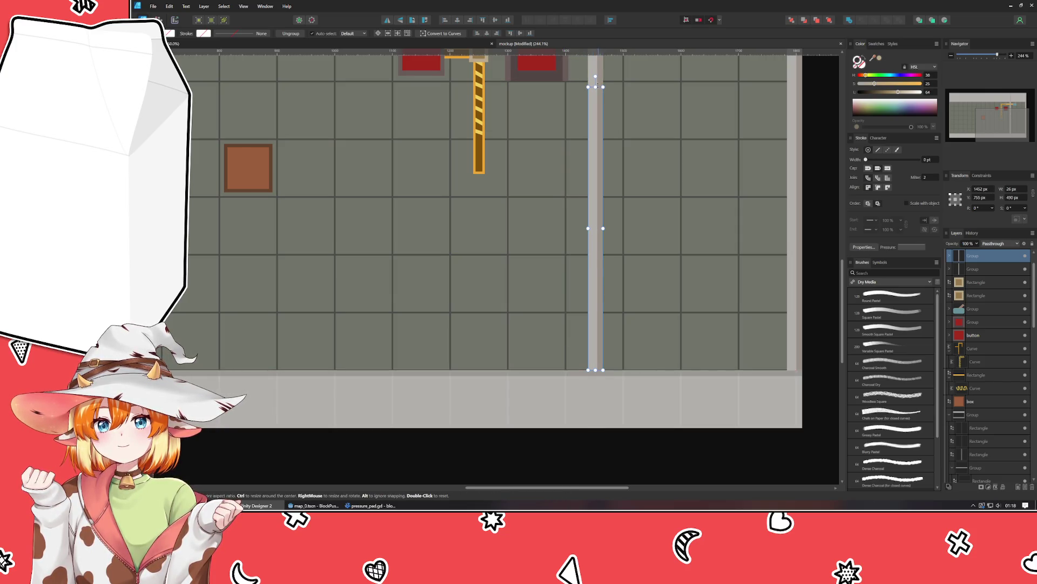
left_click_drag(595, 87, 595, 196)
left_click(612, 172)
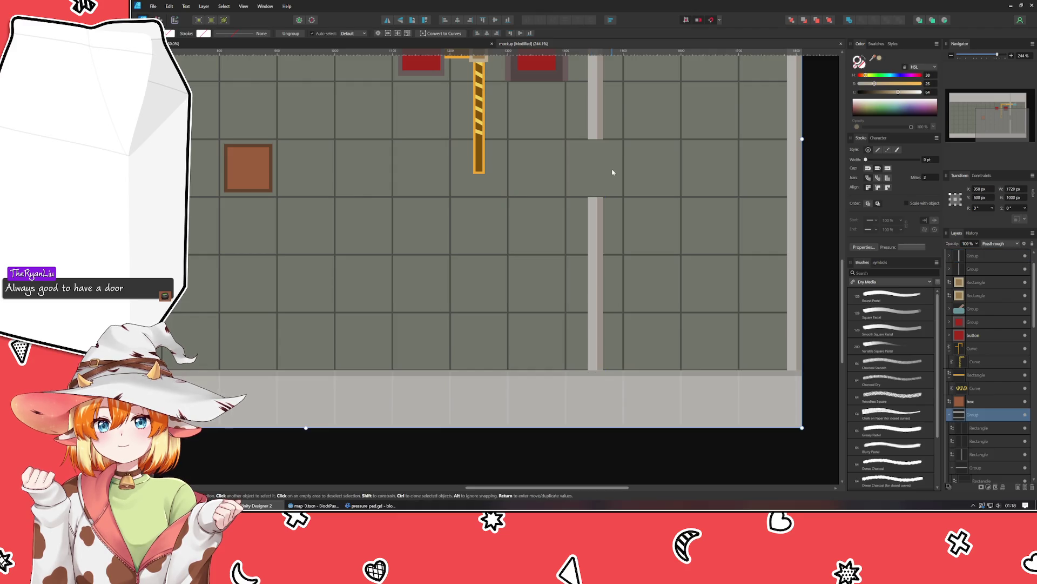
Step: Move the lower wall piece up to meet the upper wall and shorten it to 84 px
scroll(612, 171, "up", 4)
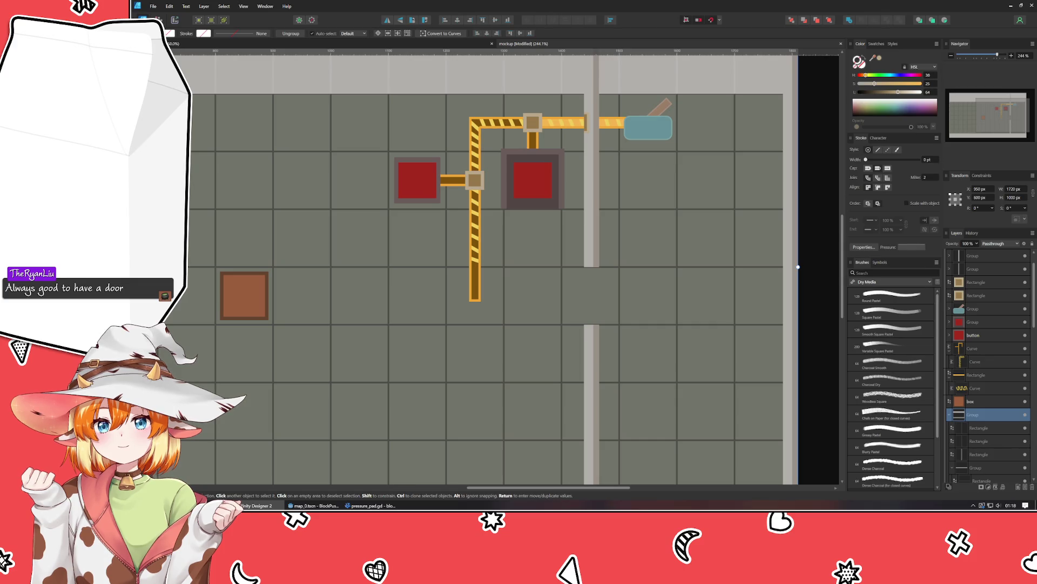
left_click(590, 352)
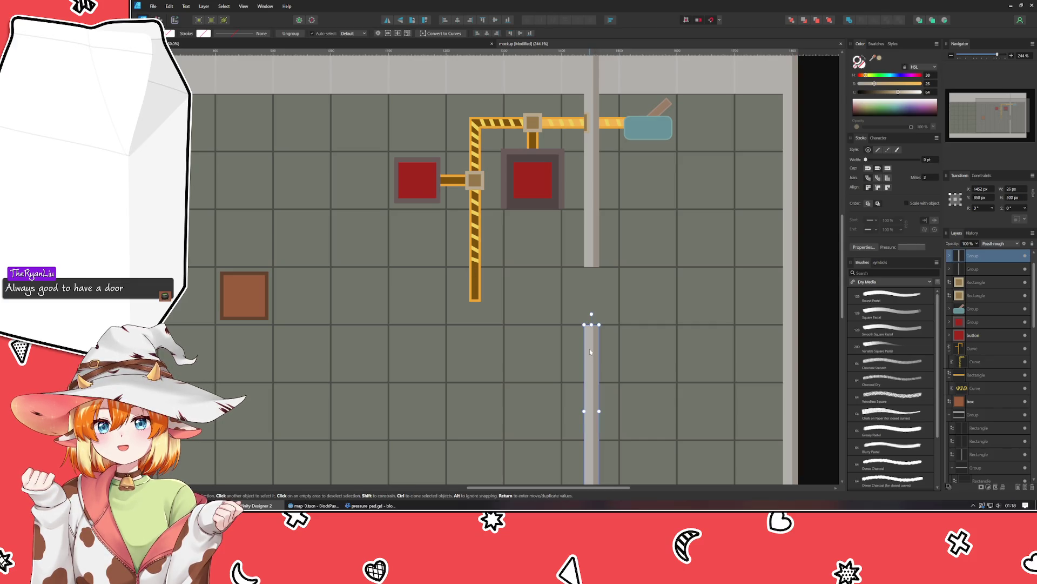
left_click_drag(590, 350, 589, 292)
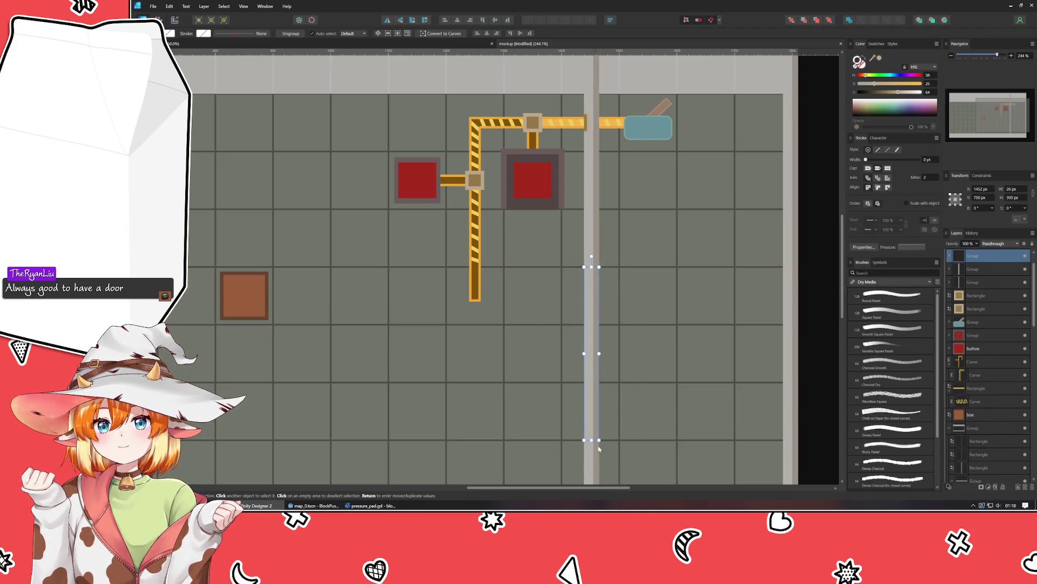
left_click_drag(591, 439, 598, 324)
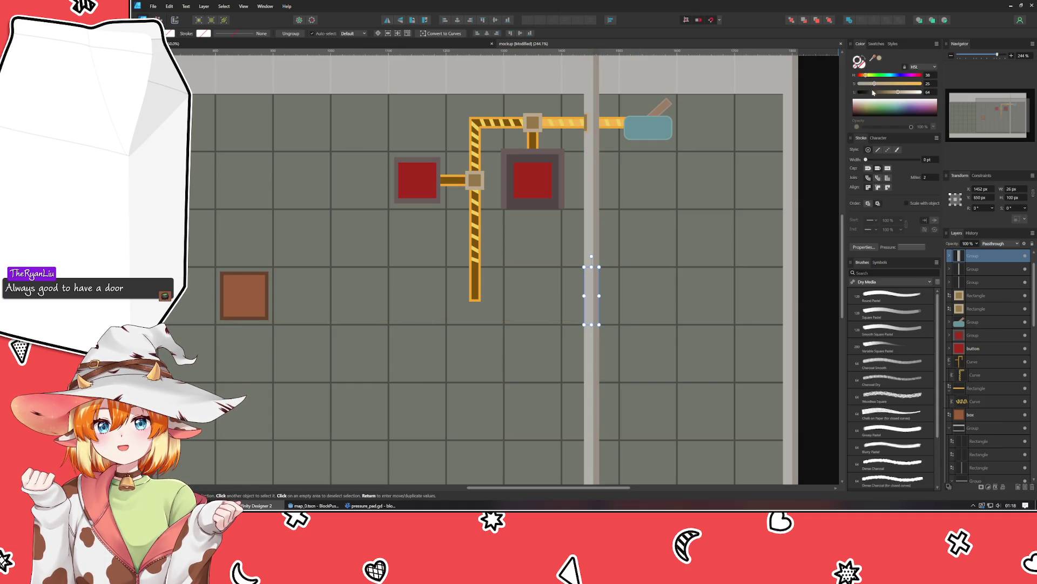
Step: Remove the short wall section's outline and recolour both its rectangles purple
left_click(949, 256)
left_click(978, 282)
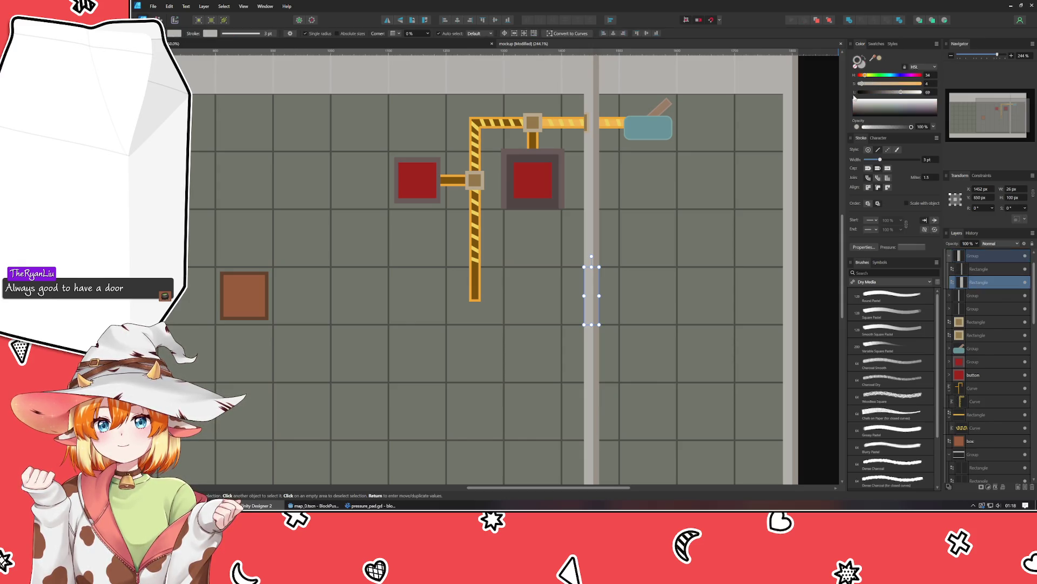
left_click_drag(864, 77, 888, 92)
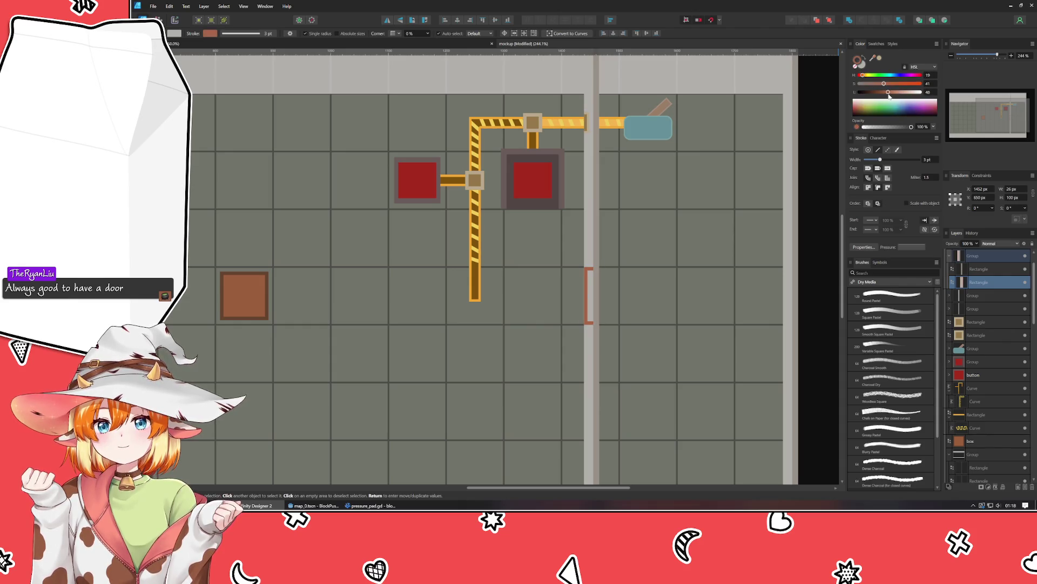
left_click(857, 70)
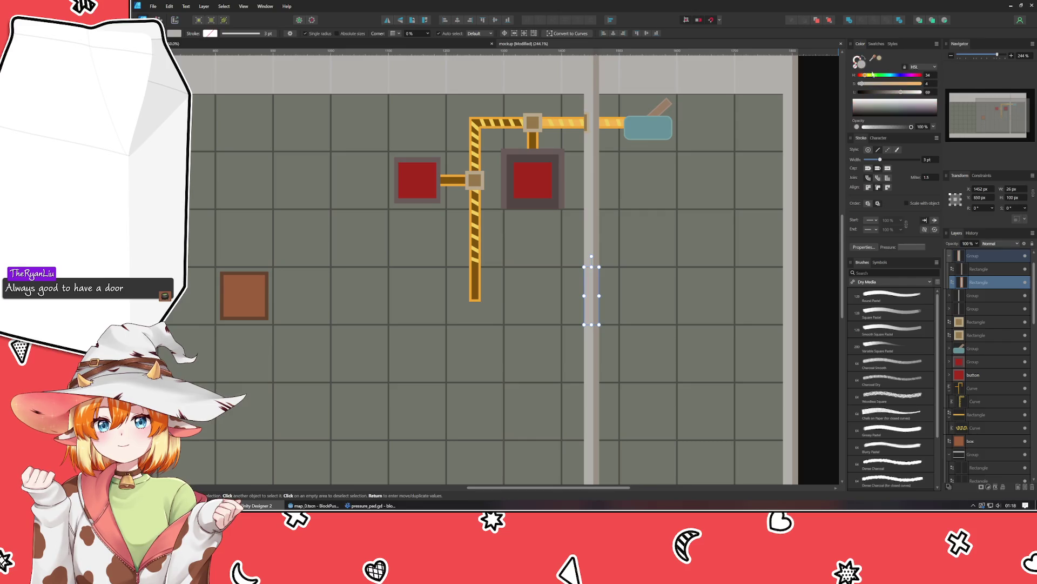
mouse_move(871, 85)
left_mouse_down()
mouse_move(914, 95)
mouse_move(891, 103)
mouse_move(892, 79)
mouse_move(904, 81)
left_mouse_up()
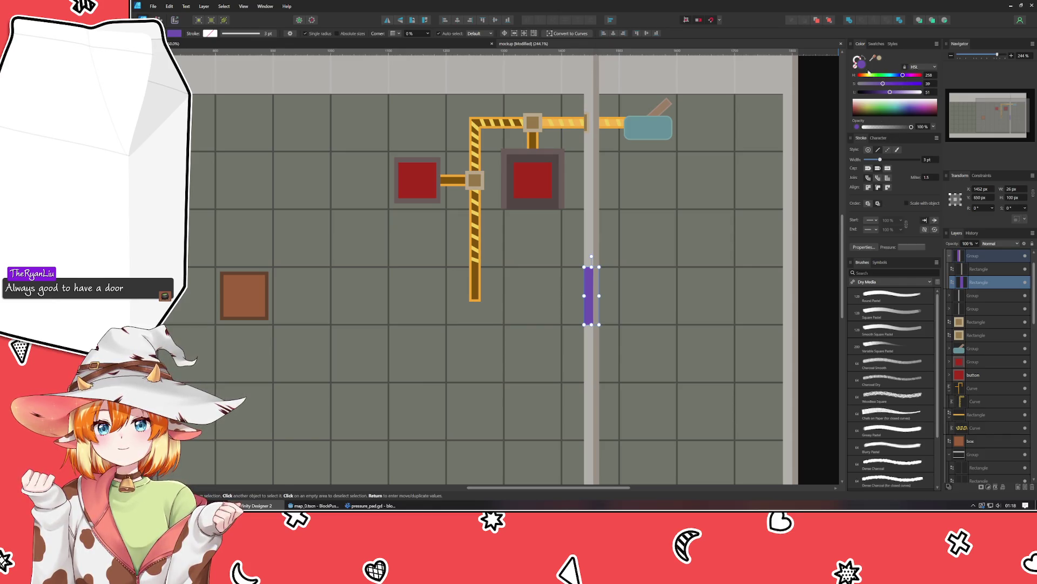
left_click(985, 271)
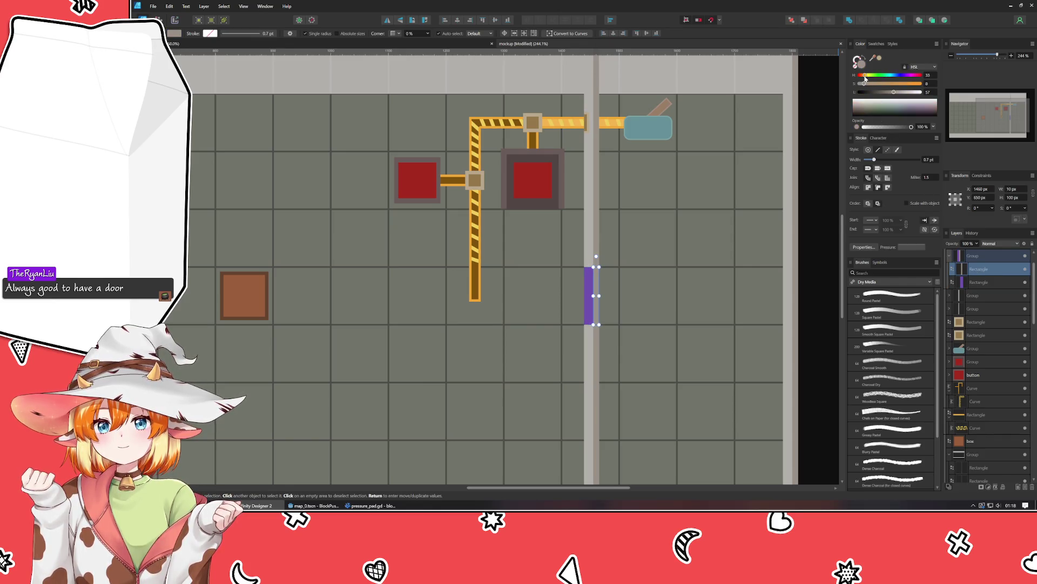
mouse_move(895, 78)
left_mouse_down()
mouse_move(904, 75)
mouse_move(881, 87)
left_mouse_up()
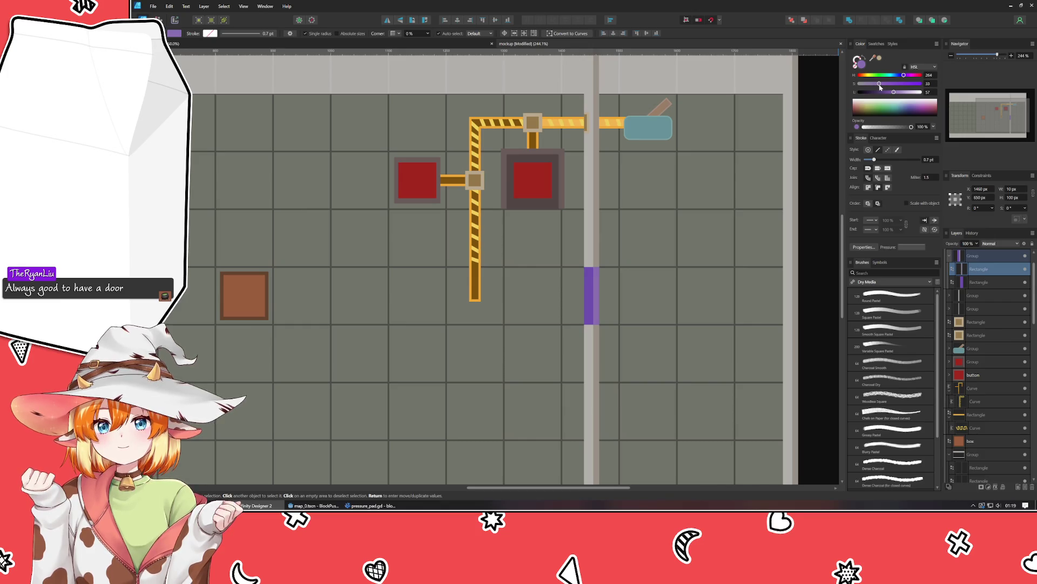
left_click(827, 264)
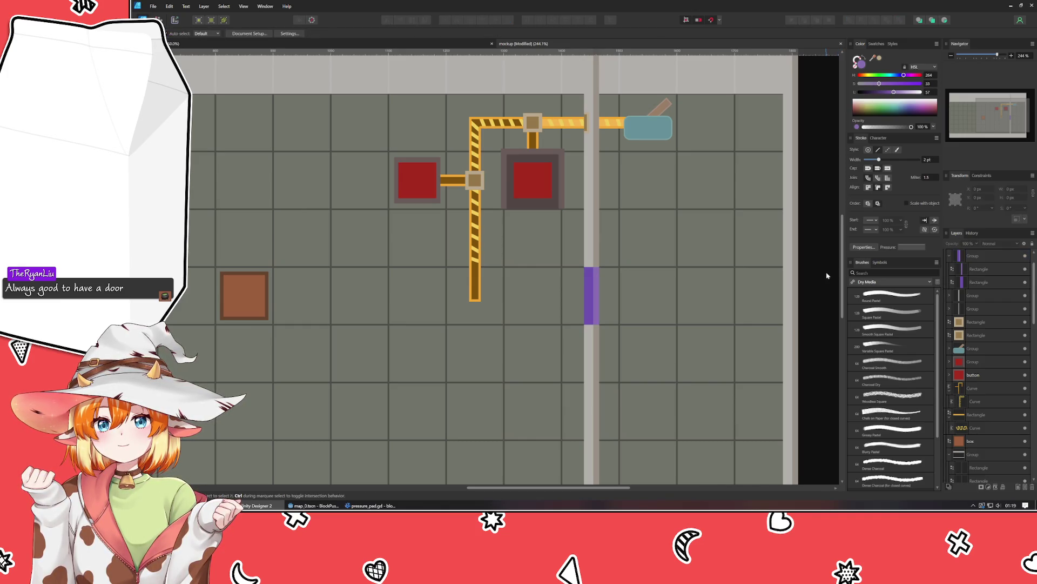
Step: Select the door's purple rectangle, then draw and undo a tiny circle on it
left_click(950, 258)
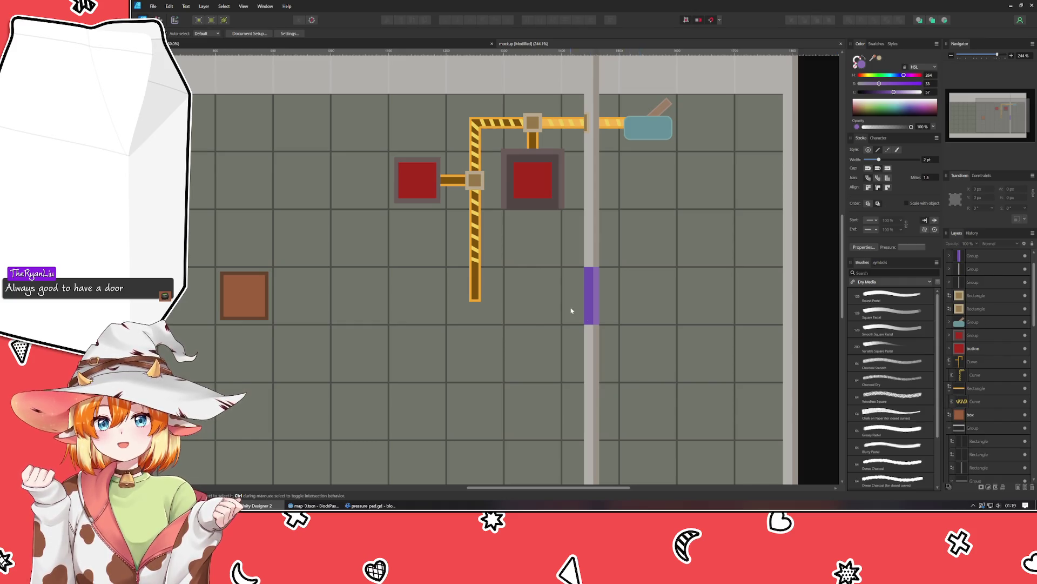
left_click(979, 257)
left_click(950, 255)
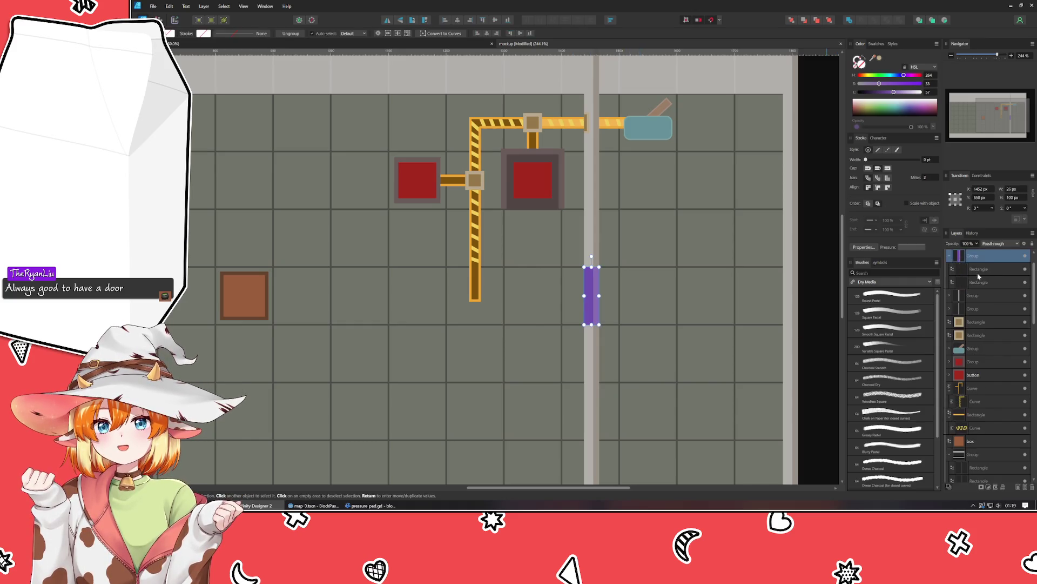
left_click(984, 281)
key("m")
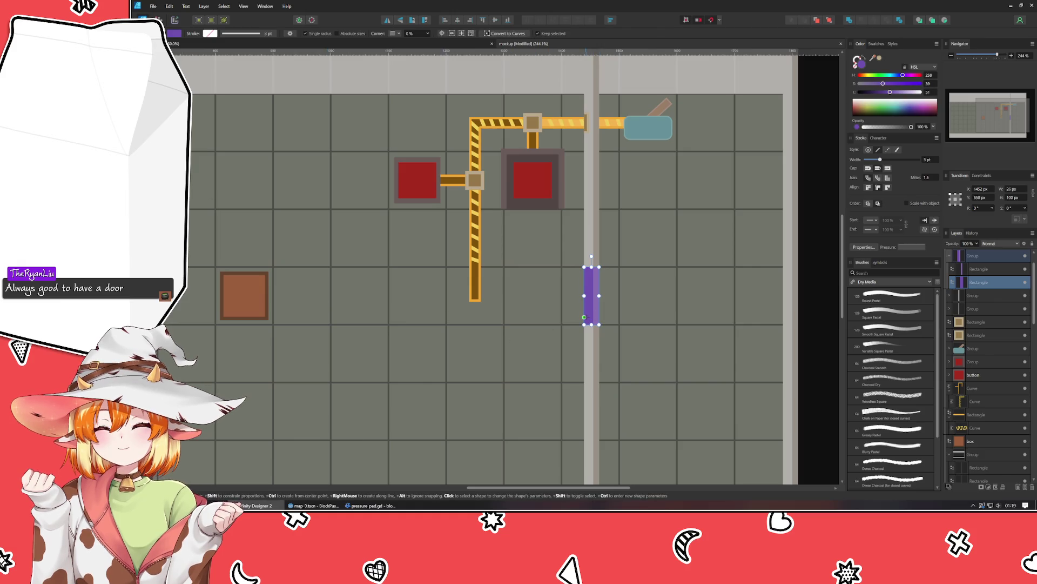
key("e")
left_click_drag(585, 317, 592, 319)
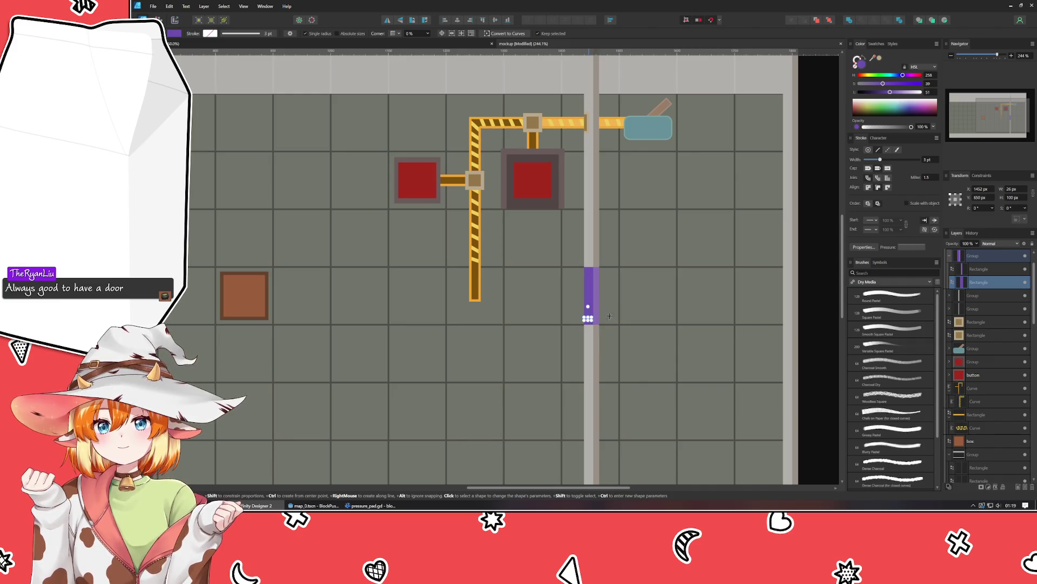
scroll(588, 320, "up", 2)
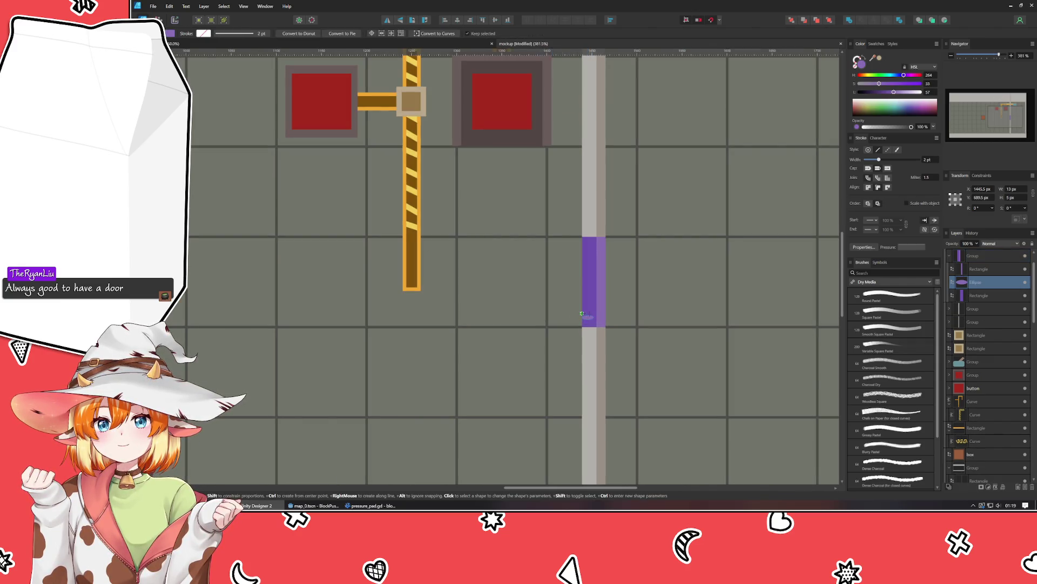
scroll(605, 318, "up", 4)
key("ctrl+z")
key("m")
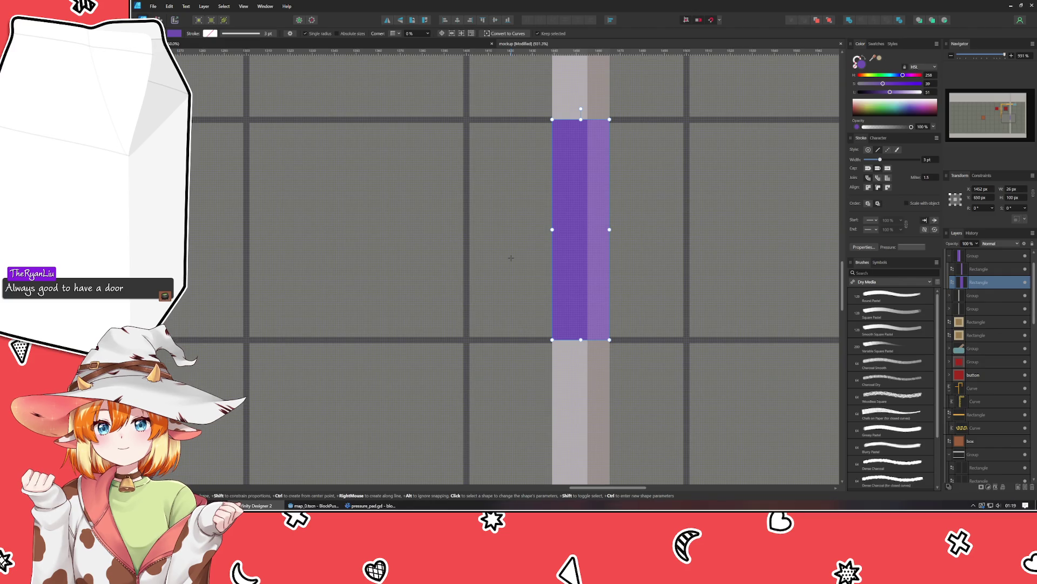
Step: Draw a small greyish light-blue handle rectangle on the purple door, 9 px tall
left_click_drag(560, 306, 582, 330)
left_click(891, 75)
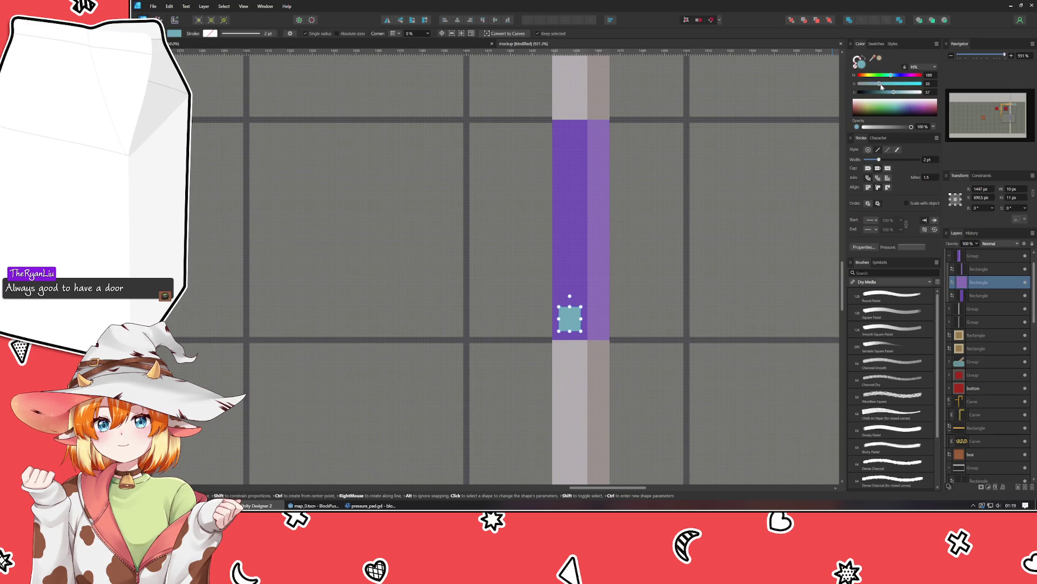
left_click(905, 92)
left_click_drag(873, 85, 865, 86)
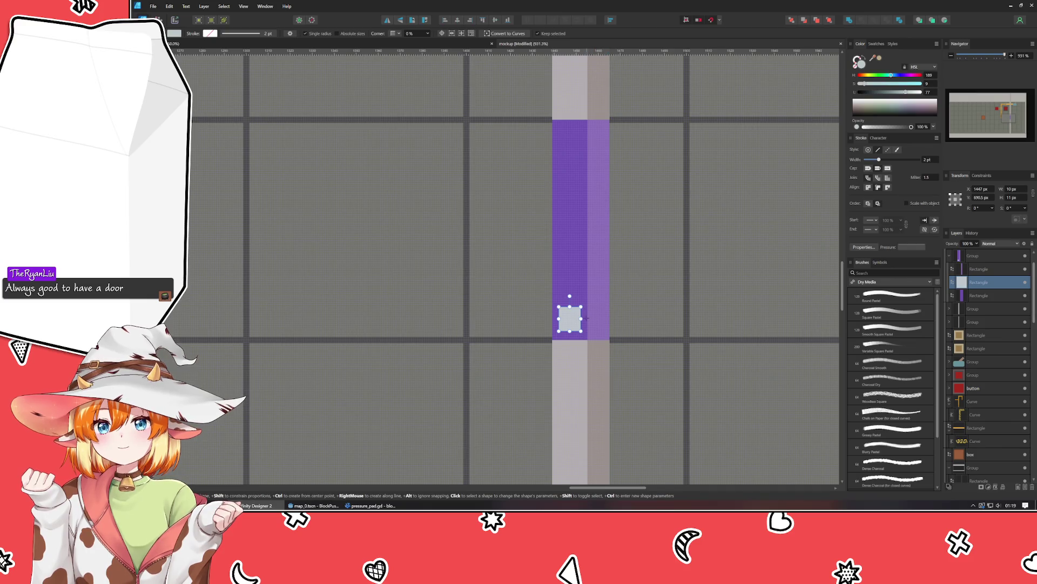
left_click_drag(570, 296, 570, 312)
key("m")
key("ctrl+d")
key("ctrl+1")
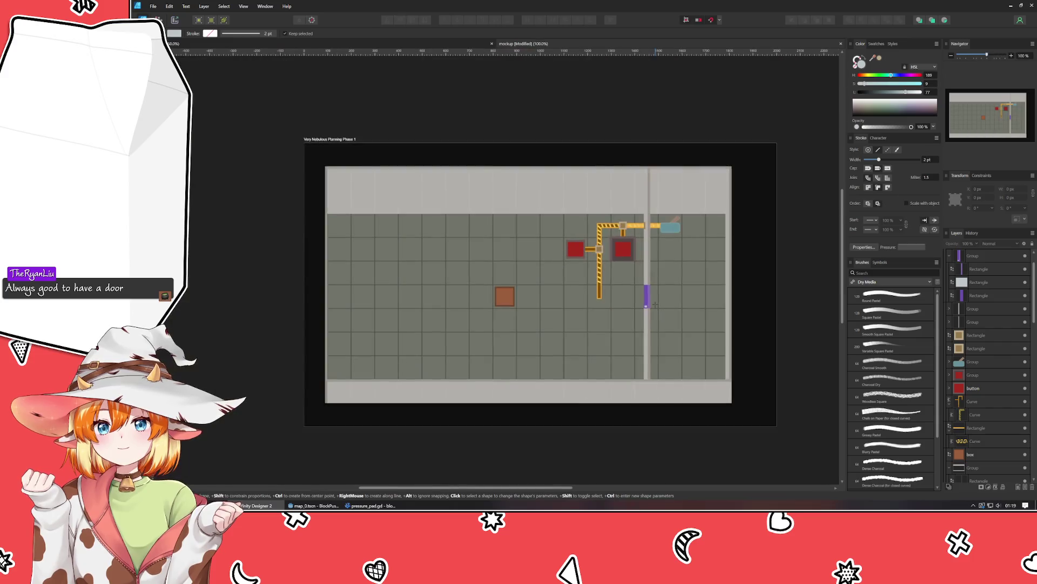
Step: Delete and restore the door handle, then narrow it to 2 px wide
scroll(655, 304, "up", 3)
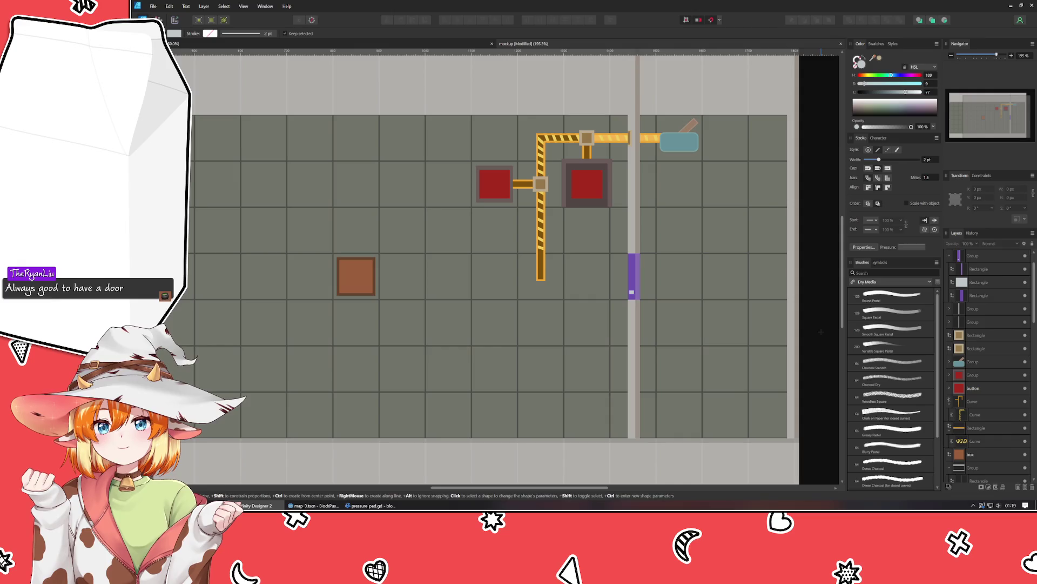
left_click(995, 282)
key("Delete")
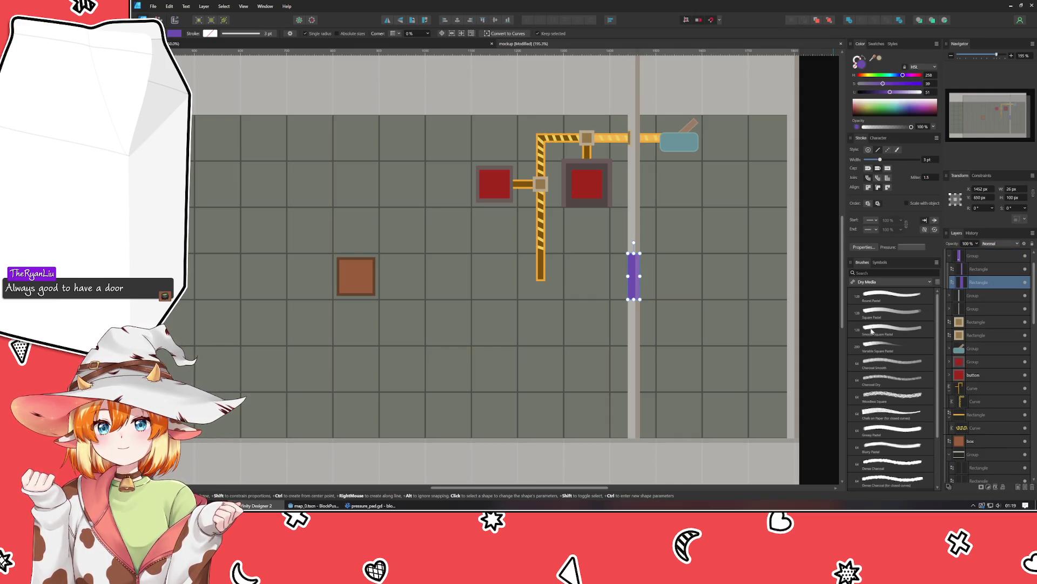
left_click(814, 347)
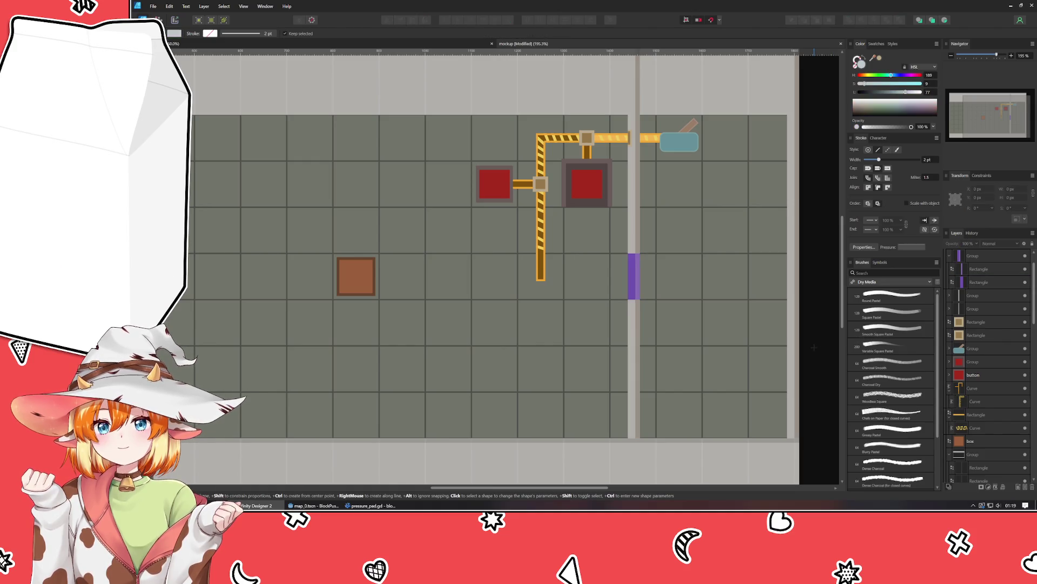
key("ctrl+z")
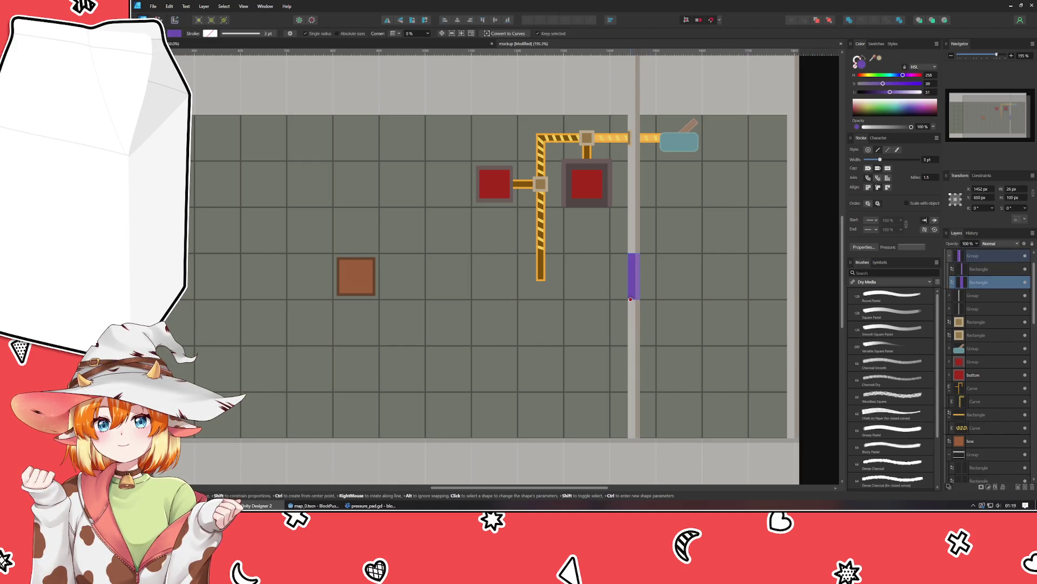
scroll(633, 277, "up", 10)
left_click_drag(615, 273, 585, 273)
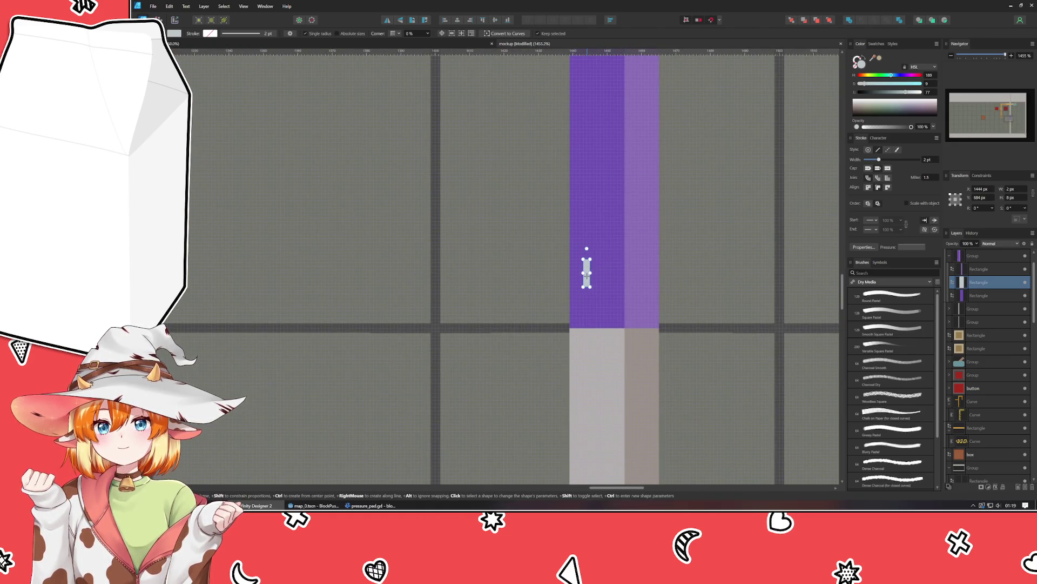
Step: Shift the door handle 3 px right and save the mockup
key("Right")
key("Right")
key("Right")
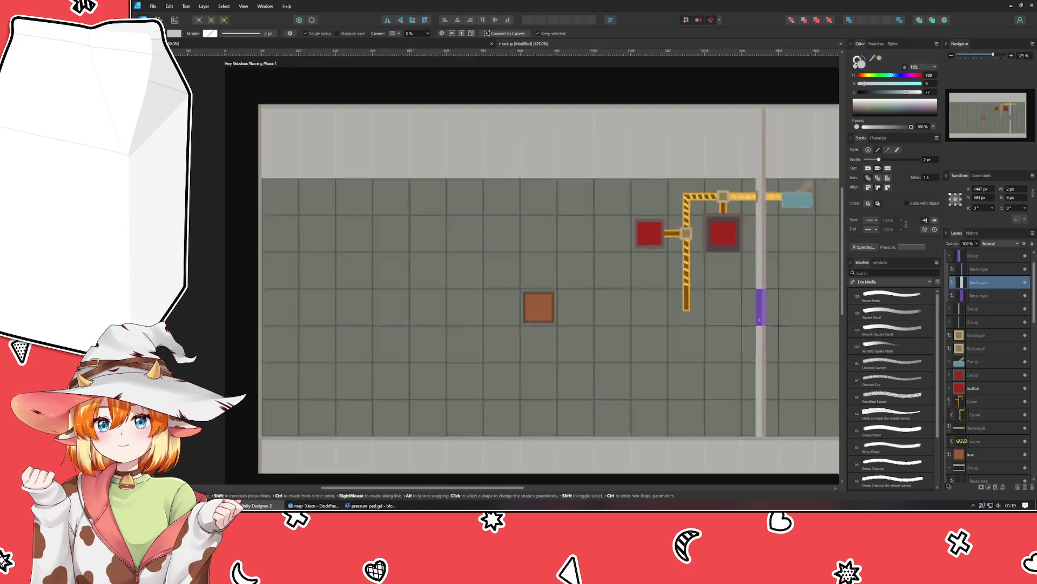
scroll(780, 314, "down", 10)
key("ctrl+d")
mouse_move(722, 374)
left_mouse_down()
mouse_move(628, 342)
mouse_move(579, 400)
left_mouse_up()
scroll(628, 342, "up", 3)
key("ctrl+s")
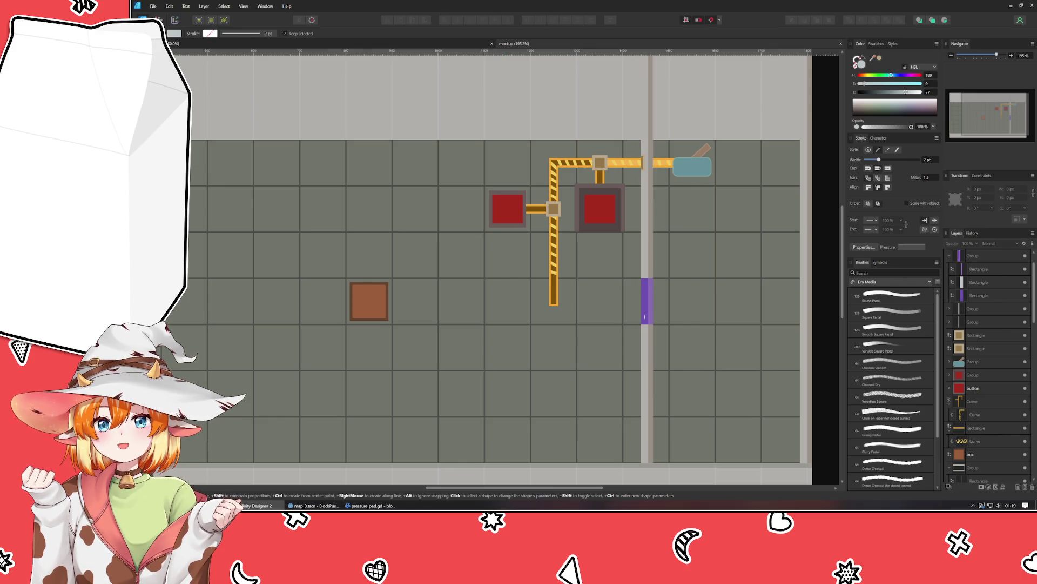
Step: Draw a rectangle beside the vertical pipe with the pipe's brown fill and orange outline
left_click_drag(550, 247, 623, 260)
scroll(619, 276, "up", 2)
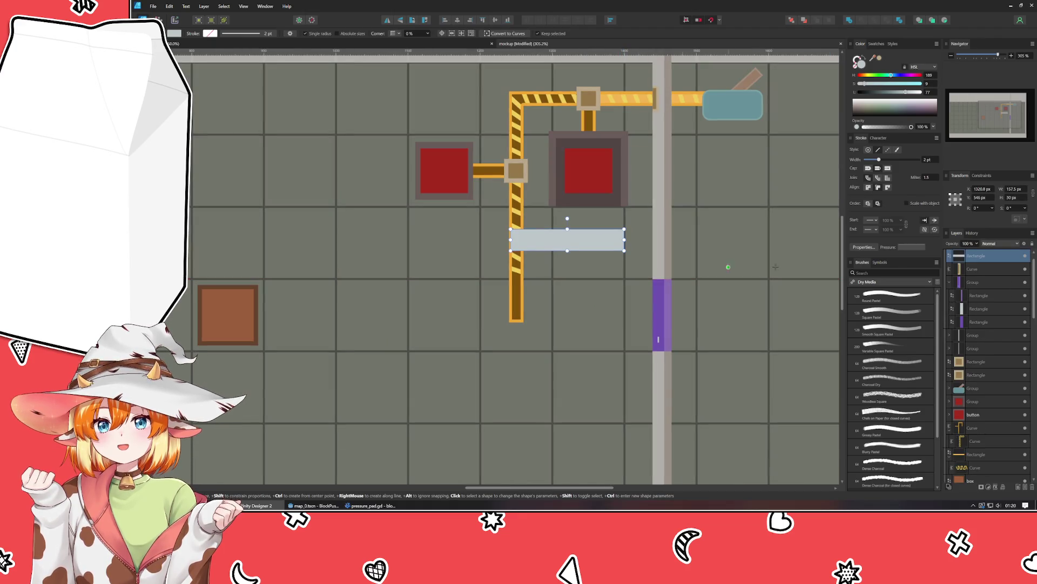
left_click(949, 282)
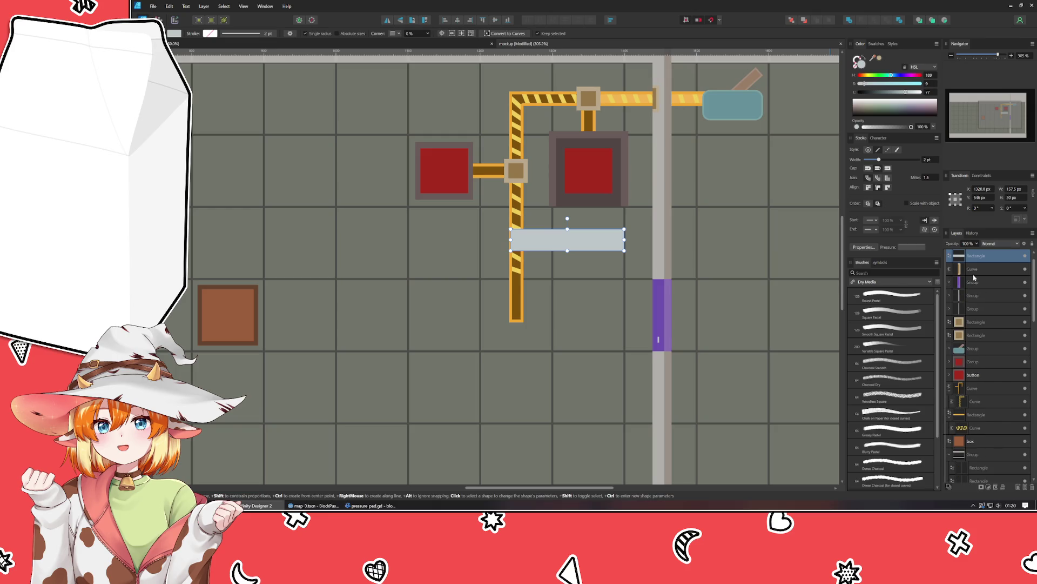
left_click(977, 271)
left_click_drag(980, 275, 977, 314)
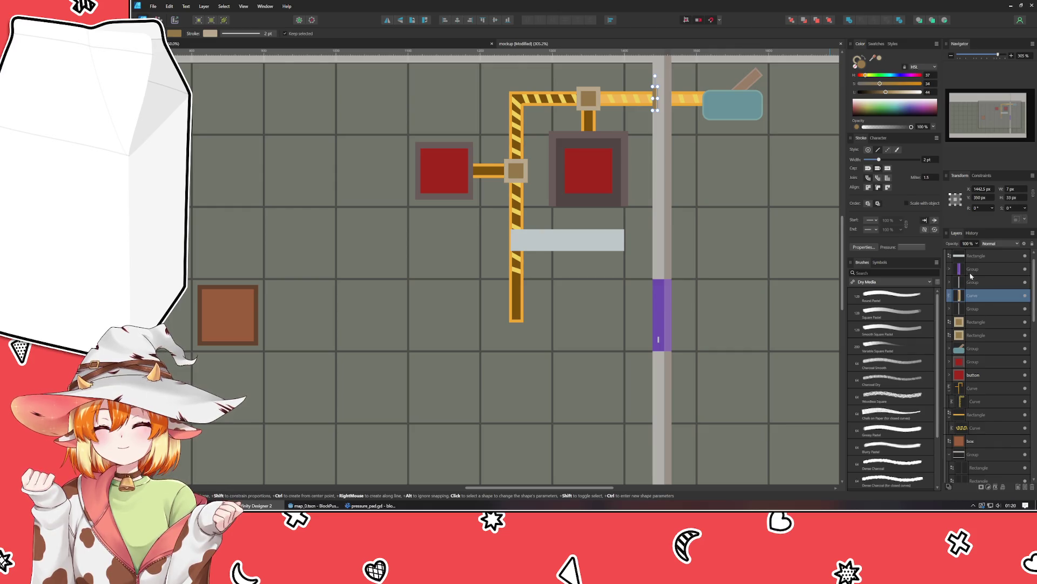
left_click(971, 273)
left_click(972, 255)
left_click_drag(878, 62, 514, 280)
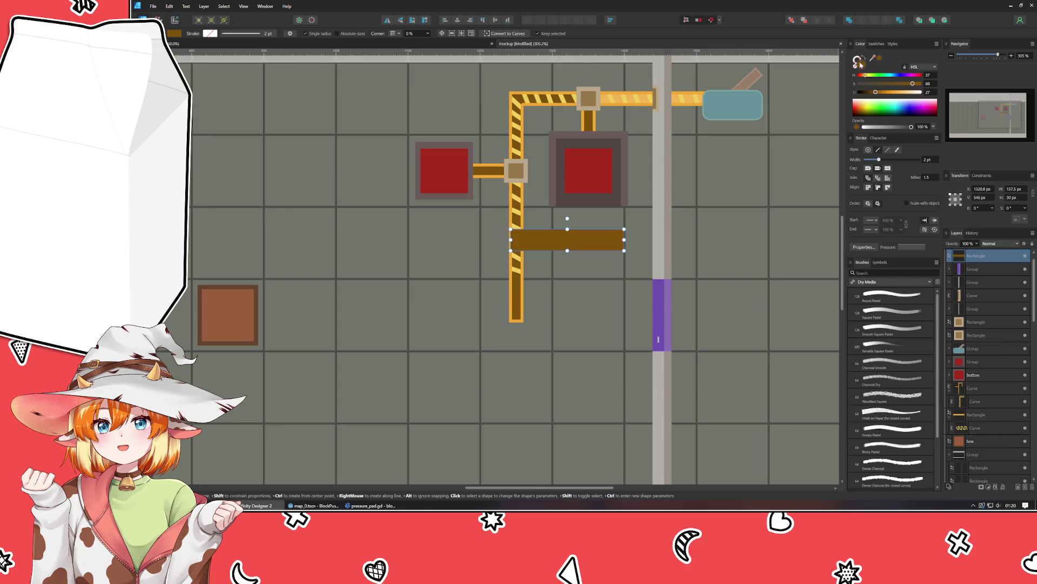
mouse_move(873, 58)
left_mouse_down()
mouse_move(578, 204)
mouse_move(521, 206)
left_mouse_up()
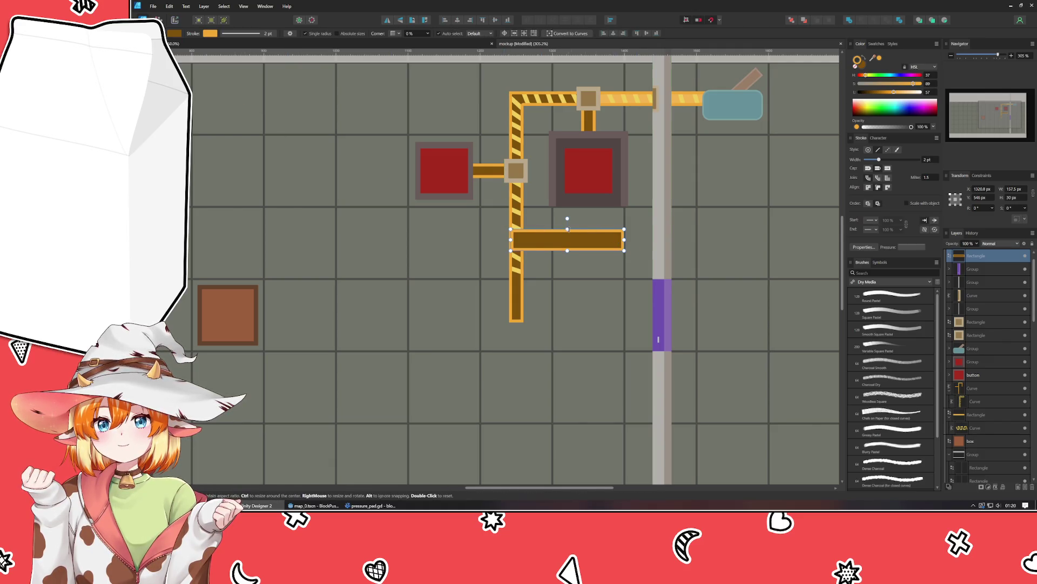
Step: Make the bar 20 px tall, join it to the vertical pipe and stretch it to the wall
left_click_drag(568, 228, 567, 236)
key("v")
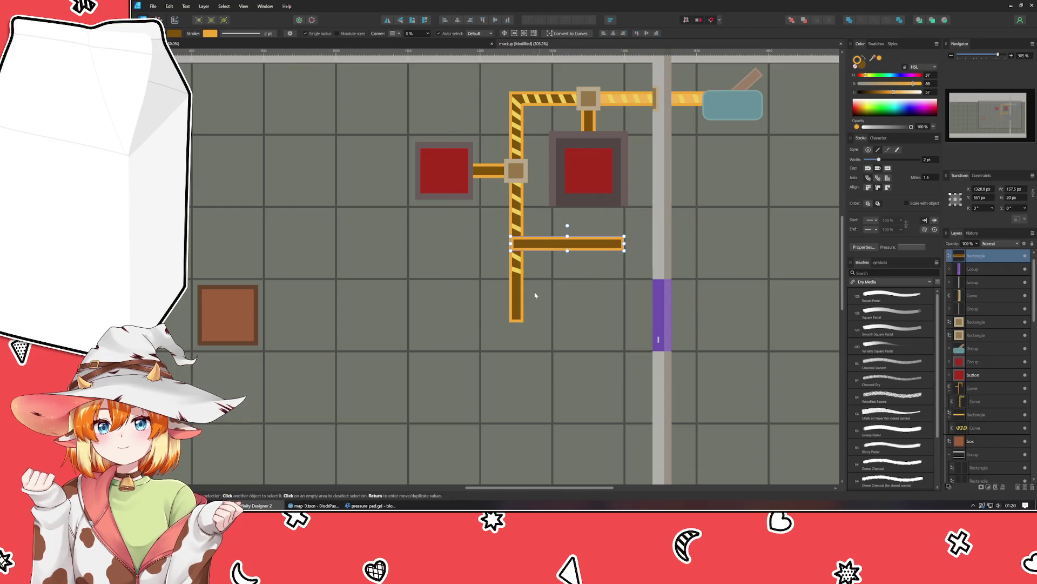
left_click(540, 275)
left_click(581, 247)
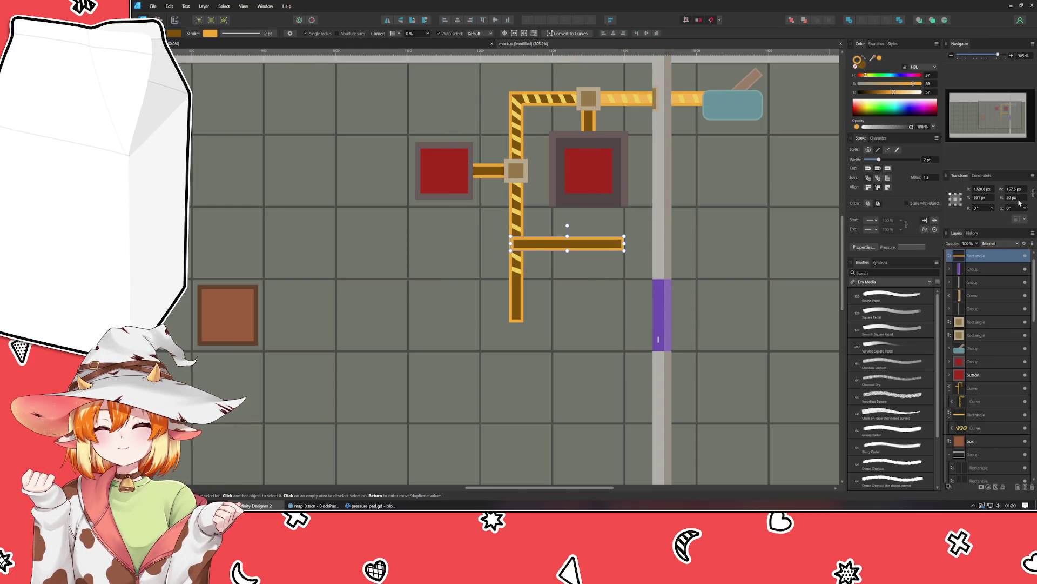
mouse_move(551, 247)
left_mouse_down()
mouse_move(463, 102)
mouse_move(550, 245)
left_mouse_up()
left_click(577, 276)
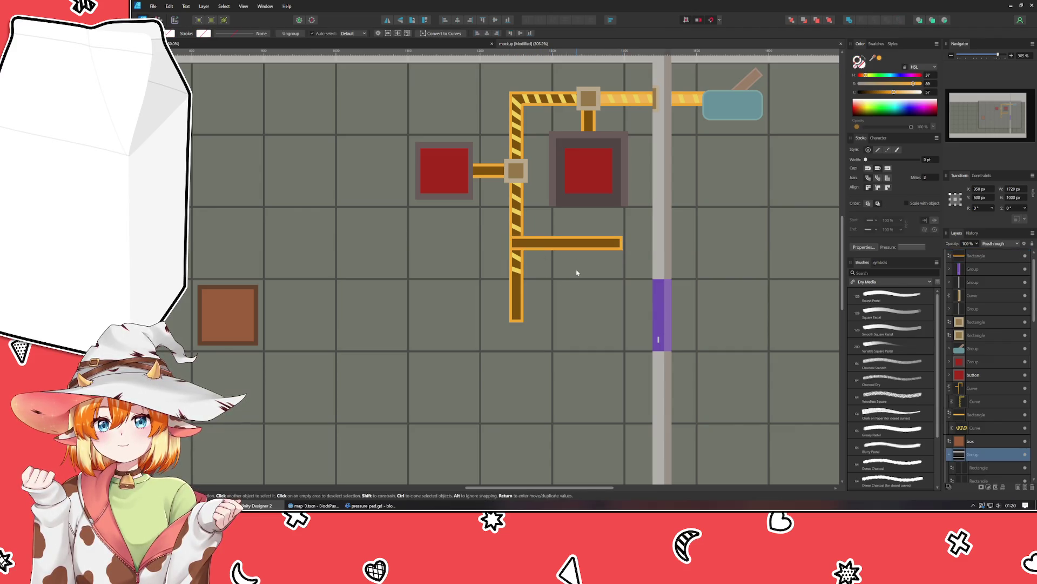
left_click(566, 243)
left_click_drag(622, 243, 652, 243)
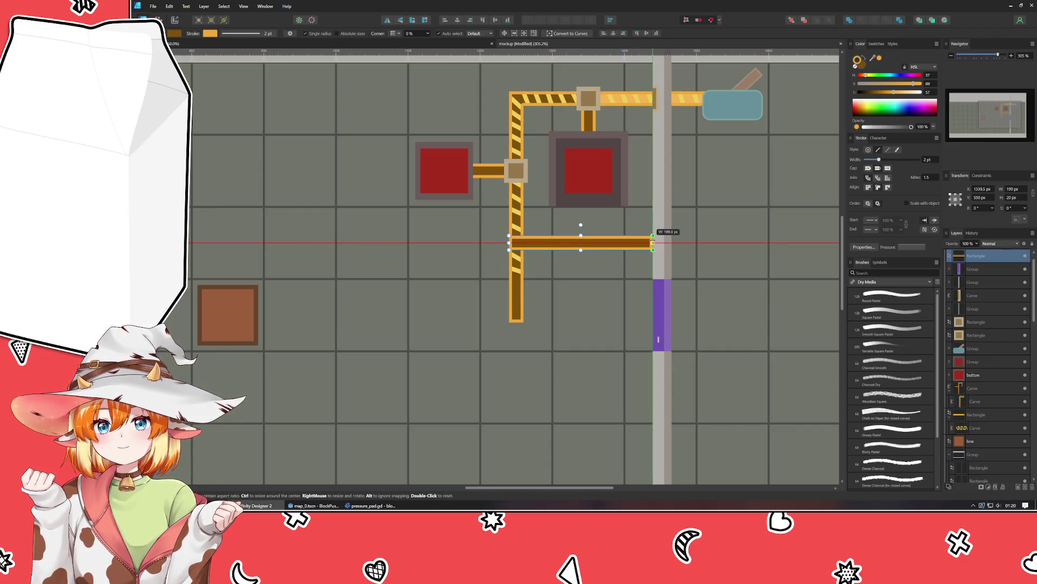
left_click(725, 263)
scroll(664, 262, "up", 5)
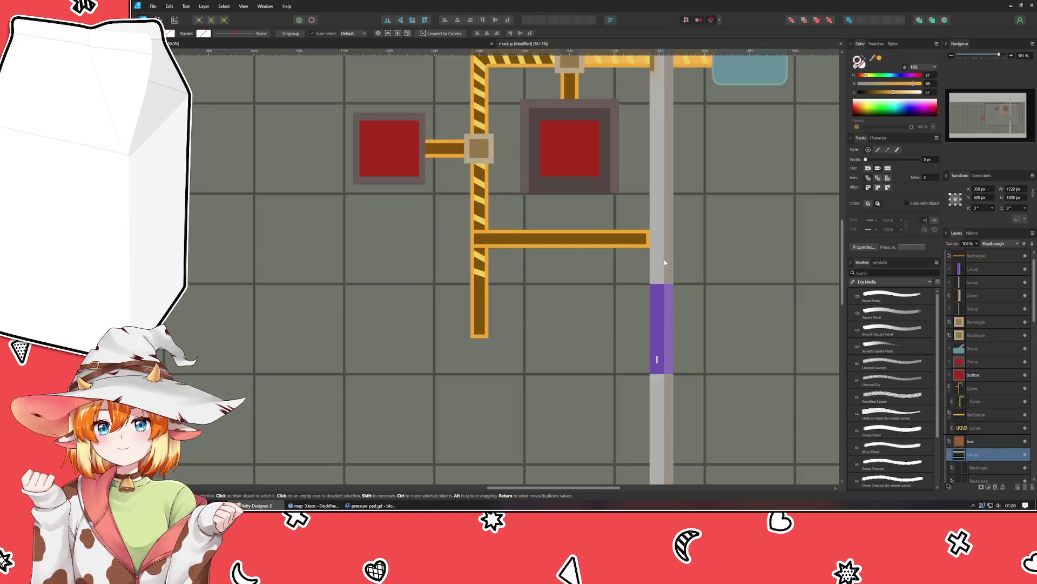
Step: Add a 10 × 20 px cap at the bar's right end and raise its layer
key("m")
mouse_move(636, 201)
left_mouse_down()
mouse_move(638, 226)
mouse_move(654, 236)
left_mouse_up()
key("ctrl+z")
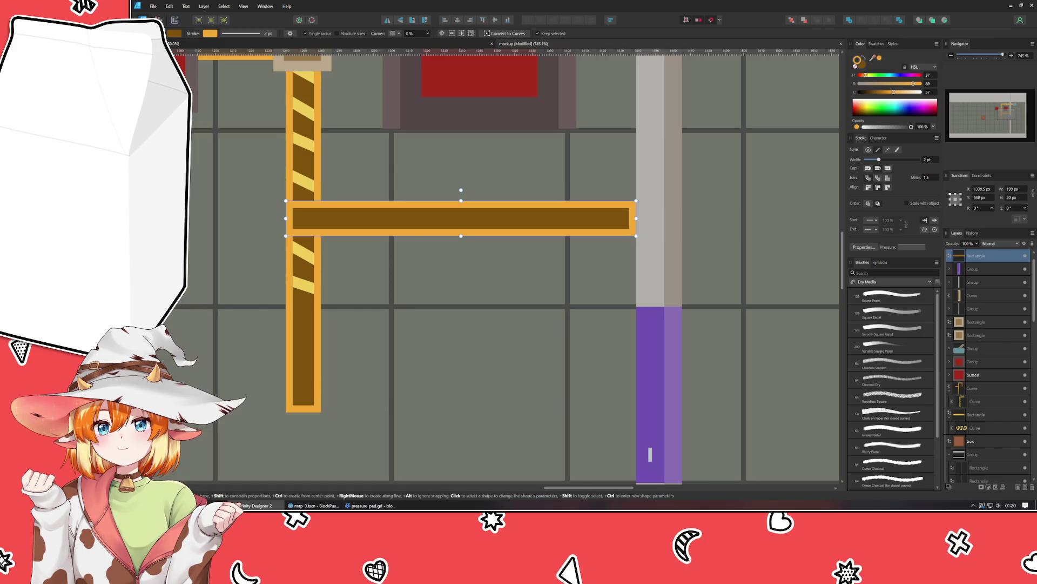
left_click(972, 454)
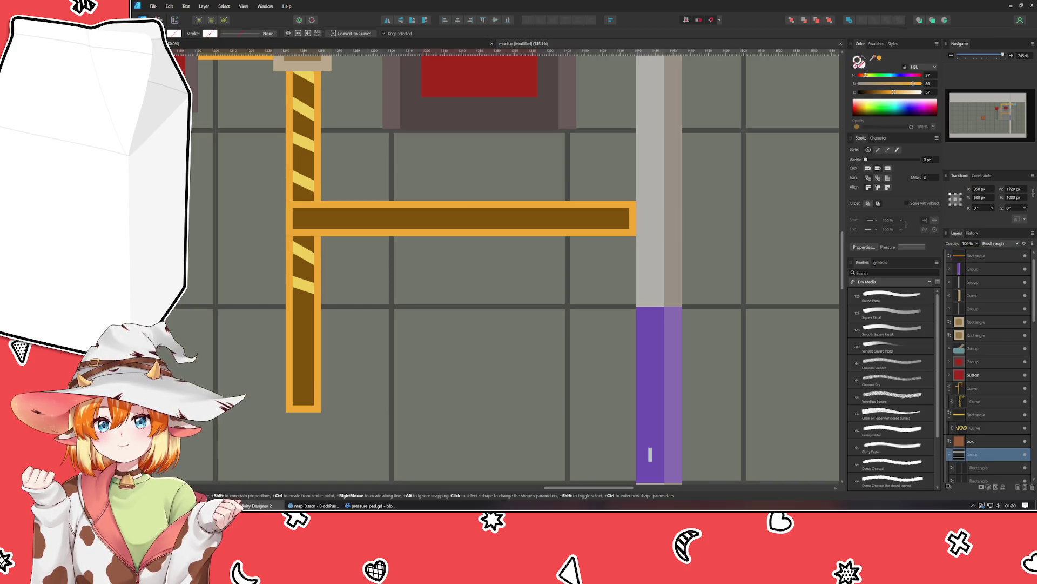
key("ctrl+v")
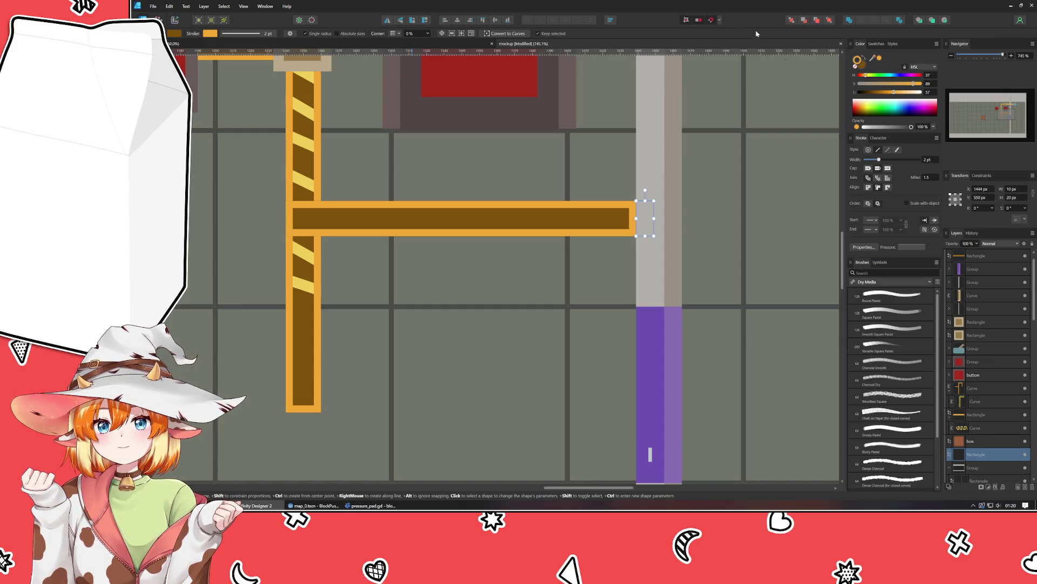
left_click_drag(981, 450, 984, 277)
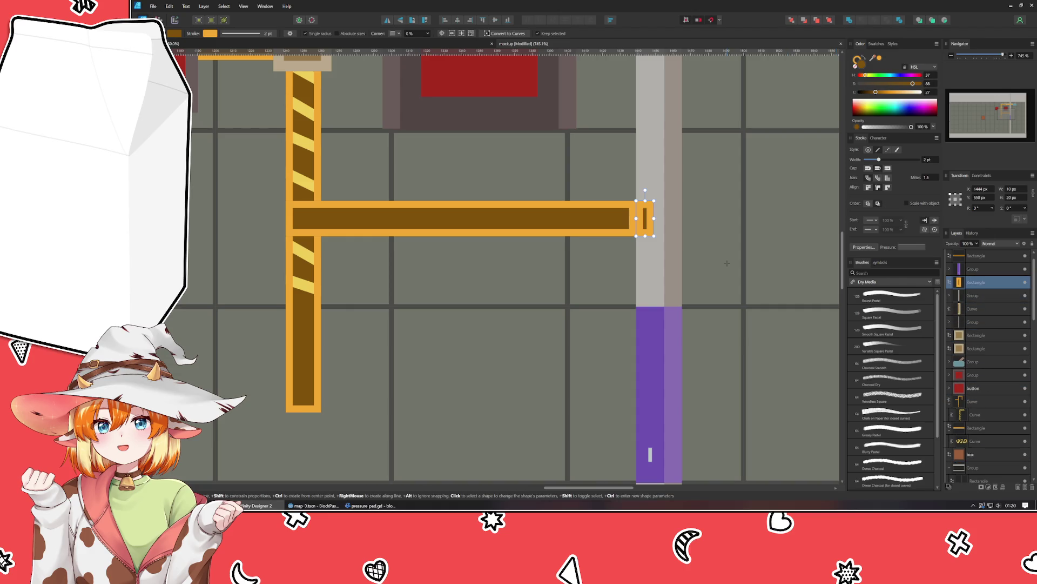
Step: Reorder the cap and bar layers and widen the bar to 202.5 px
scroll(727, 264, "up", 2)
scroll(975, 262, "up", 1)
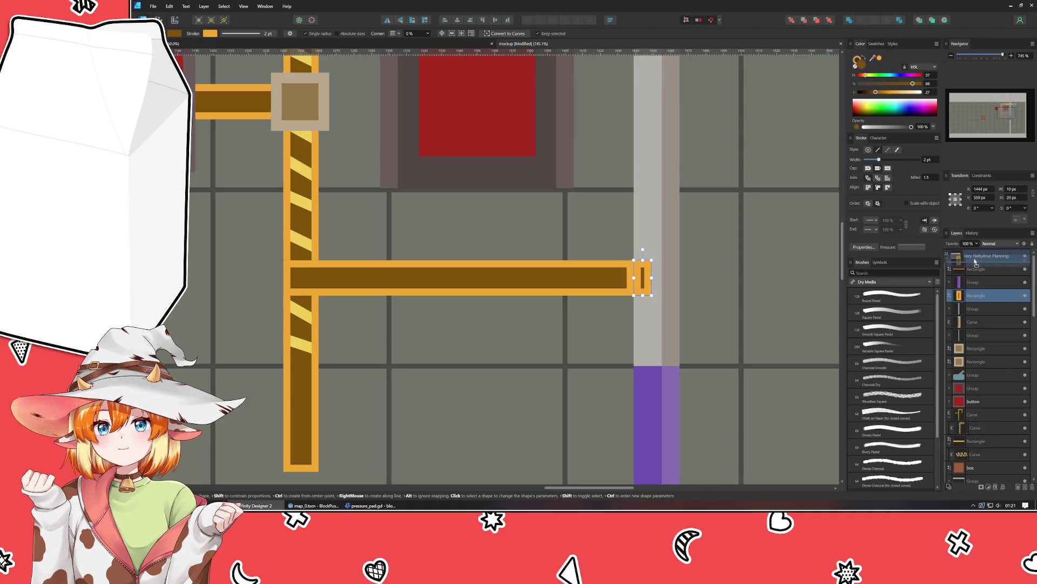
left_click_drag(976, 262, 975, 263)
left_click(978, 282)
left_click_drag(978, 413, 979, 413)
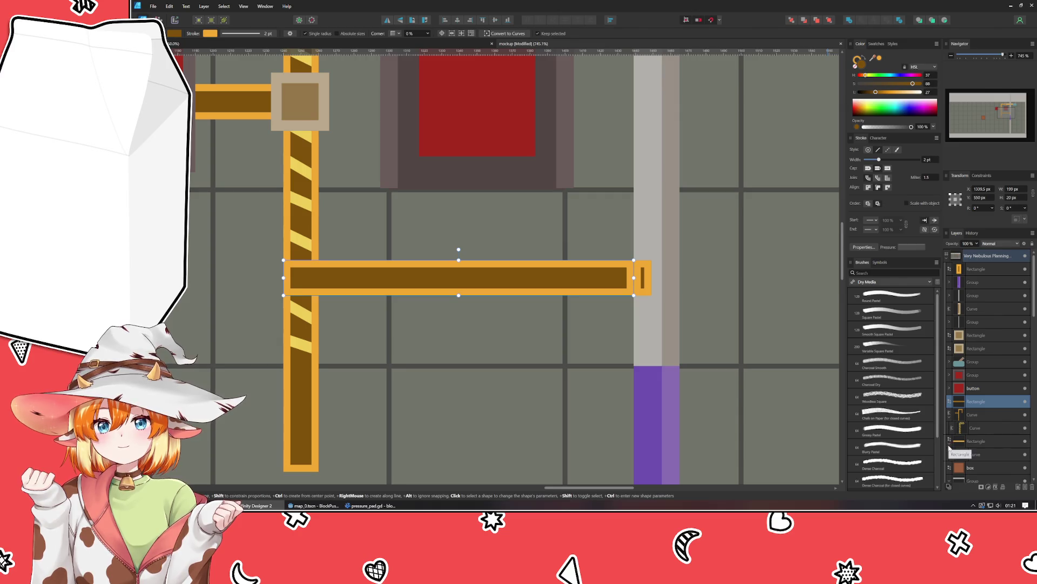
left_click_drag(950, 453, 990, 421)
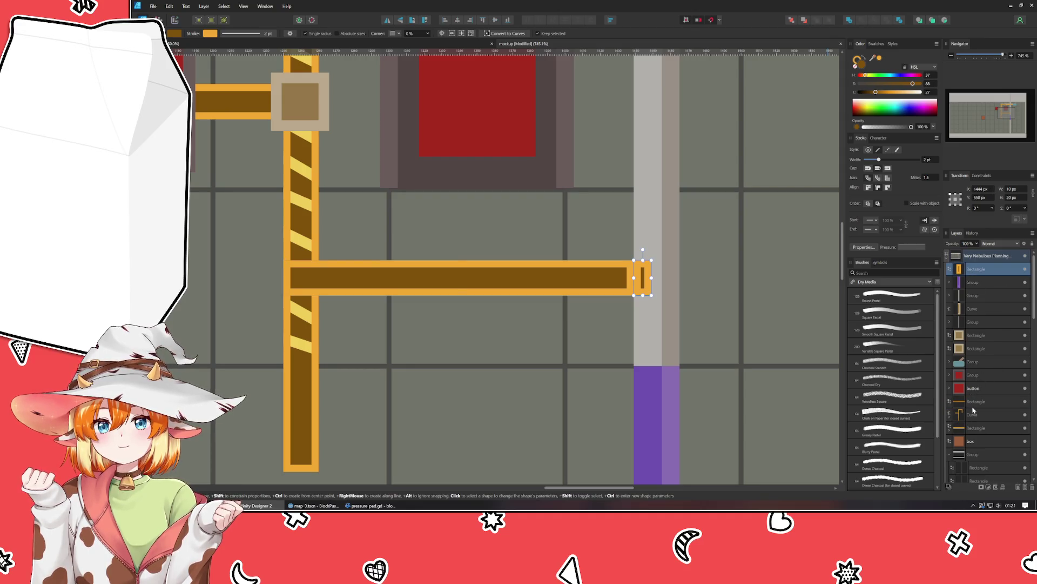
left_click_drag(634, 278, 643, 278)
Step: Give the end cap a 1 pt outline and shear it about 21.8°
left_click(980, 273)
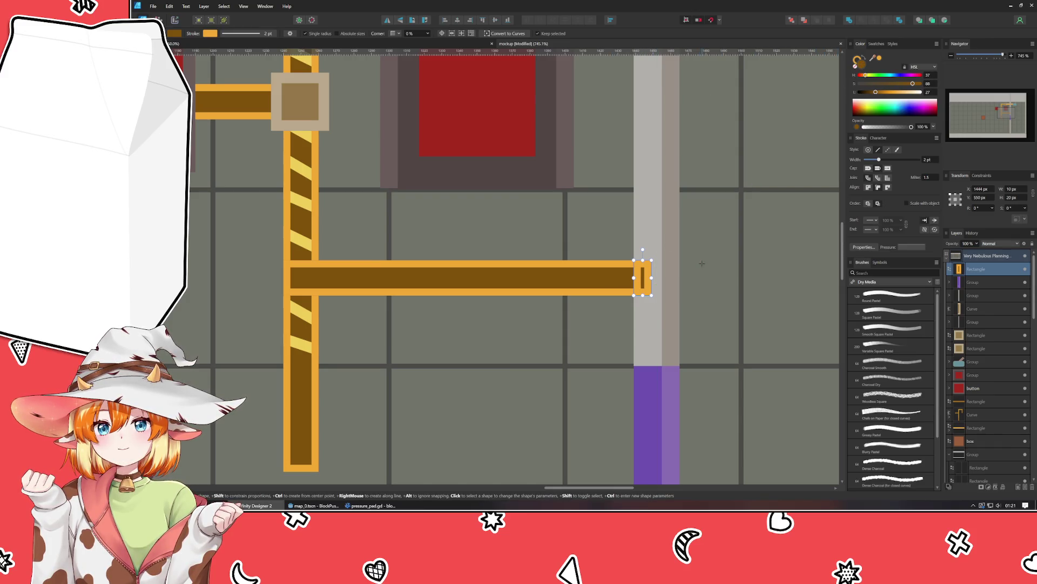
left_click(927, 159)
type("1")
key("Return")
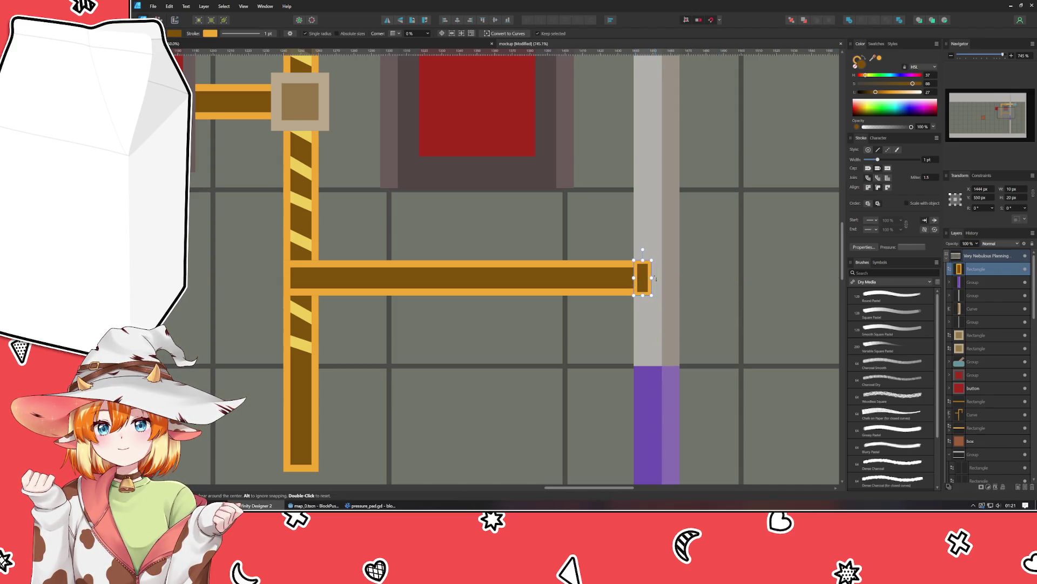
left_click_drag(654, 278, 655, 271)
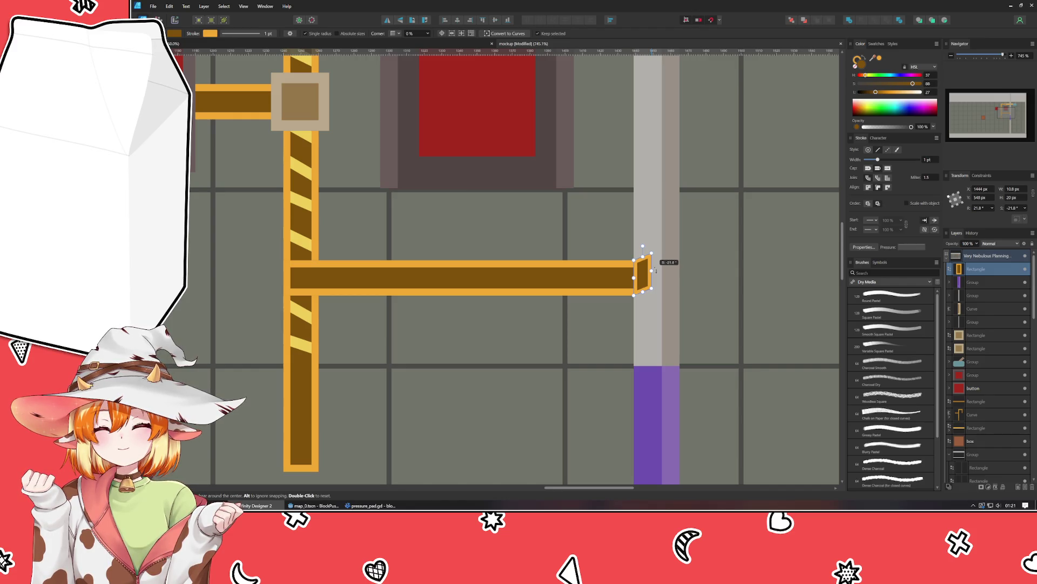
left_click(665, 270)
scroll(733, 267, "down", 3)
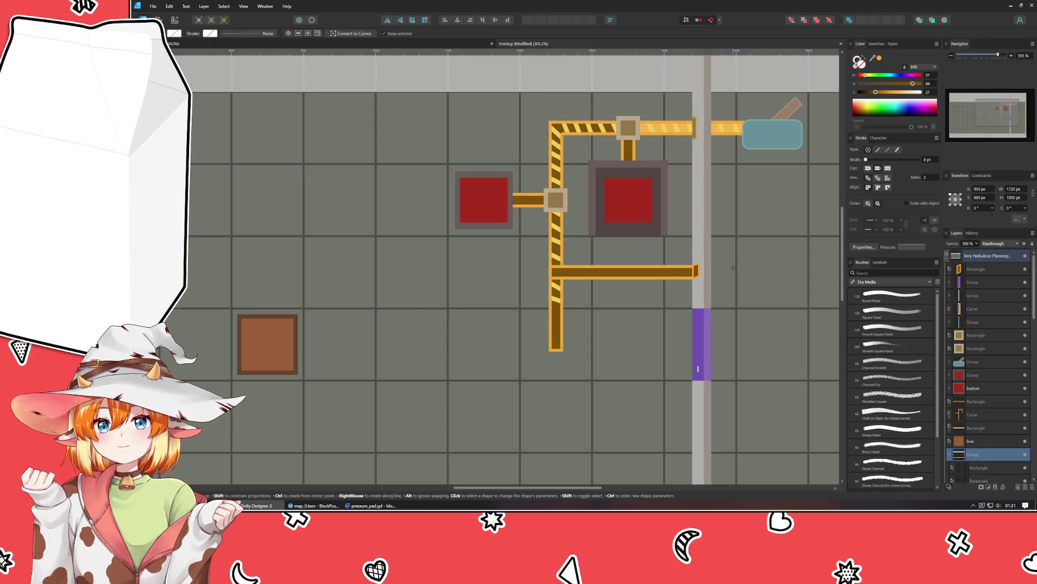
Step: Draw a closed bend path from the bar's right end down to the top of the purple door
scroll(732, 267, "up", 3)
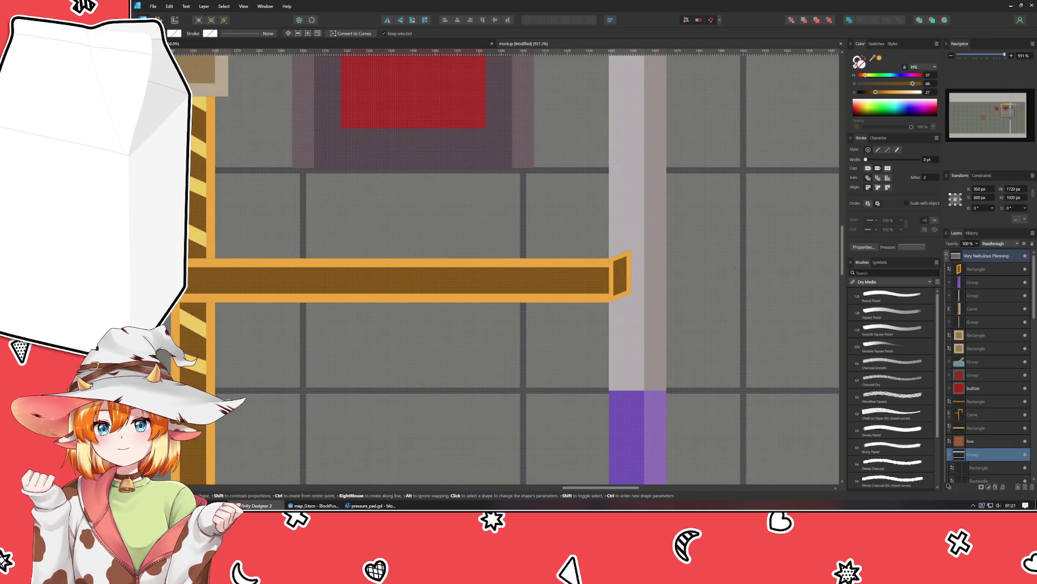
left_click_drag(274, 369, 195, 304)
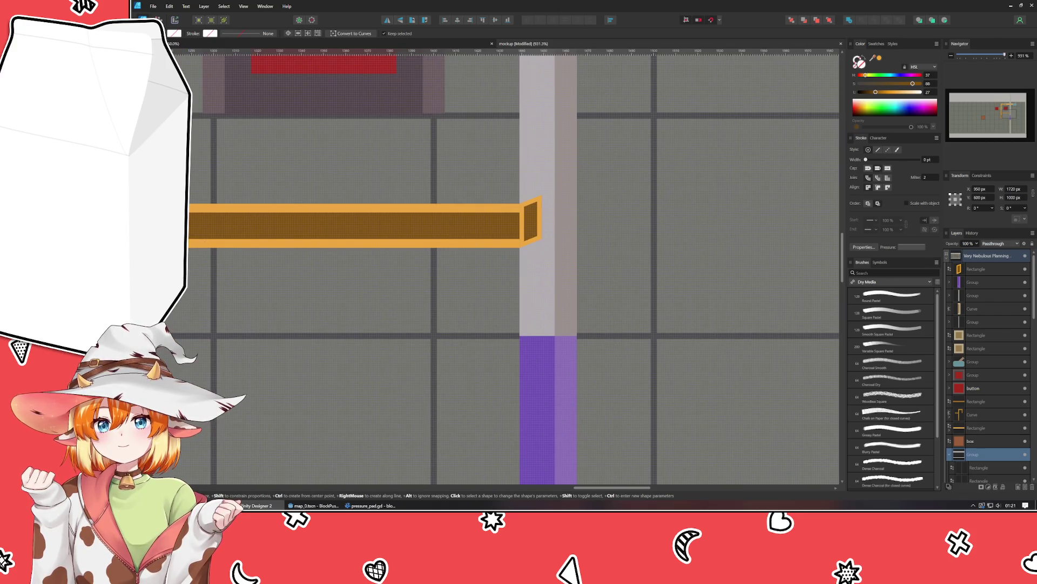
key("p")
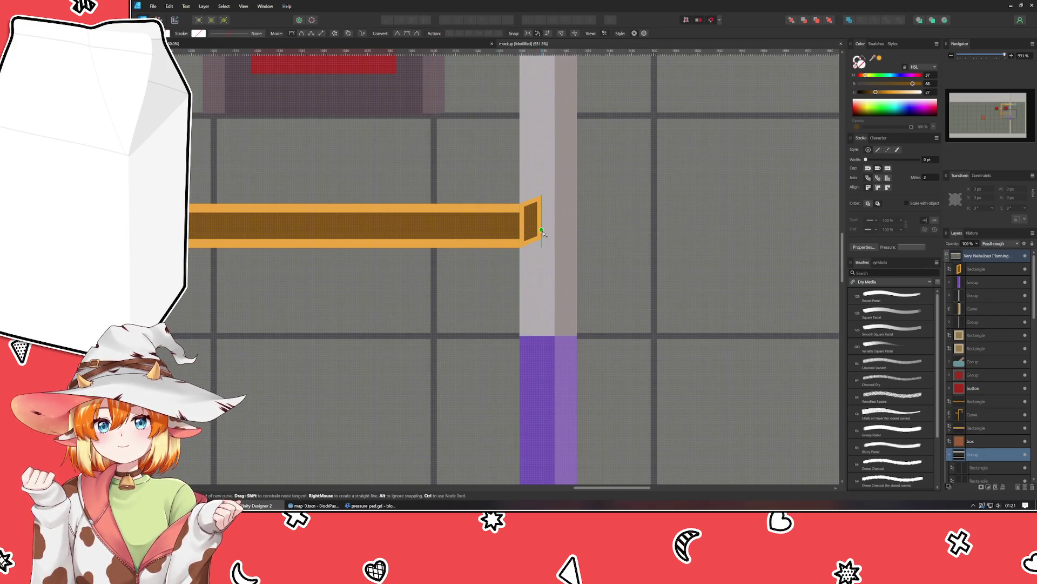
left_click(542, 230)
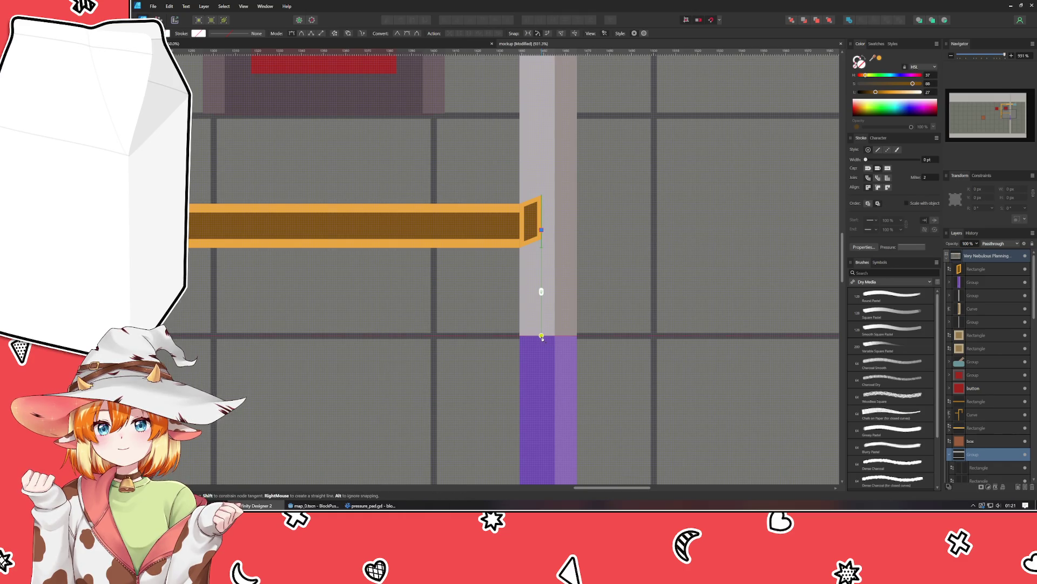
left_click(541, 335)
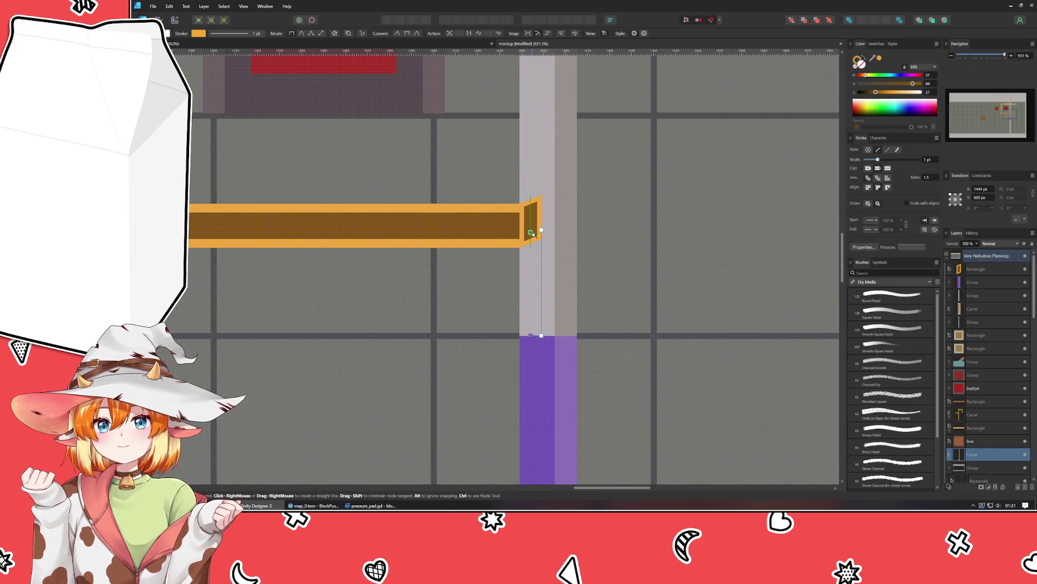
left_click(531, 233)
left_click(541, 231)
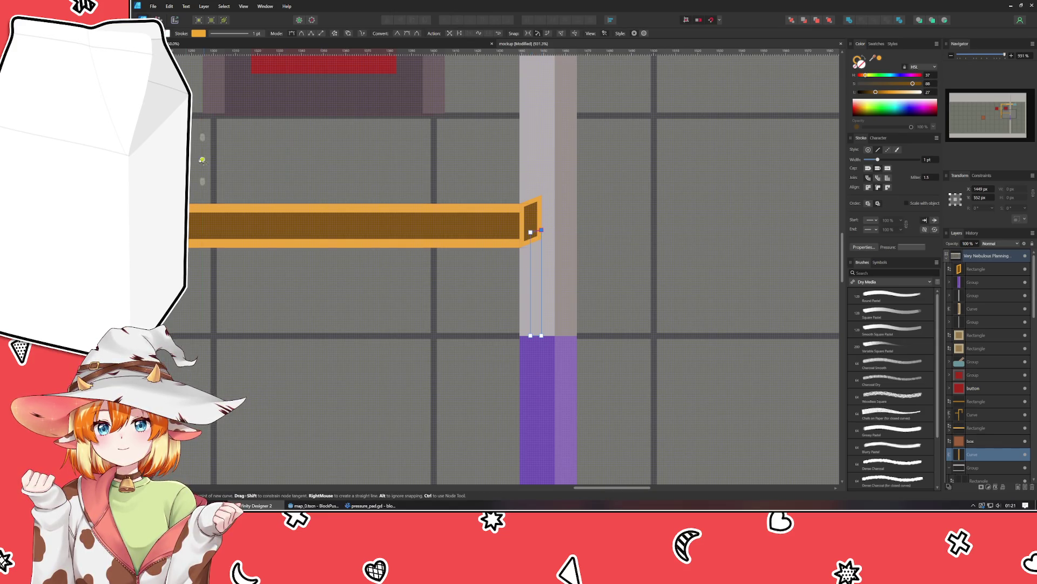
key("a")
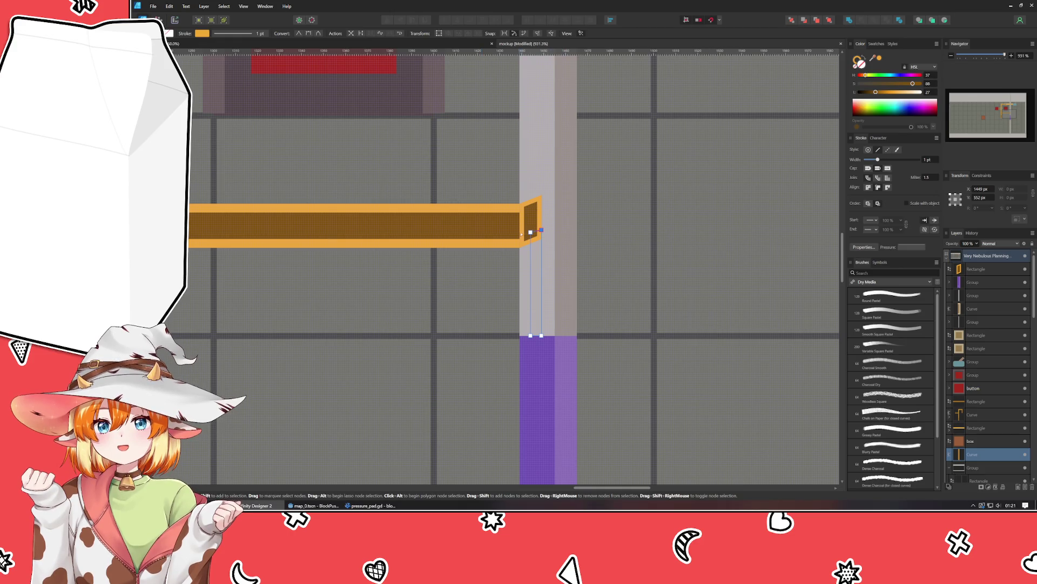
left_click(531, 232)
key("ctrl+z")
left_click_drag(530, 232, 531, 230)
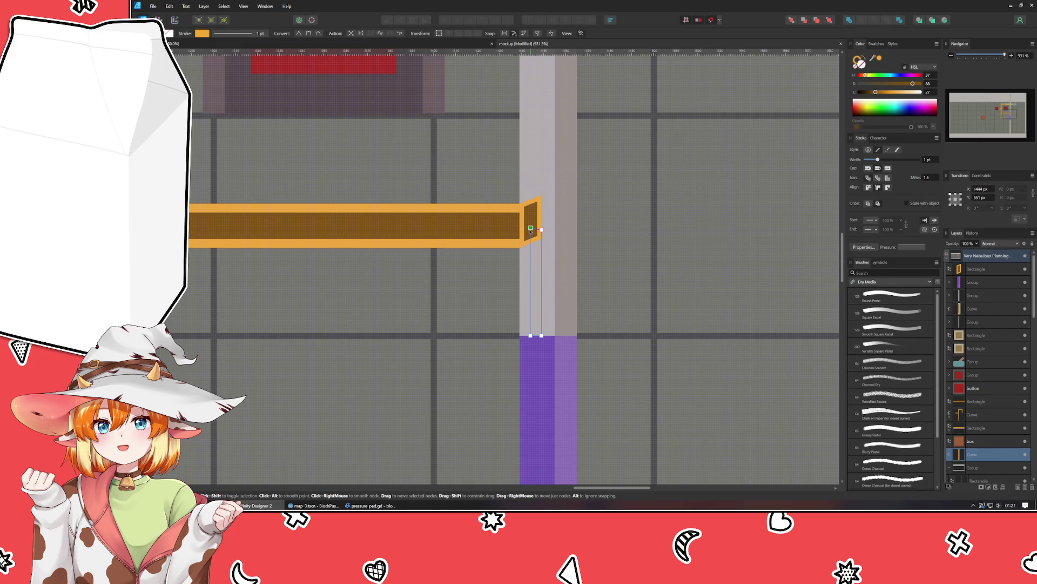
Step: Stack the bend above the horizontal bar and give it the pipe's orange colour
mouse_move(1006, 458)
left_mouse_down()
mouse_move(978, 260)
mouse_move(977, 271)
left_mouse_up()
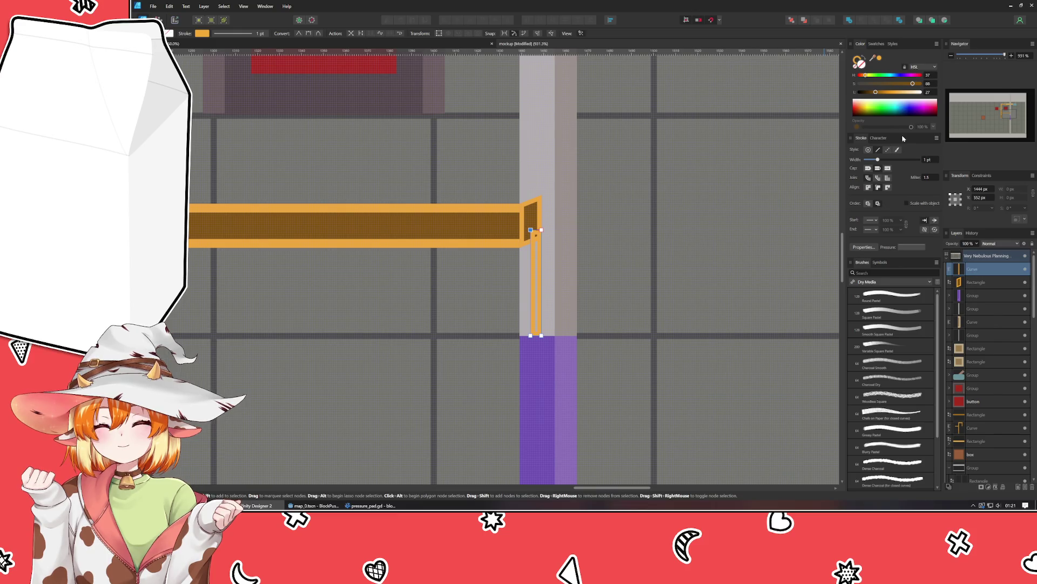
mouse_move(872, 58)
left_mouse_down()
mouse_move(488, 224)
mouse_move(533, 219)
left_mouse_up()
scroll(532, 222, "down", 2)
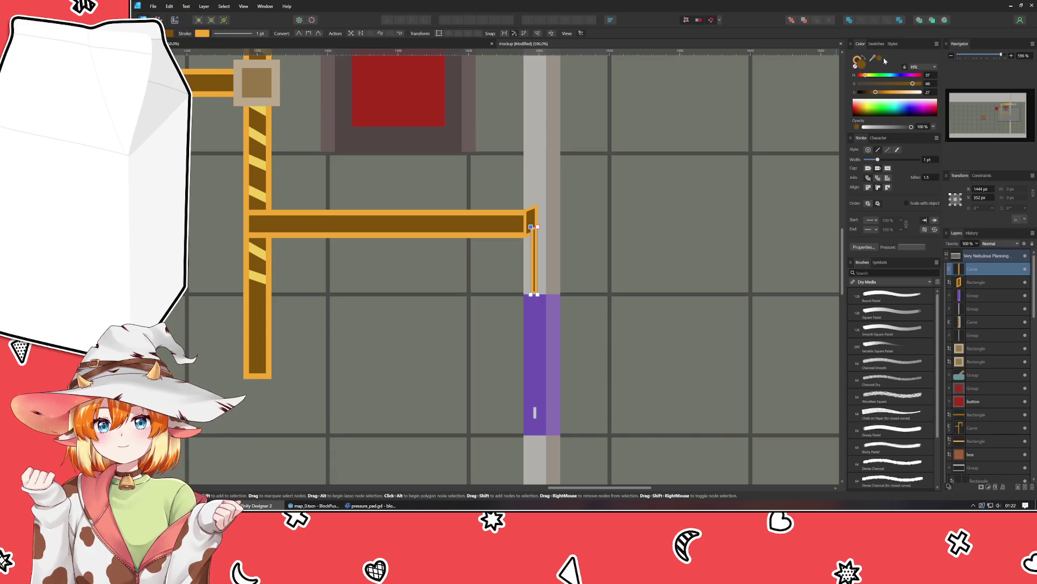
mouse_move(574, 190)
left_mouse_down()
mouse_move(520, 212)
mouse_move(530, 217)
left_mouse_up()
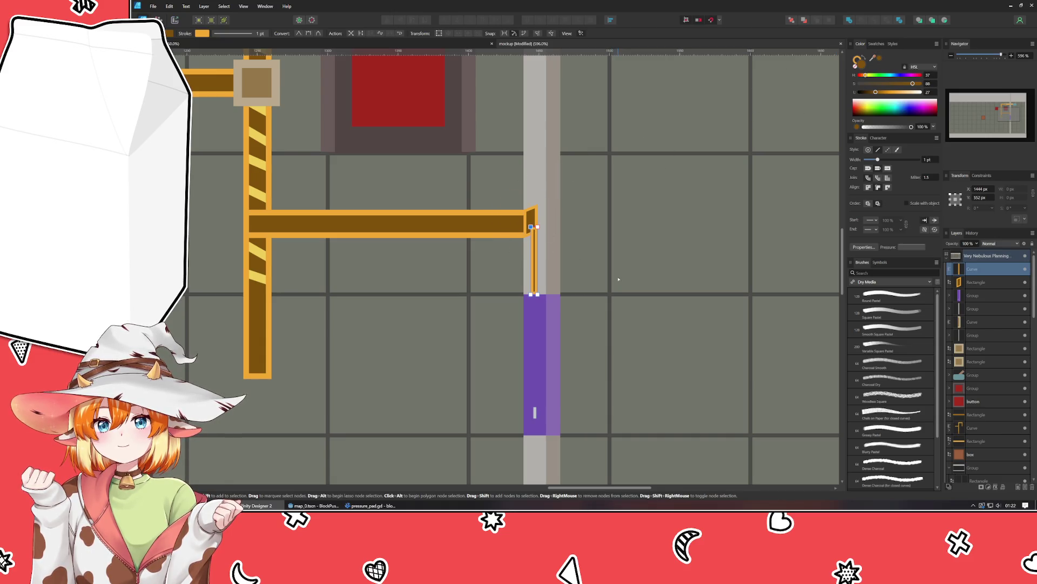
Step: Merge the end rectangle and bend into one shape with a 0.5 pt outline
left_click(982, 283, "shift")
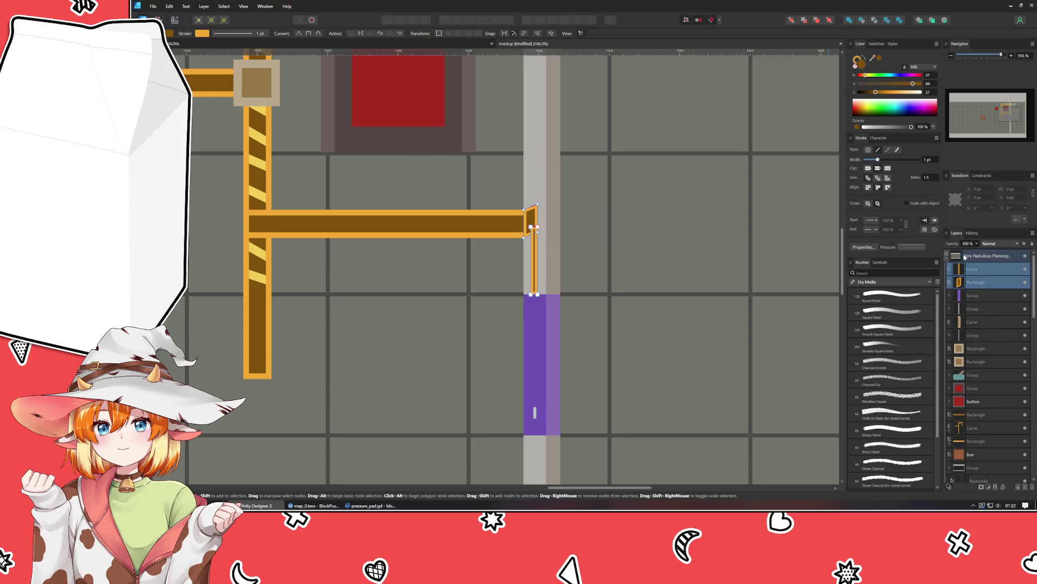
left_click(849, 20)
left_click(928, 159)
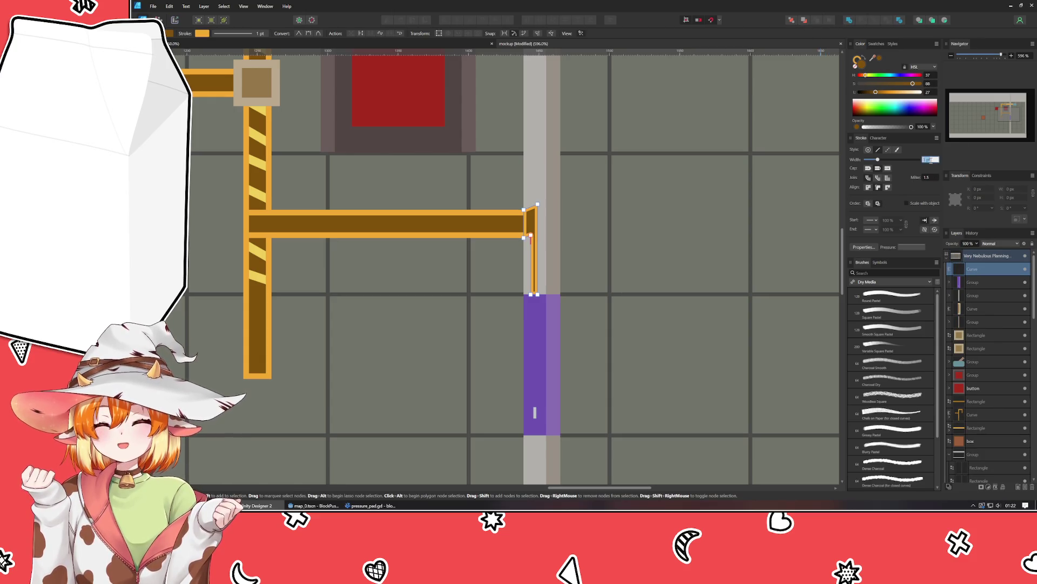
type("0.5")
key("Return")
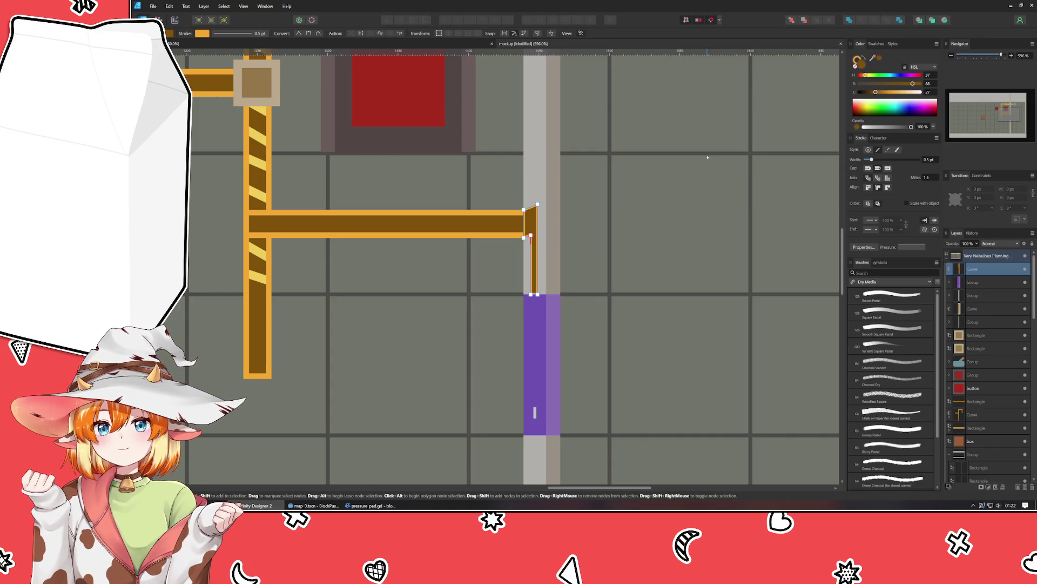
left_click(681, 247)
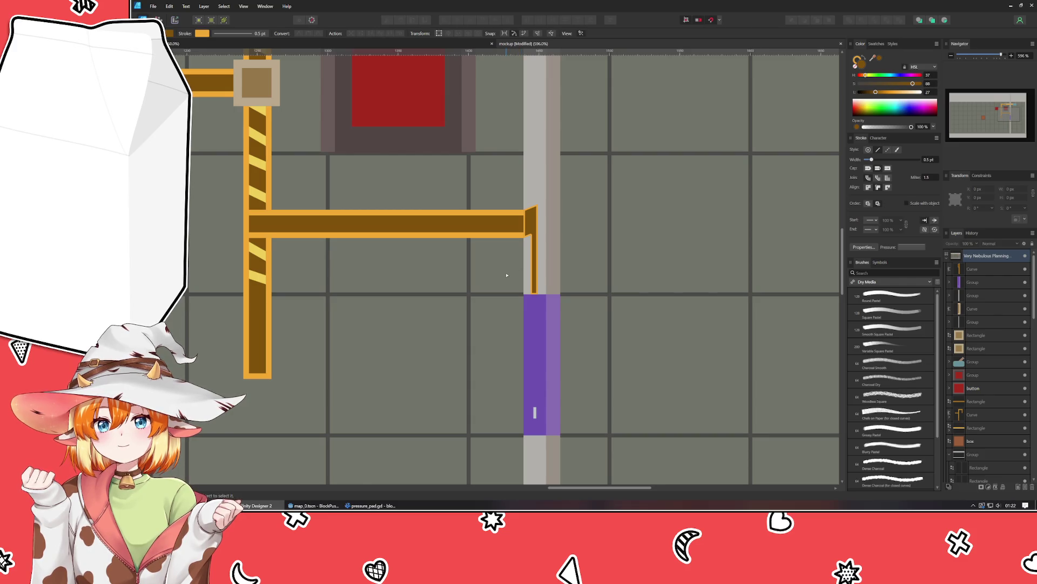
Step: Remove the merged pipe shape's outline and duplicate it
left_click(532, 221)
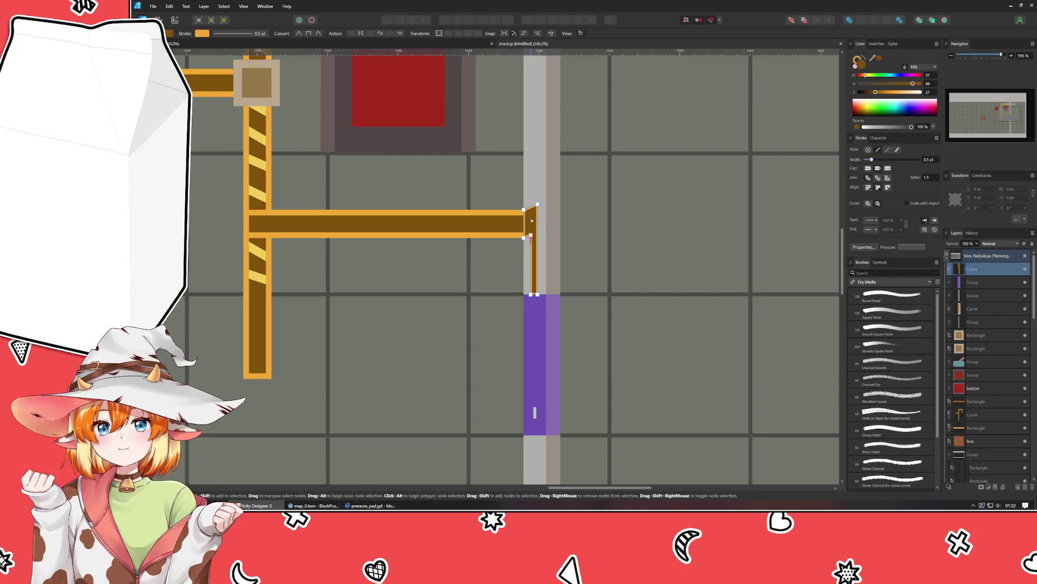
left_click(585, 248)
scroll(526, 221, "up", 2)
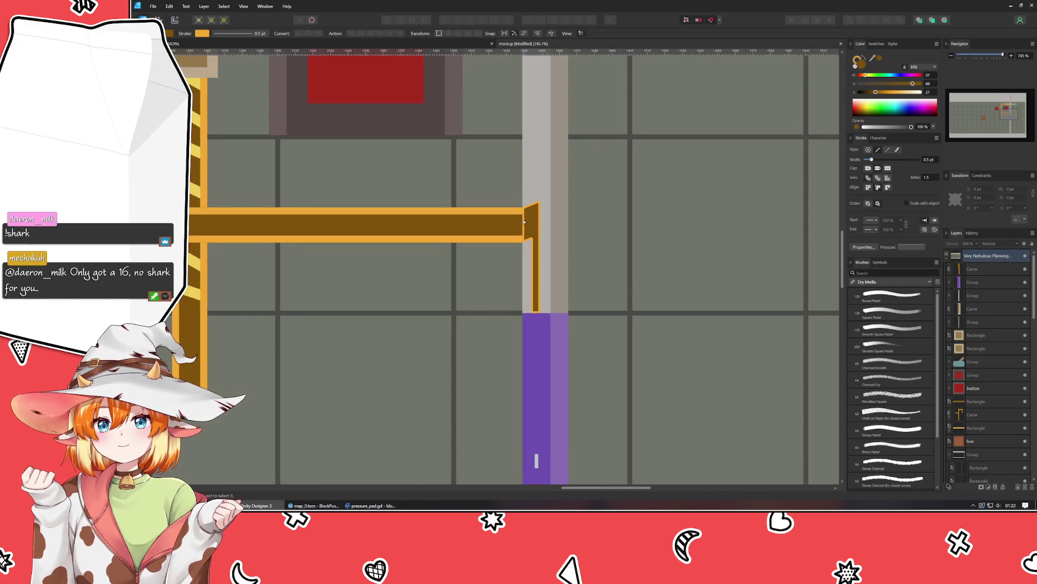
left_click(973, 270)
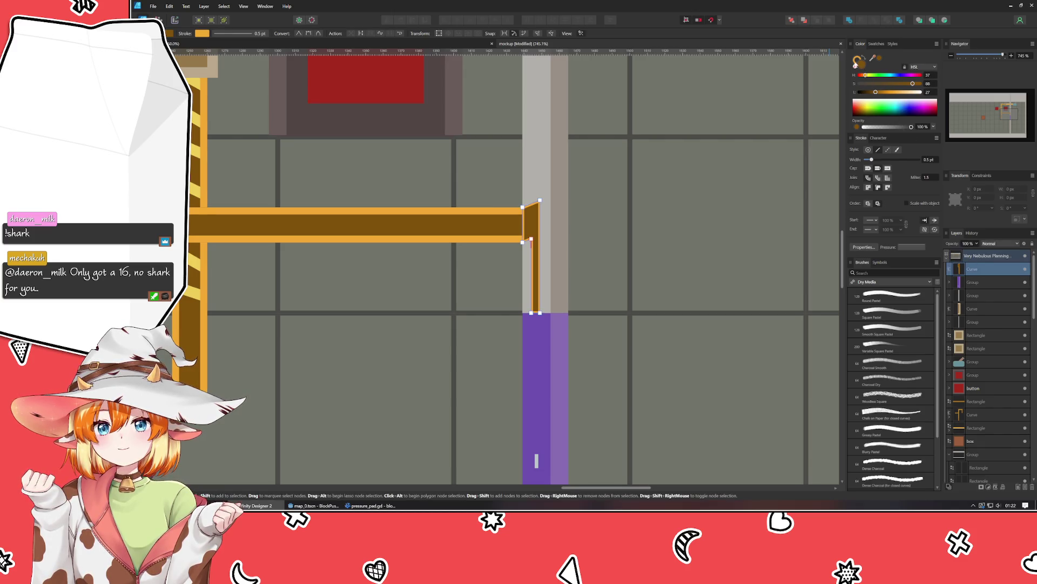
left_click(855, 64)
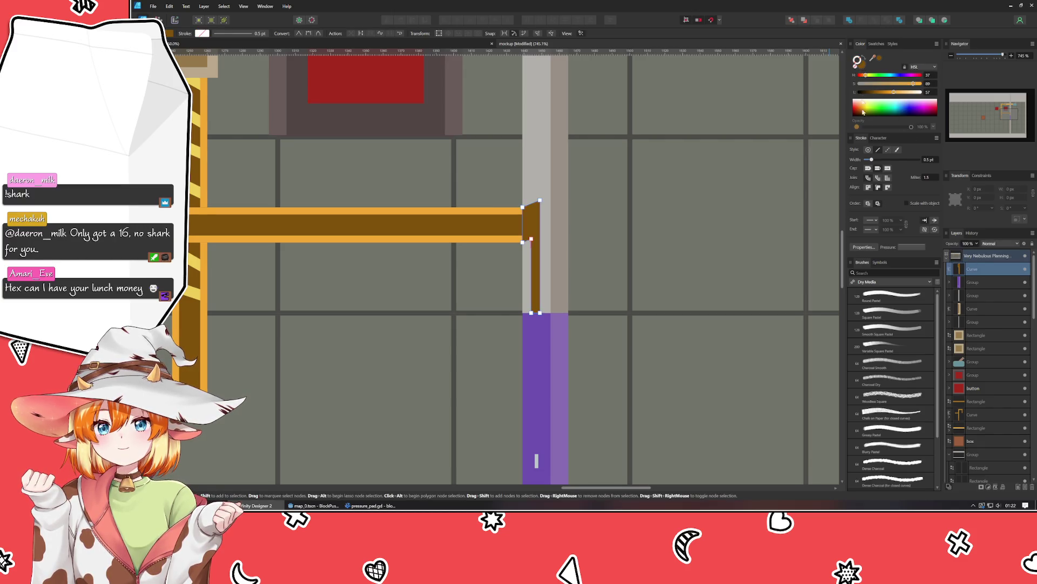
left_click(727, 264)
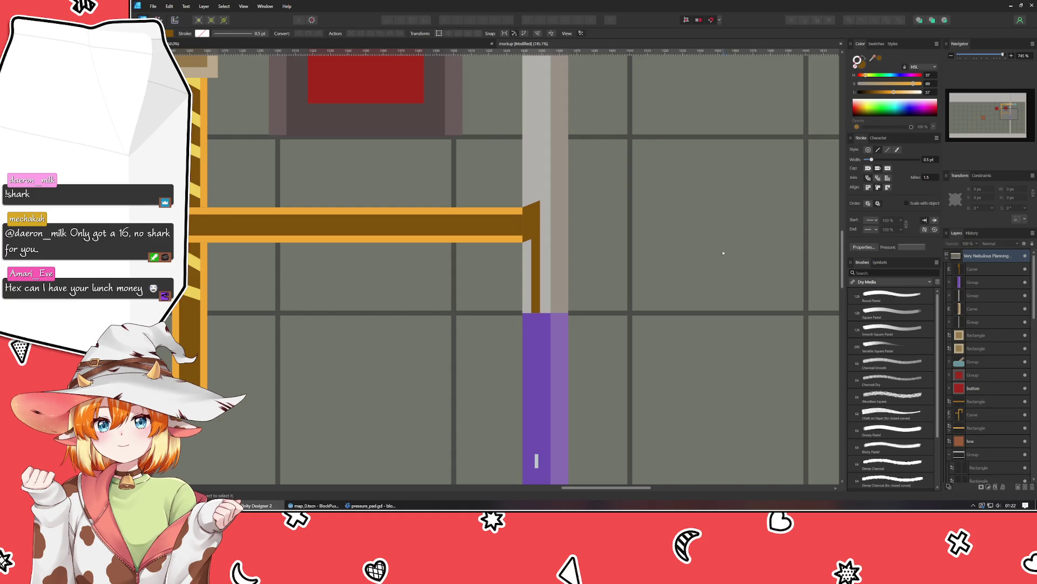
left_click(979, 269)
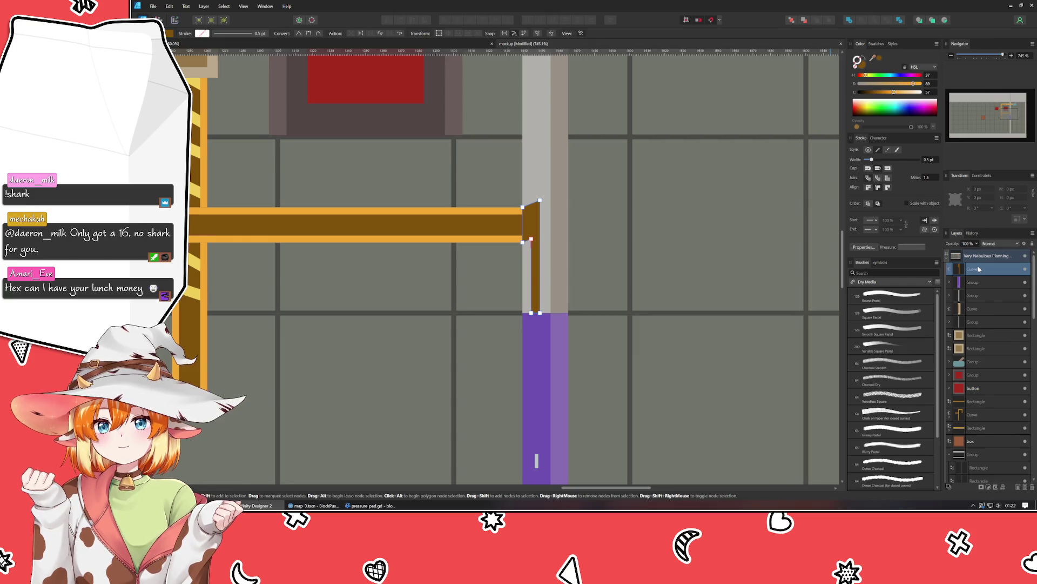
key("ctrl+j")
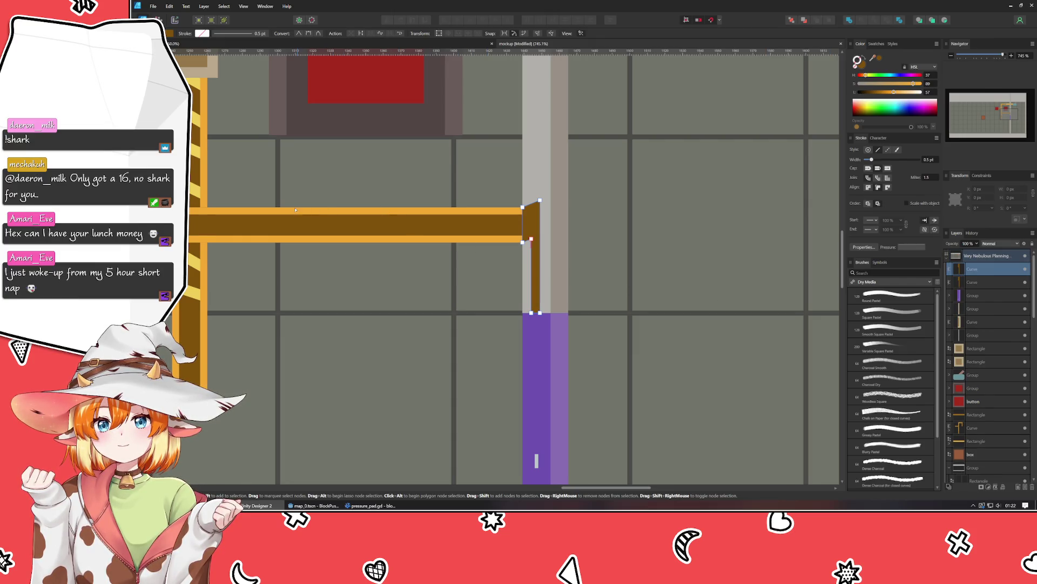
Step: Reshape the copied bend: narrow it, then widen and extend its bottom into the purple strip
key("v")
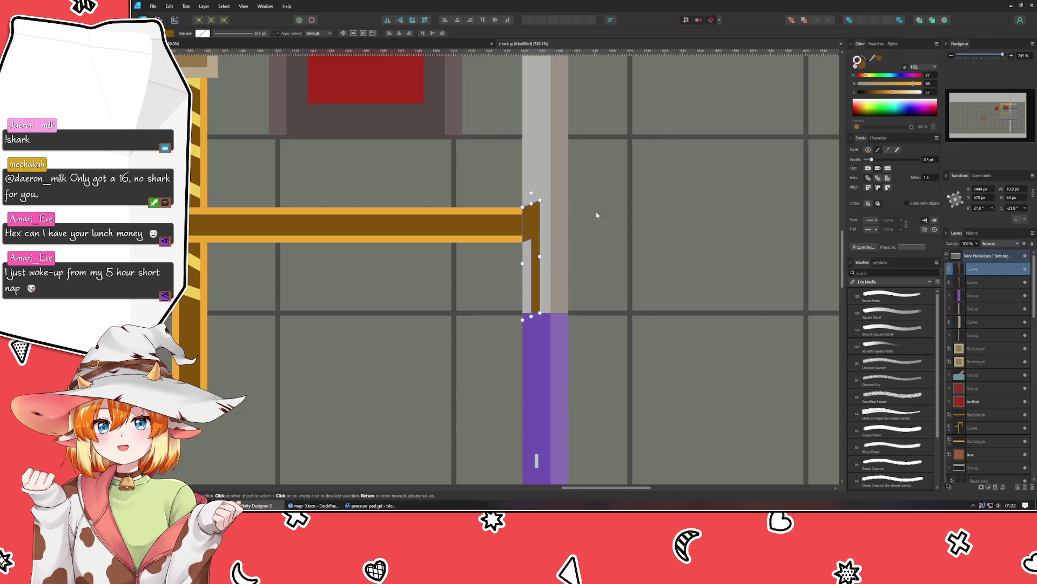
left_click_drag(540, 200, 534, 209)
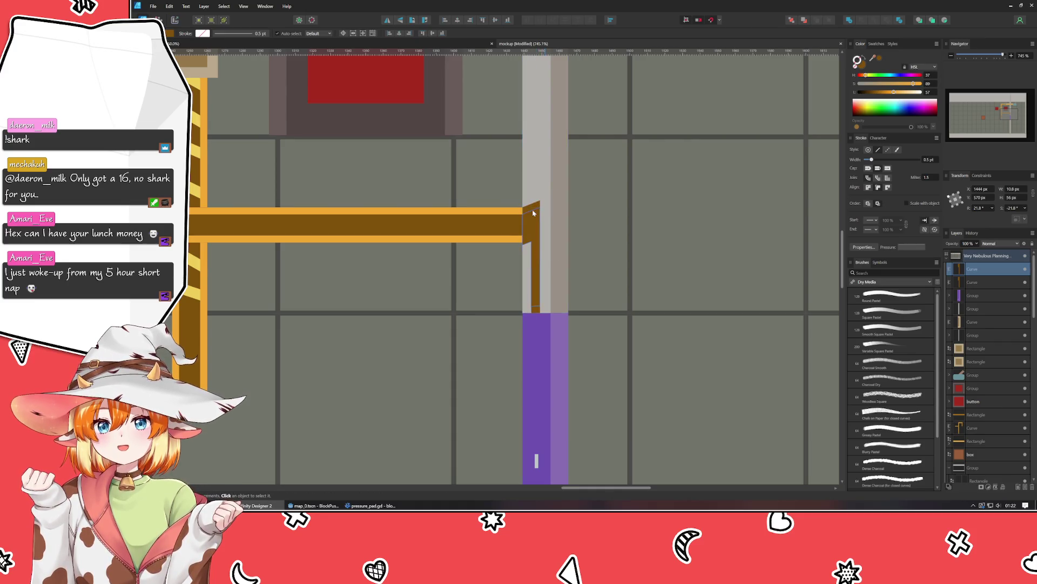
scroll(533, 210, "up", 3)
key("a")
mouse_move(503, 305)
left_mouse_down()
mouse_move(535, 281)
mouse_move(529, 261)
left_mouse_up()
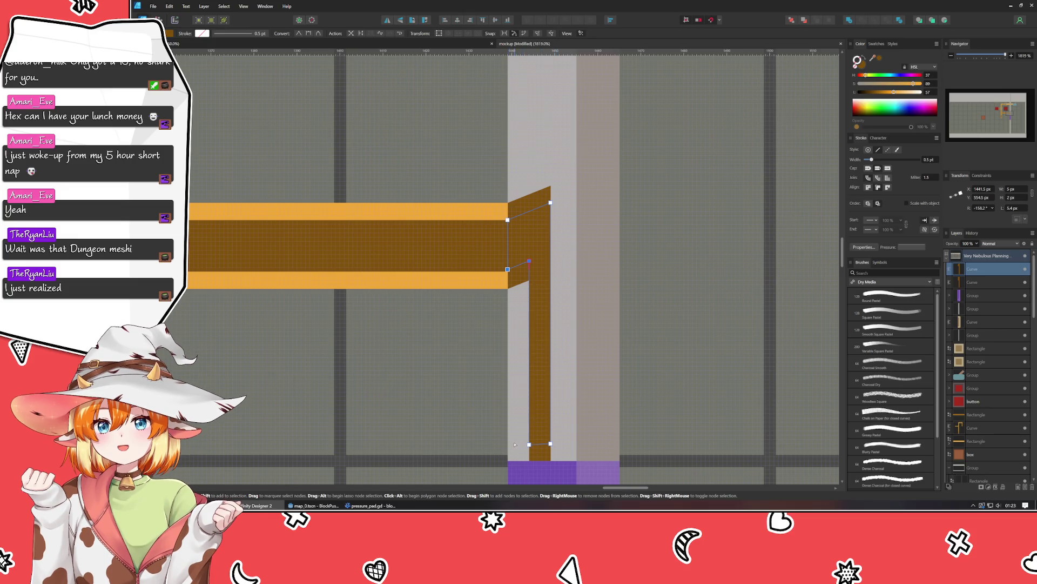
mouse_move(521, 450)
left_mouse_down()
mouse_move(539, 252)
mouse_move(533, 261)
left_mouse_up()
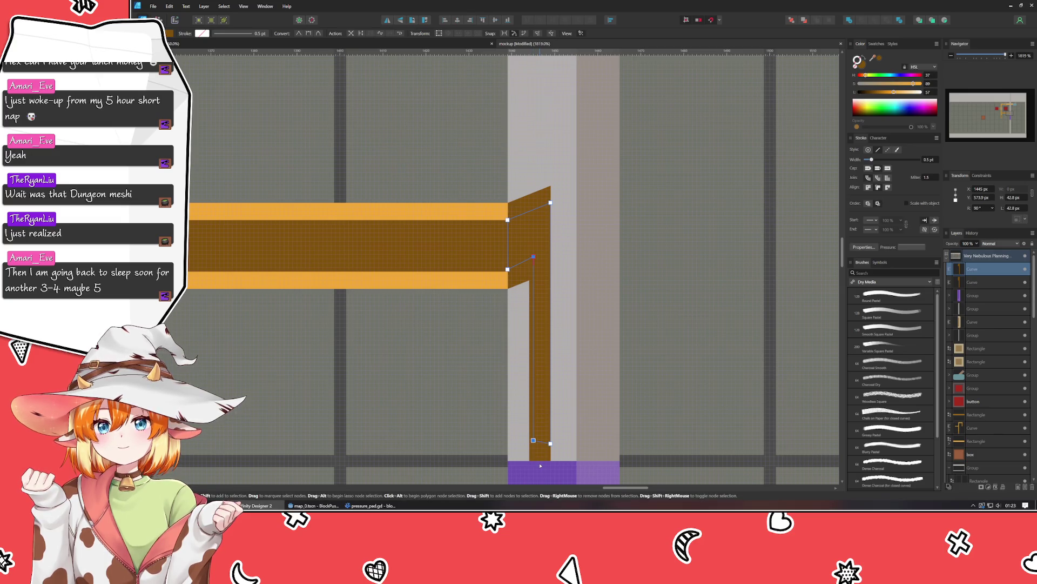
mouse_move(543, 465)
left_mouse_down()
mouse_move(587, 394)
mouse_move(570, 187)
mouse_move(544, 210)
left_mouse_up()
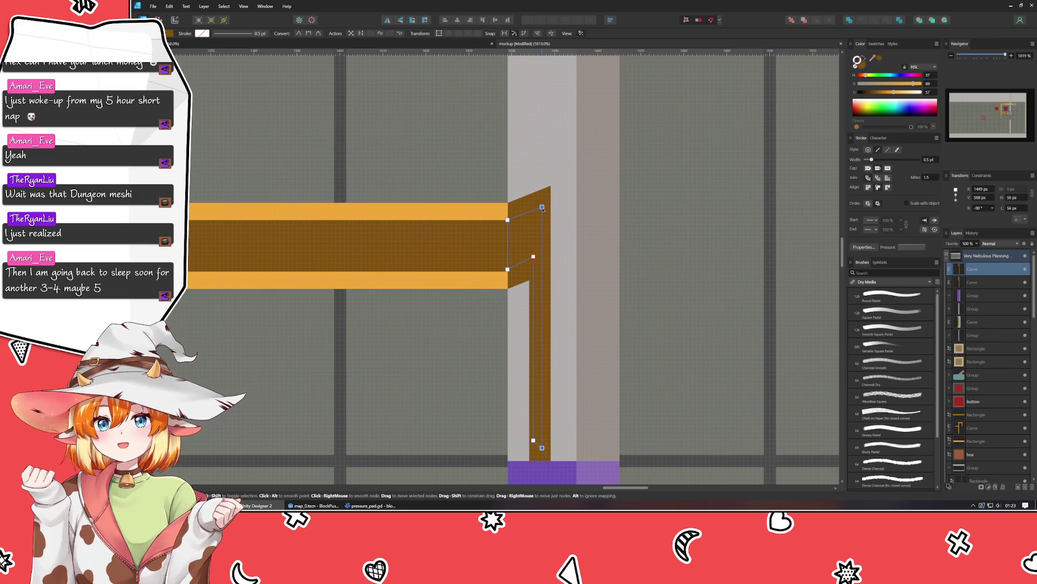
left_click(542, 447)
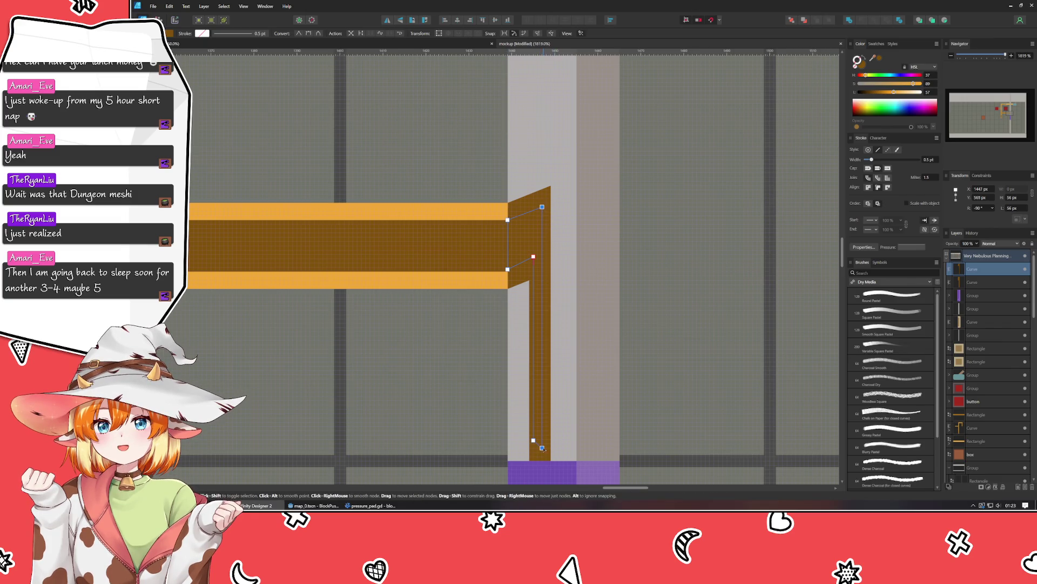
left_click_drag(546, 447, 550, 448)
left_click(534, 440)
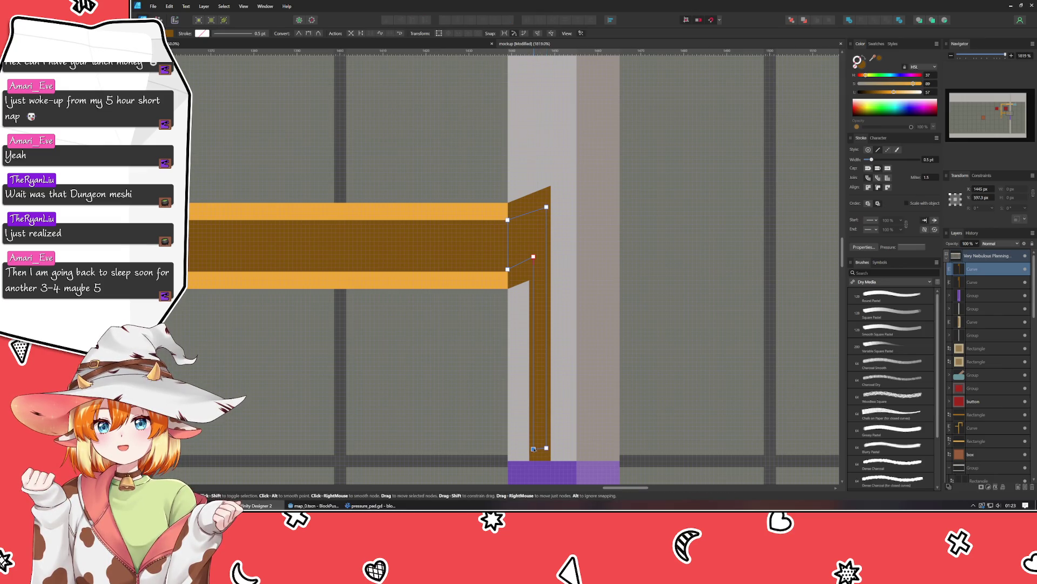
left_click_drag(557, 453, 547, 466)
left_click(546, 465)
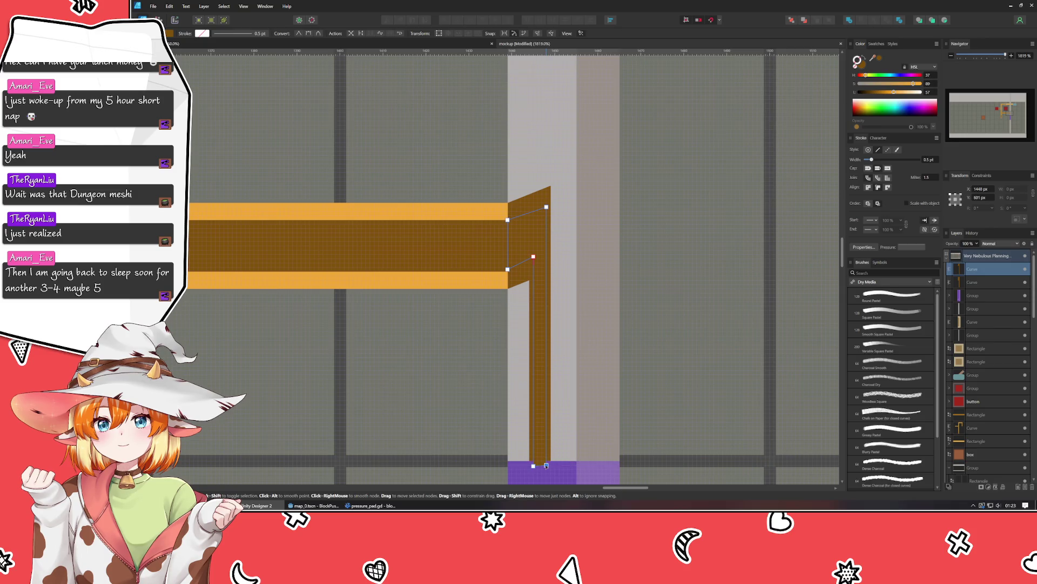
left_click(533, 466)
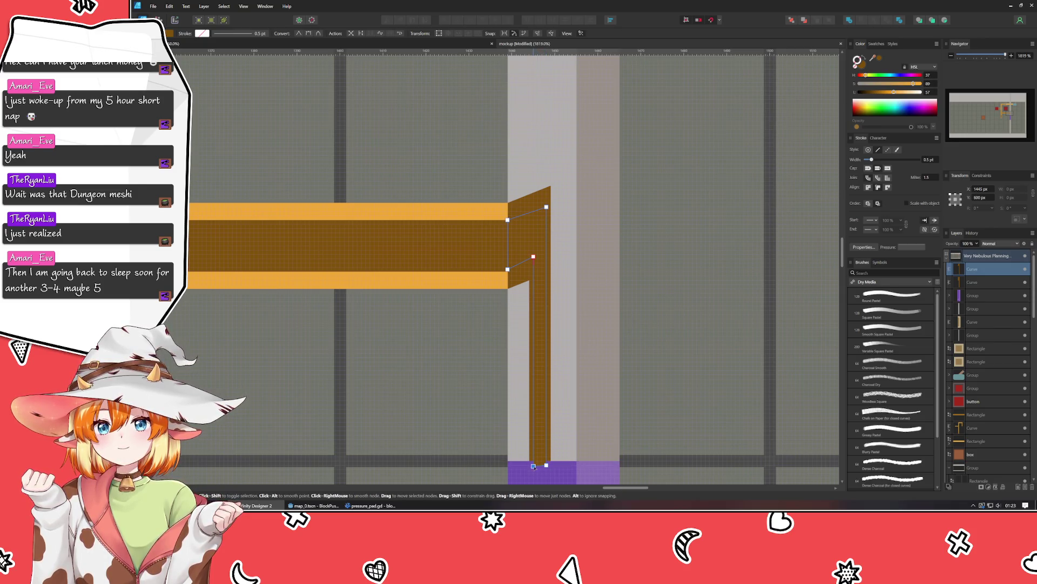
left_click(679, 382)
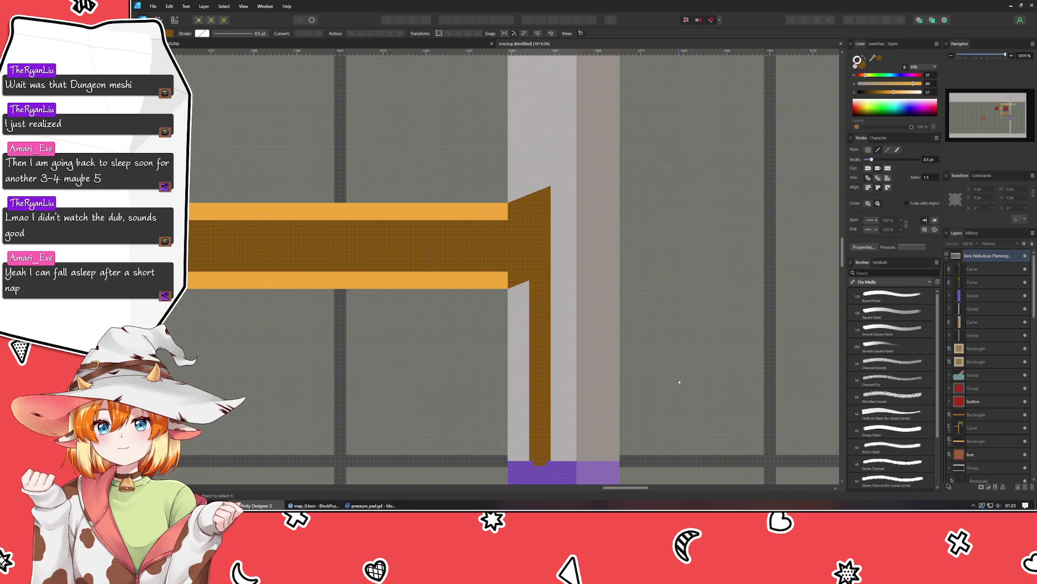
Step: Colour the pipe copy with the horizontal bar's sampled orange
left_click(976, 282)
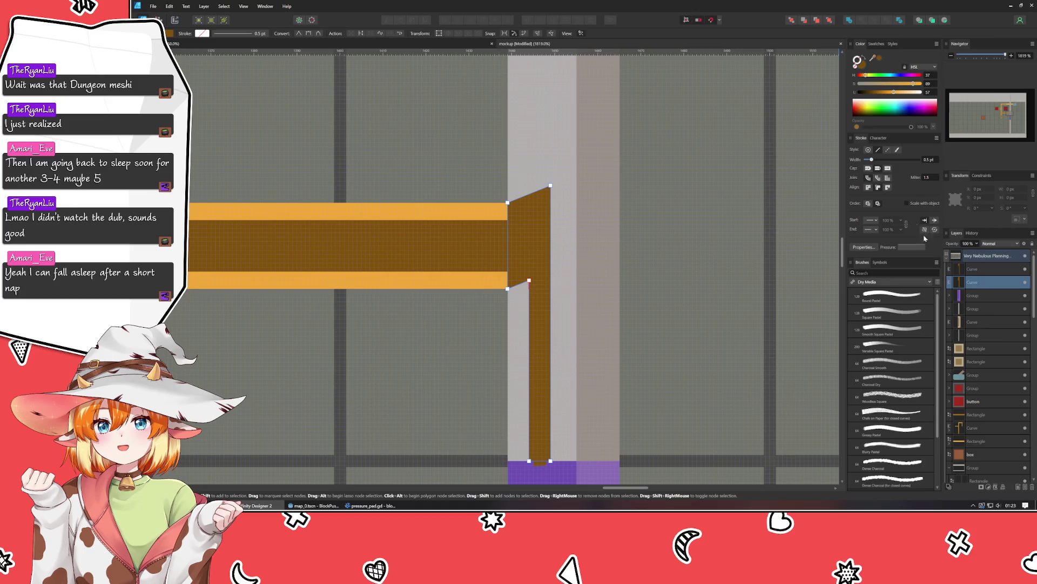
mouse_move(862, 63)
left_mouse_down()
mouse_move(530, 194)
mouse_move(448, 216)
left_mouse_up()
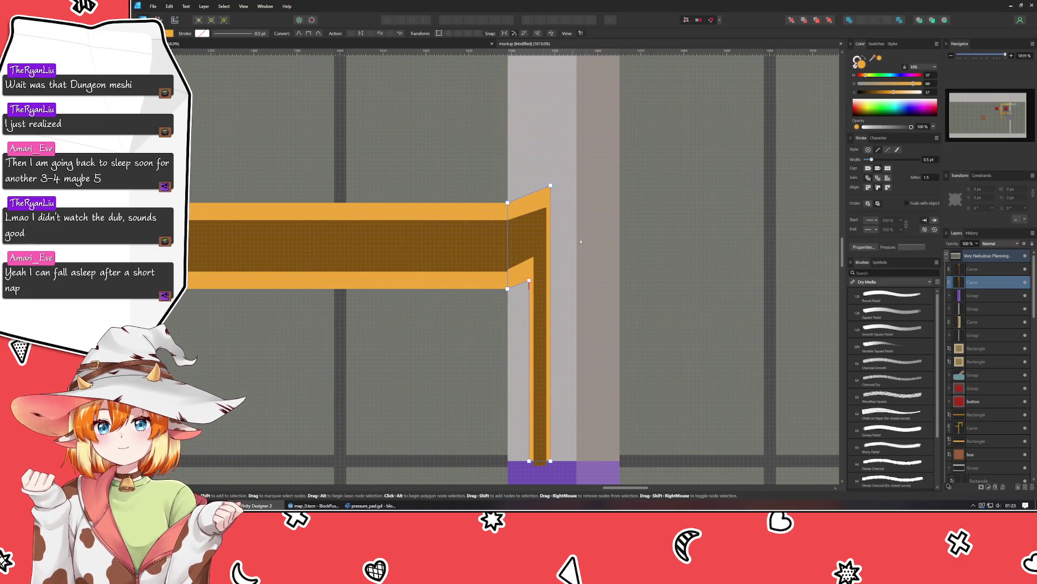
scroll(619, 243, "down", 3)
left_click(633, 260)
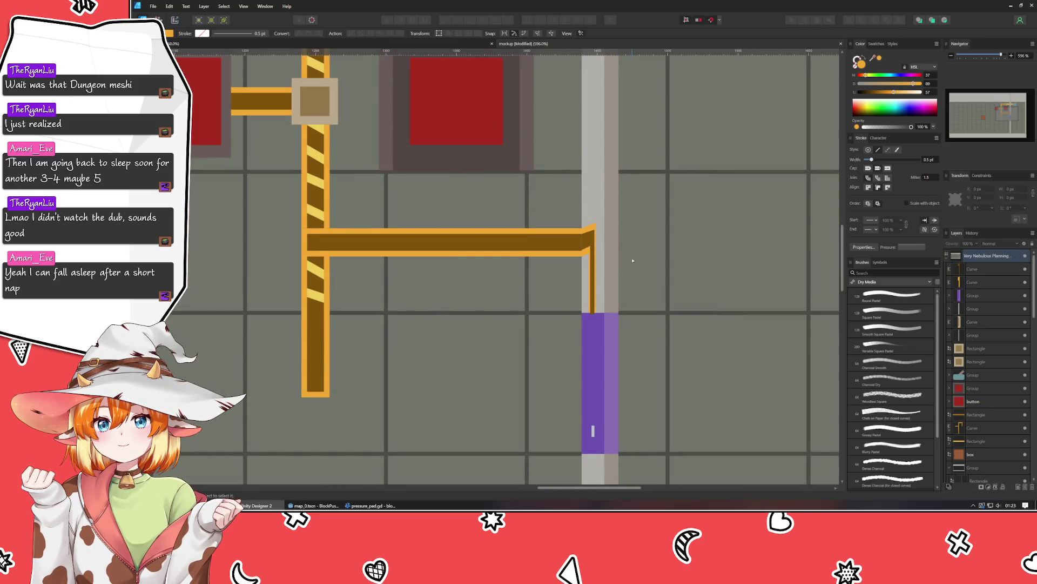
scroll(631, 261, "down", 2)
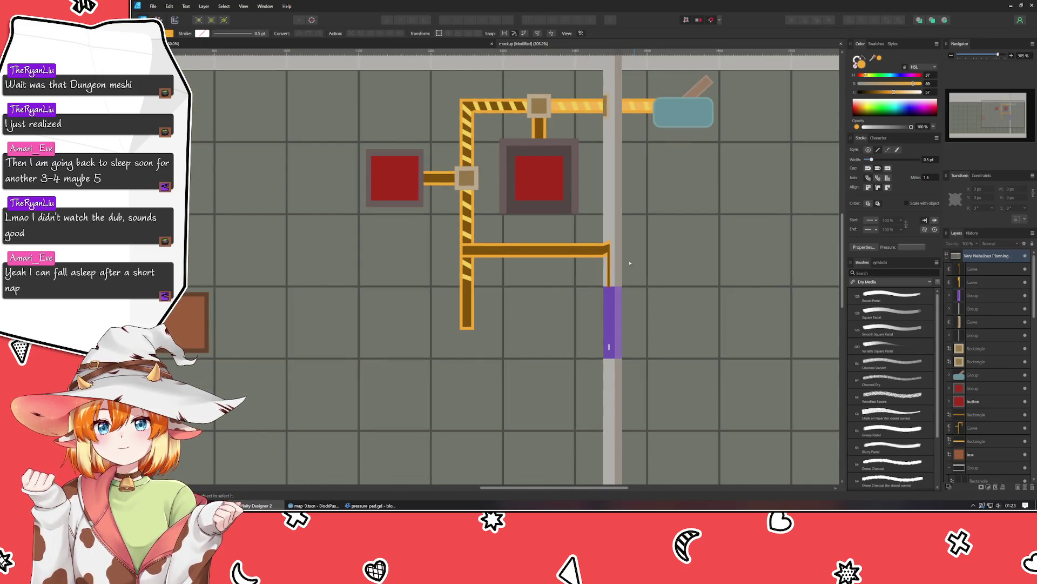
scroll(483, 260, "up", 3)
Step: Combine the striped pipe and horizontal bar with the Add boolean, then switch to the browser
left_click(604, 232)
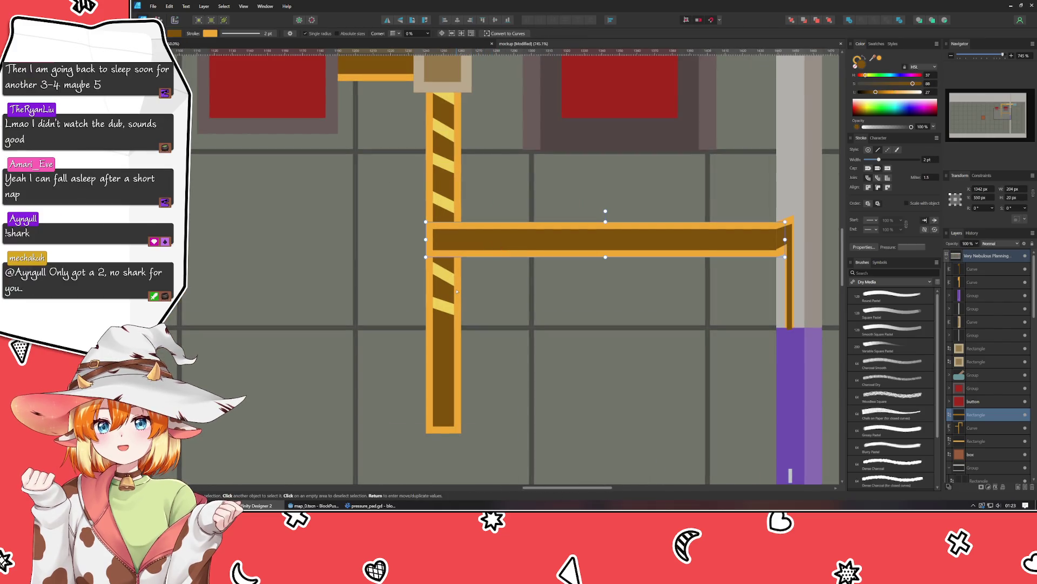
left_click(849, 20)
left_click(628, 303)
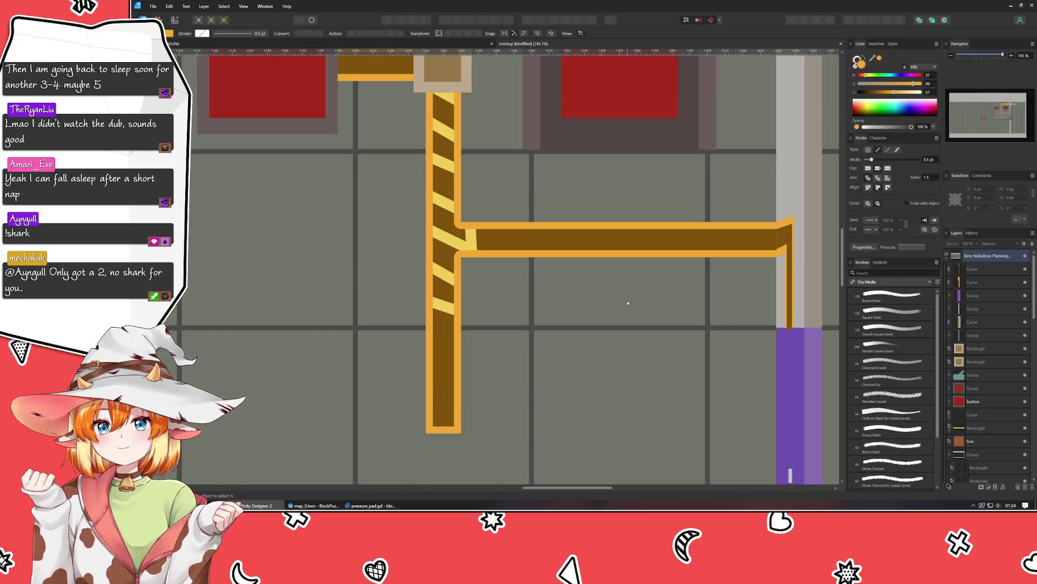
scroll(628, 303, "down", 3)
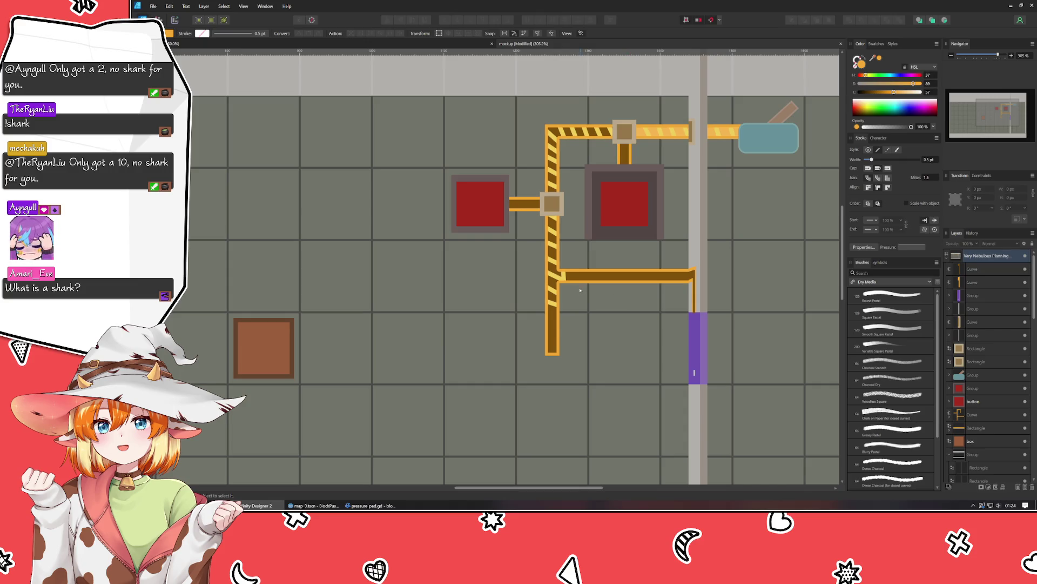
left_click(205, 505)
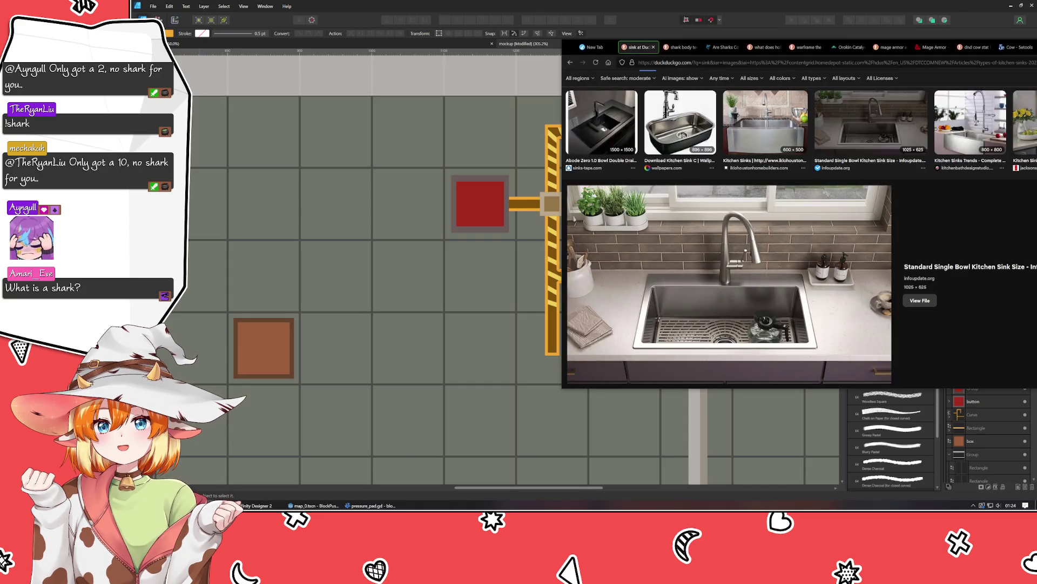
left_click(680, 47)
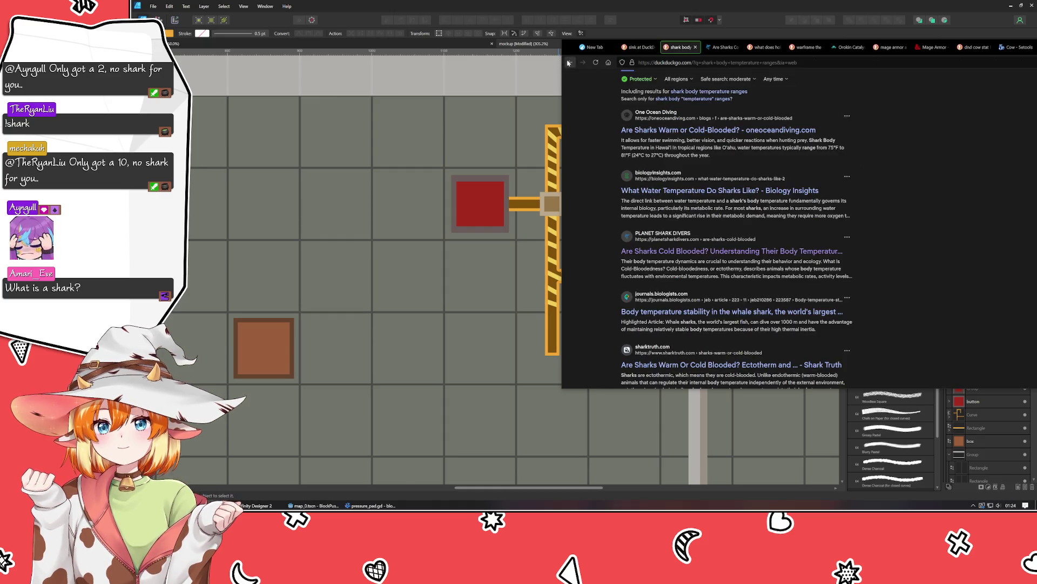
left_click(608, 62)
left_click_drag(594, 49, 516, 62)
type("shark")
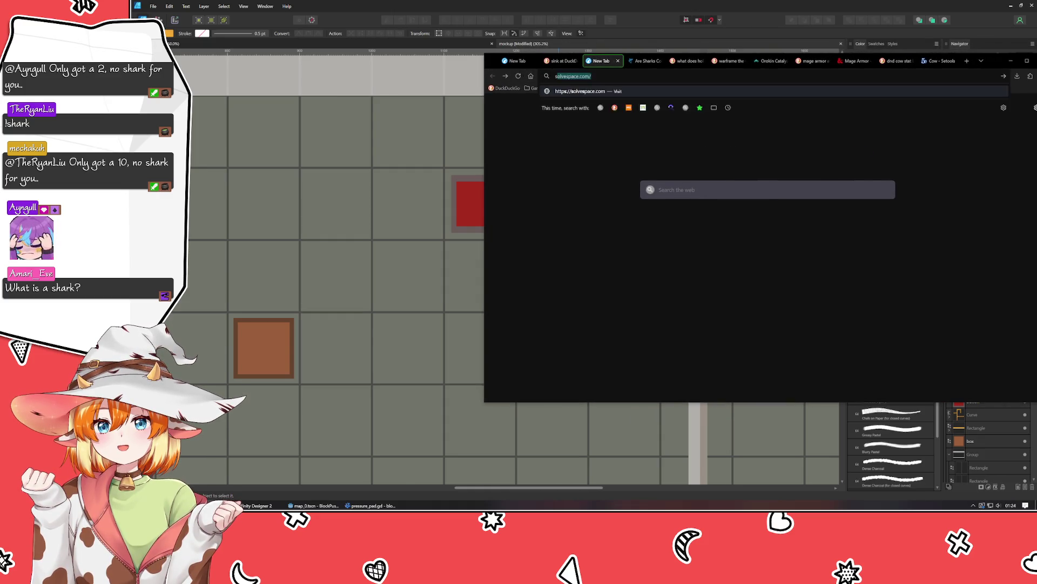
key("Return")
left_click(573, 116)
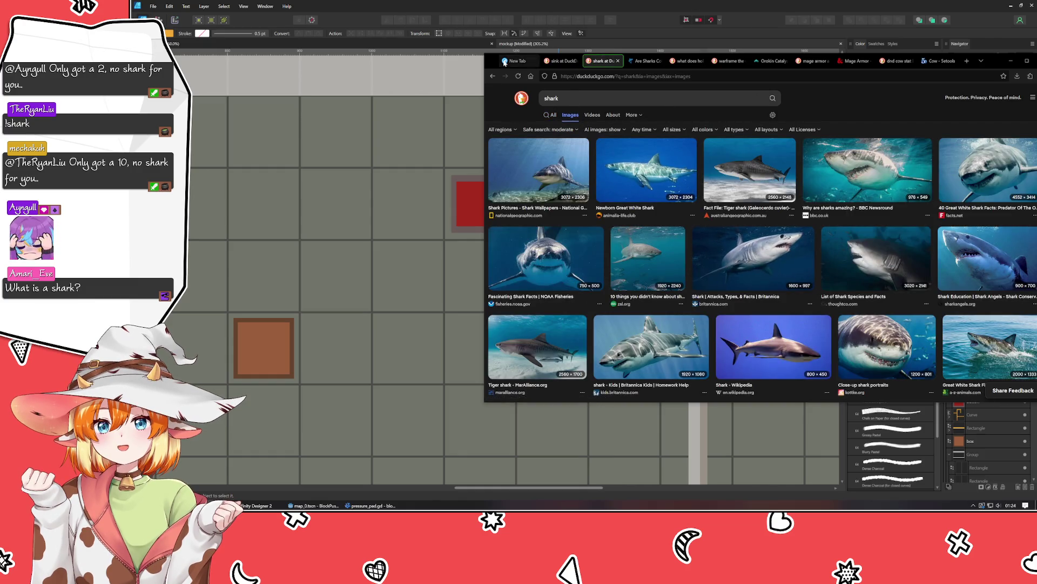
mouse_move(492, 64)
left_mouse_down()
mouse_move(232, 72)
mouse_move(276, 65)
left_mouse_up()
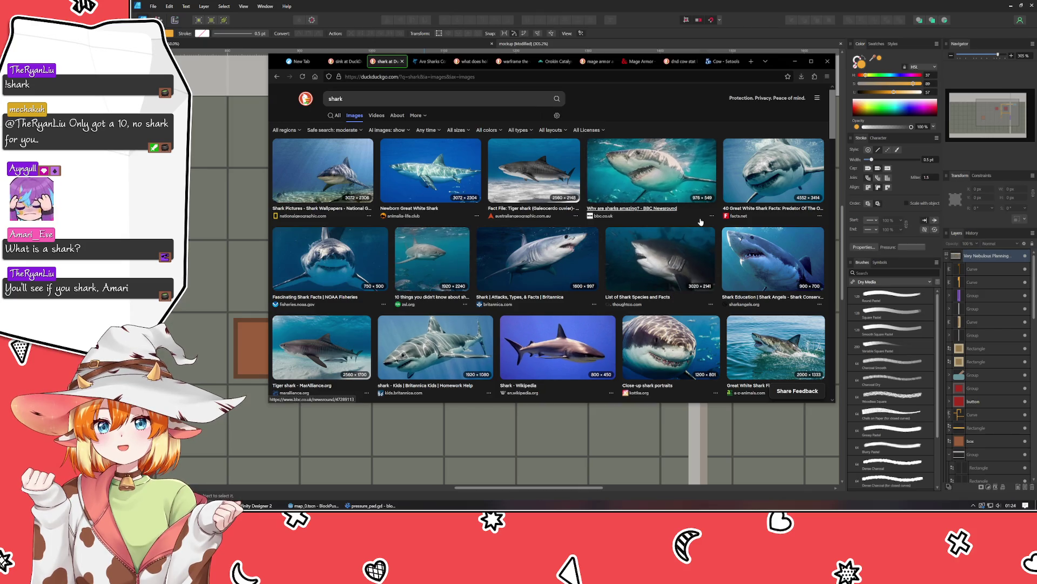
scroll(419, 290, "down", 5)
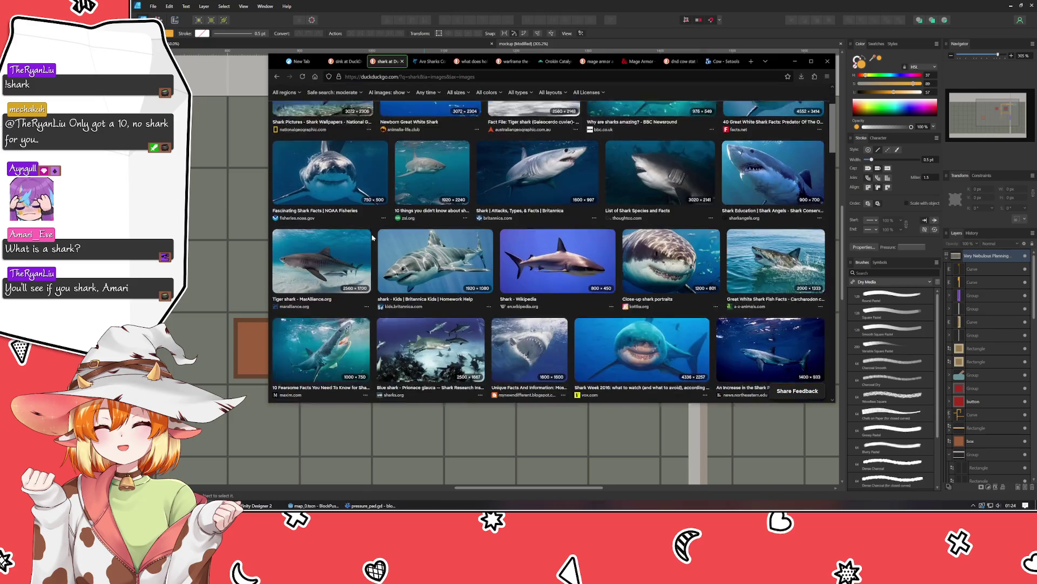
scroll(608, 216, "down", 3)
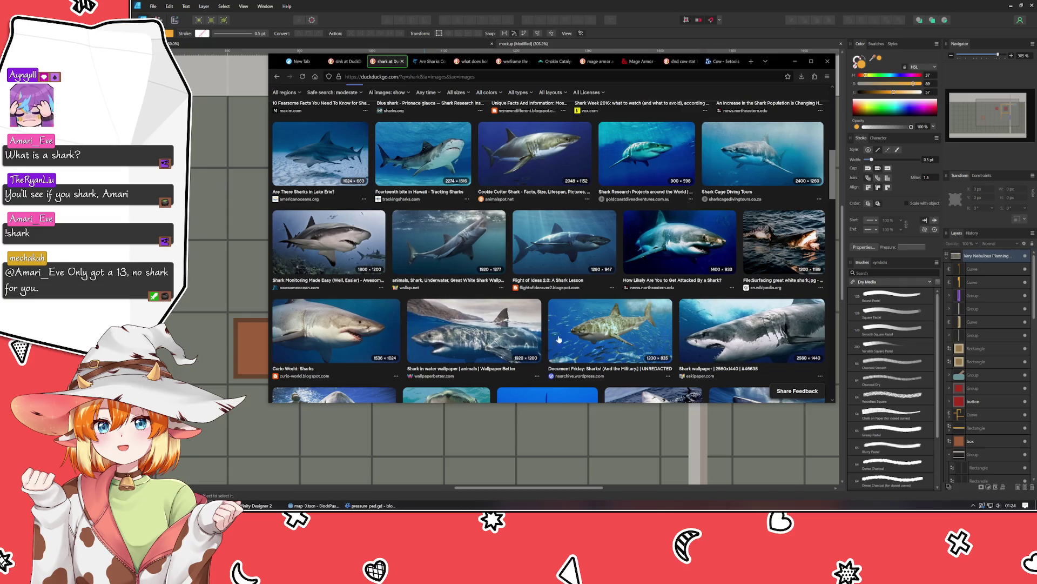
key("F5")
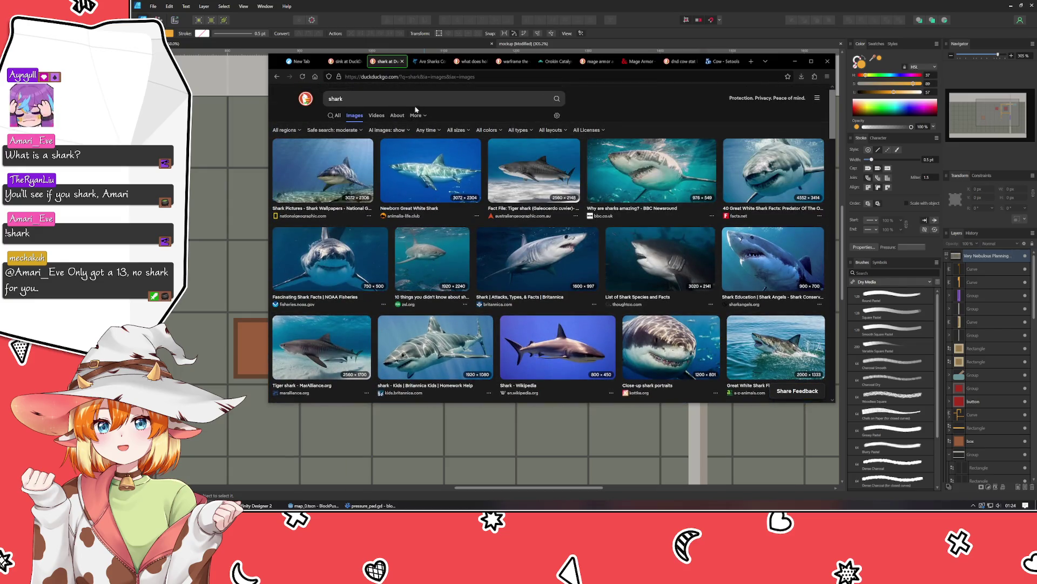
left_click(330, 99)
type("bull")
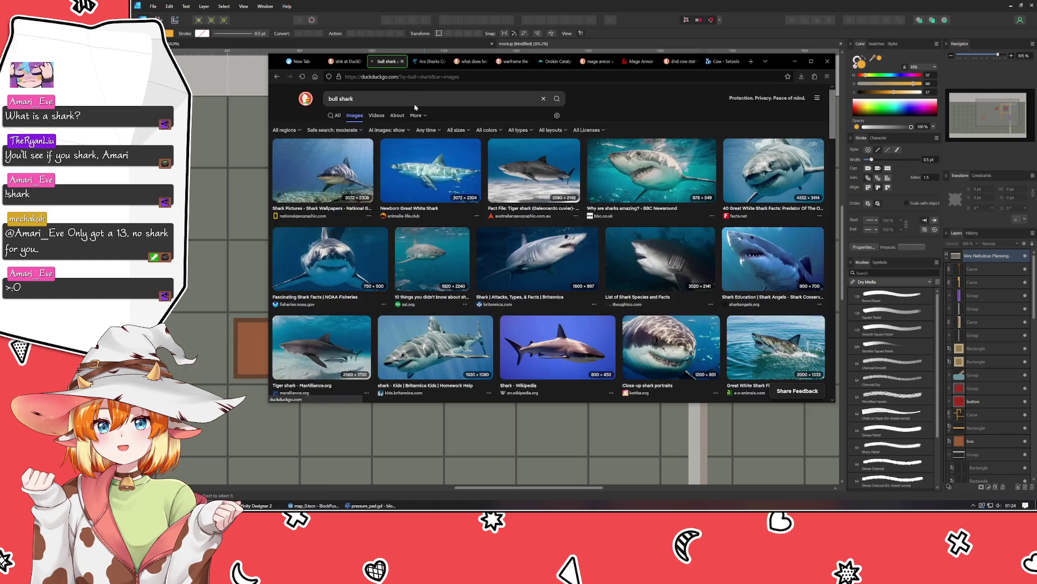
key("Return")
left_click(418, 100)
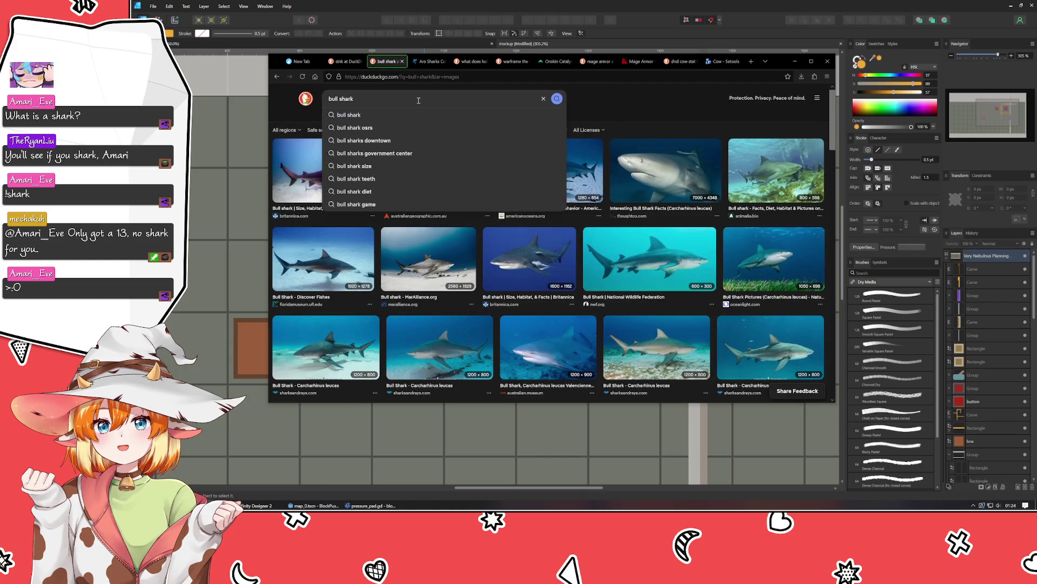
key("Home")
key("Delete")
key("Delete")
key("Delete")
type("hammerhead")
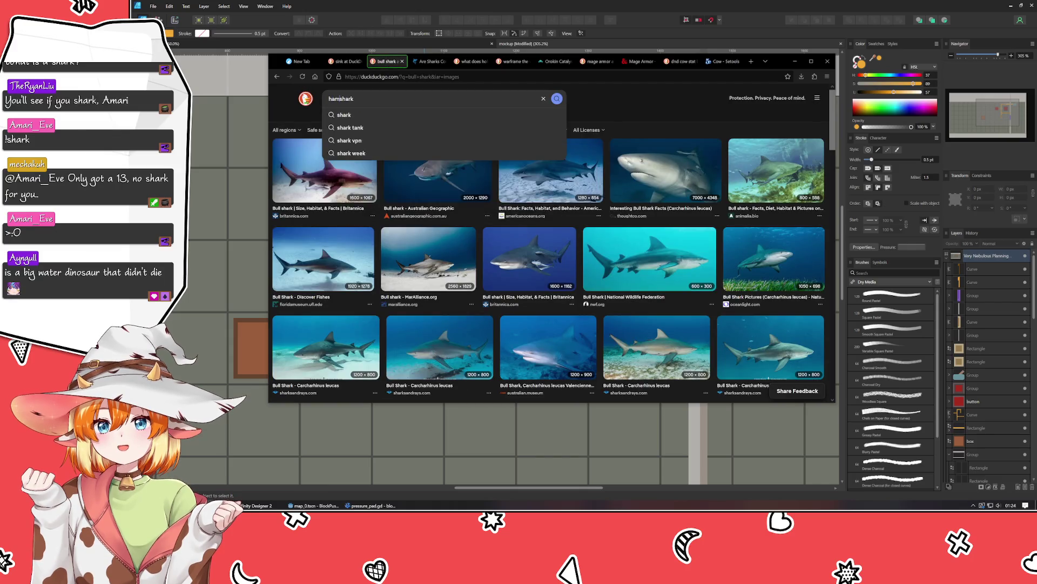
key("Return")
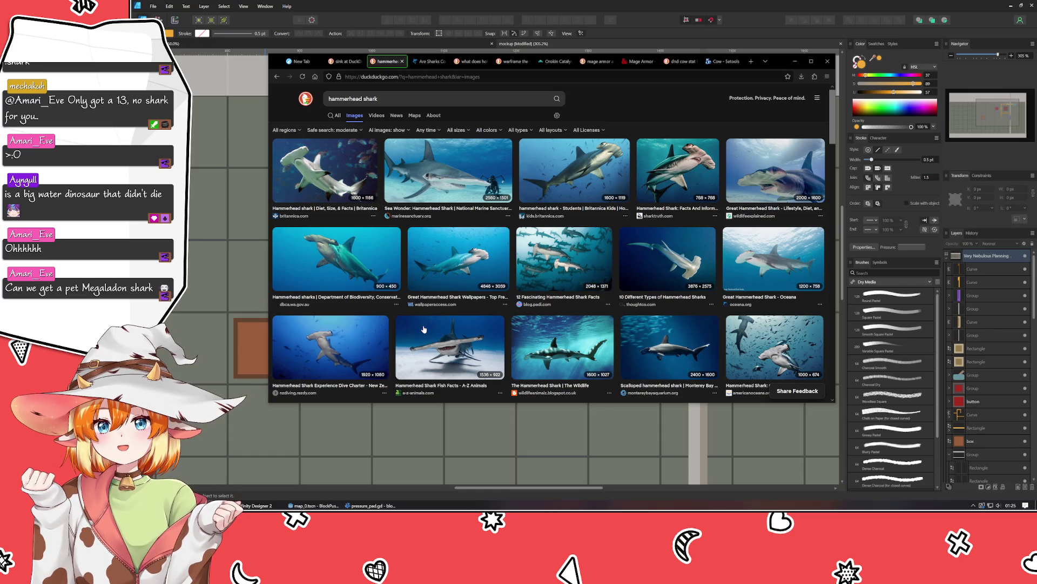
double_click(361, 101)
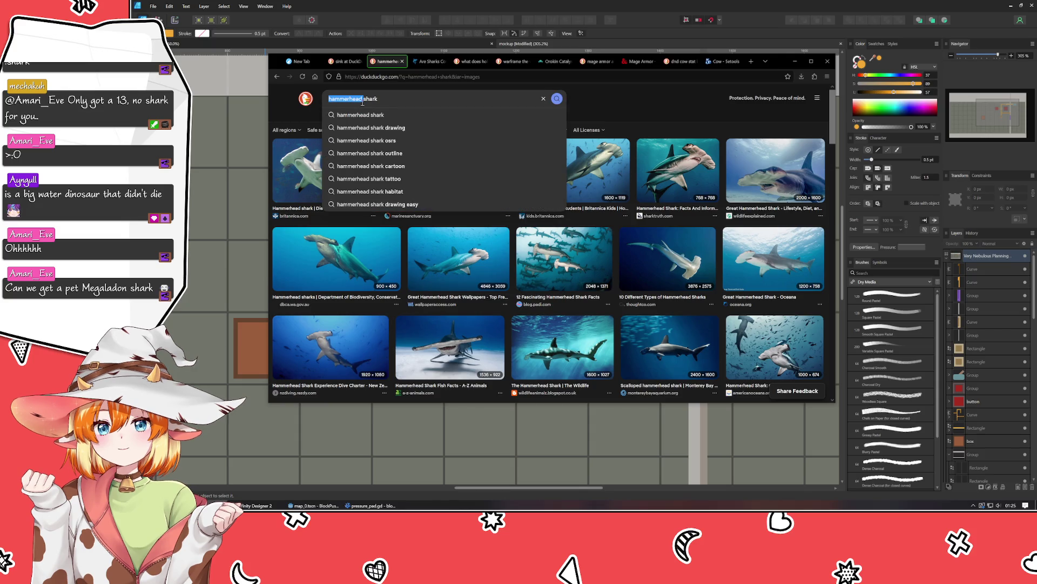
key("ctrl+a")
type("megashark")
key("BackSpace")
key("BackSpace")
key("BackSpace")
type("ladon shark")
key("Return")
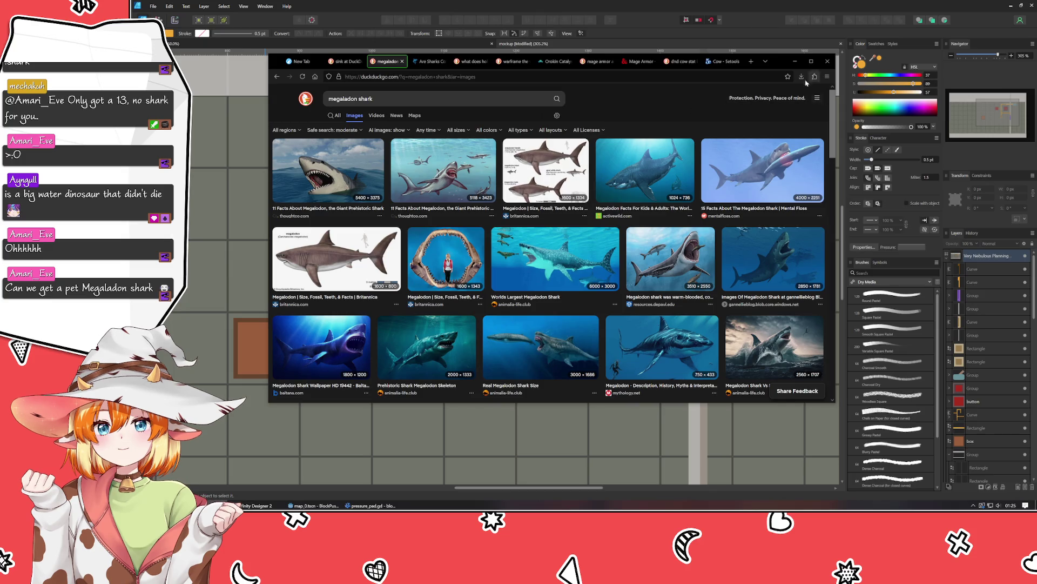
left_click(794, 61)
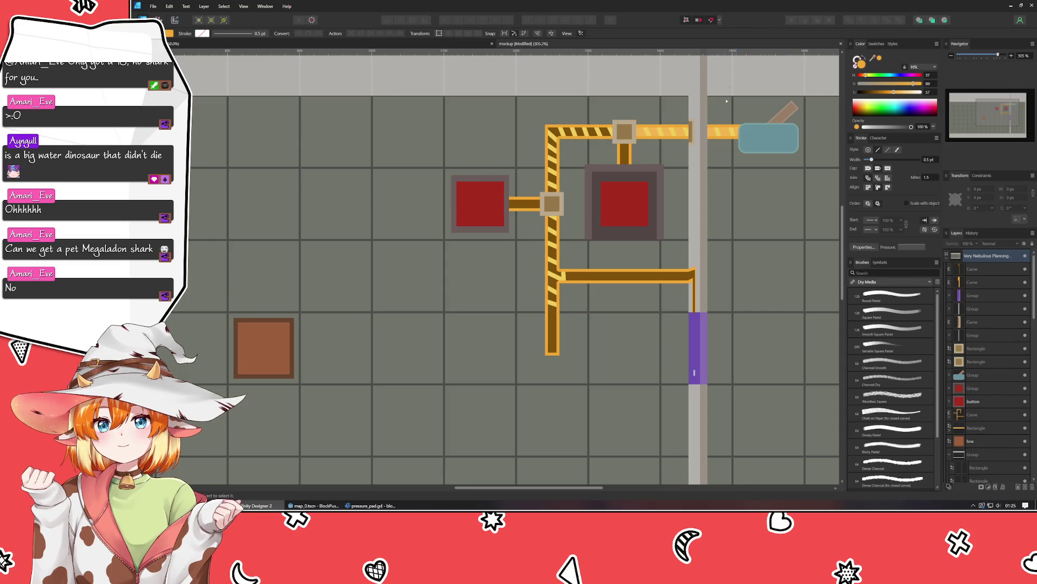
Step: Nudge the striped curve's corner node slightly to the right
left_click(561, 276)
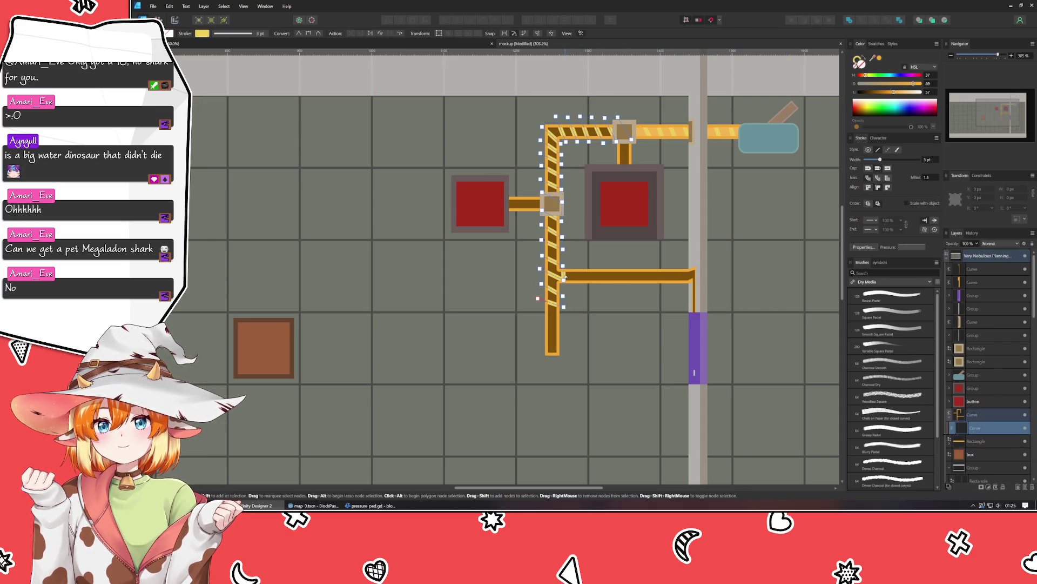
left_click(567, 283)
left_click_drag(568, 284, 573, 286)
scroll(546, 311, "up", 3)
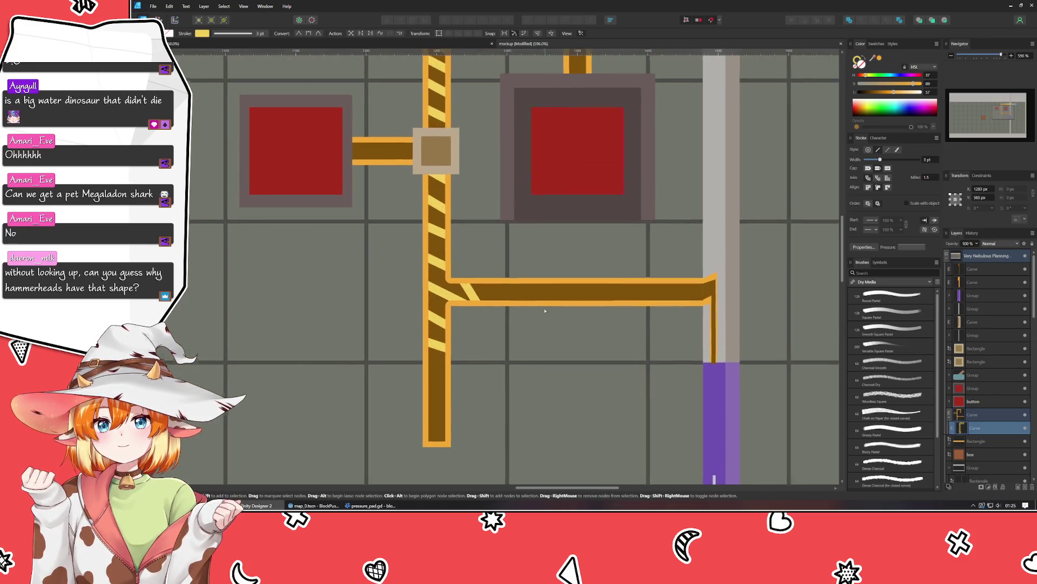
left_click(401, 336)
Step: Marquee-select the brown pipe curve's bottom-corner nodes and delete them
left_click(433, 409)
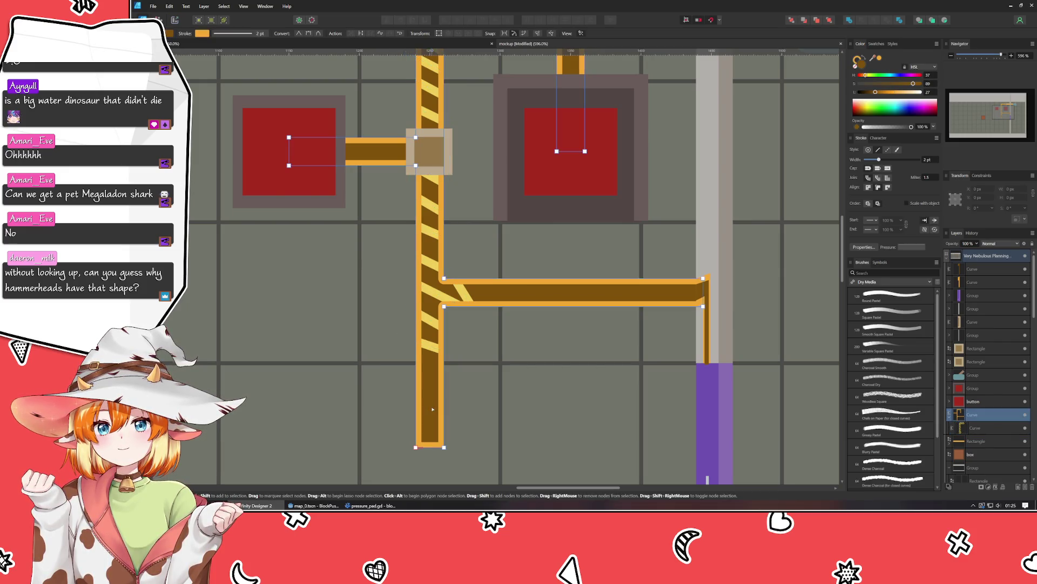
mouse_move(474, 430)
left_mouse_down()
mouse_move(475, 343)
mouse_move(463, 313)
mouse_move(417, 462)
mouse_move(416, 254)
mouse_move(422, 307)
left_mouse_up()
key("Delete")
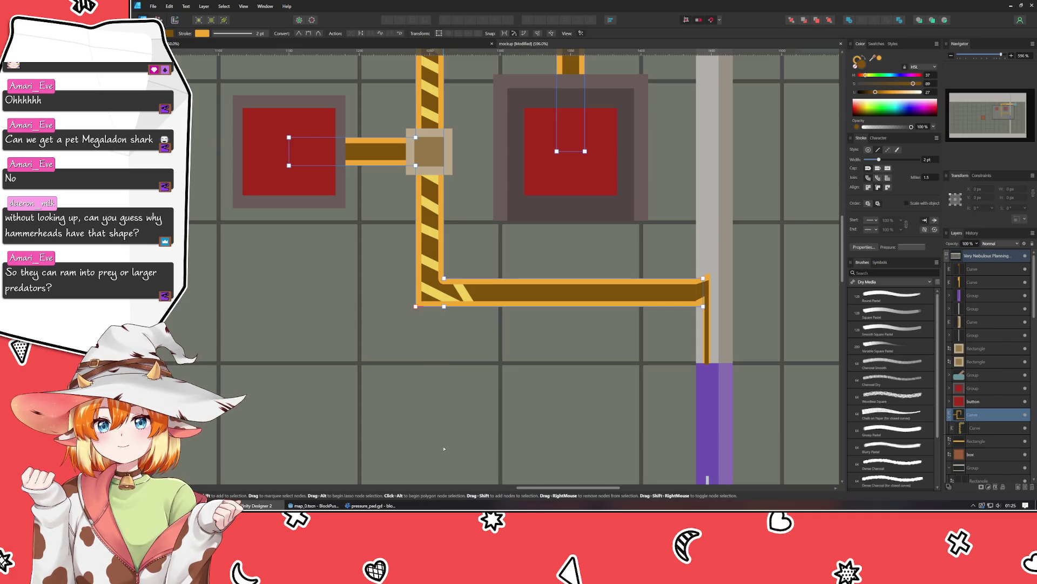
scroll(410, 324, "up", 2)
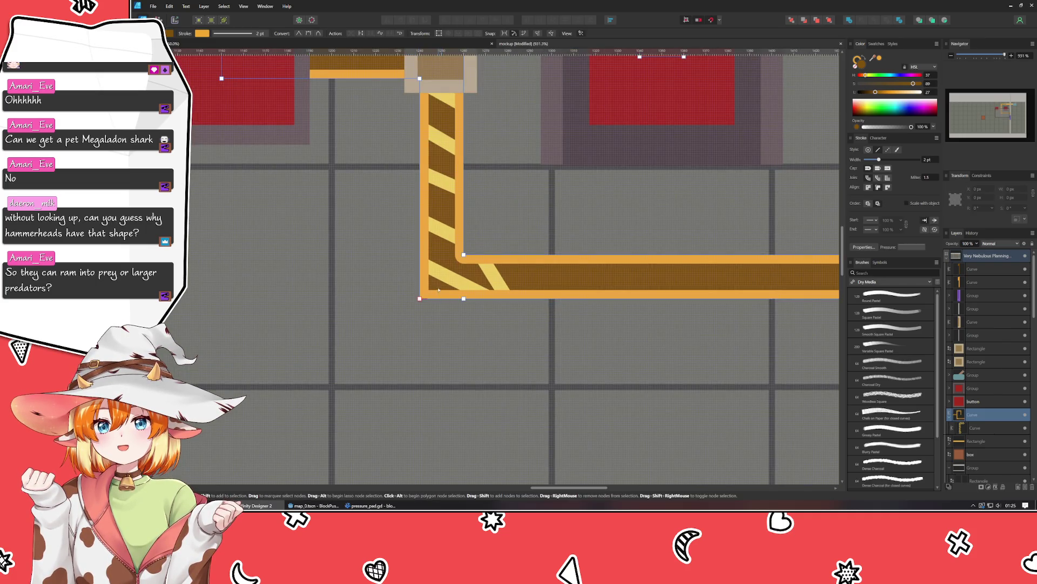
Step: Drag the striped curve's bottom nodes and handles onto the horizontal bar to begin a stripe there
left_click(447, 281)
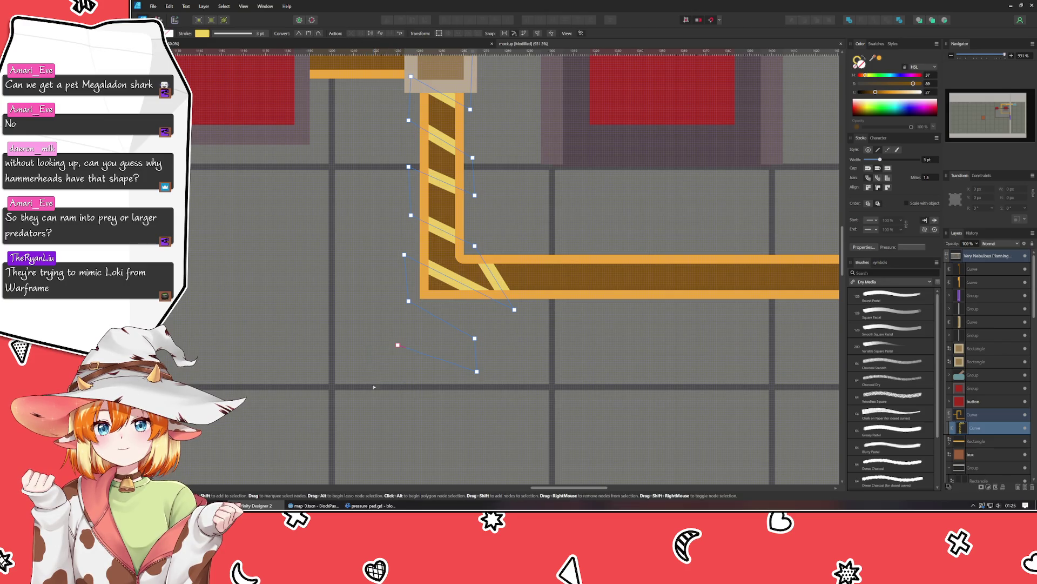
left_click_drag(491, 341, 638, 340)
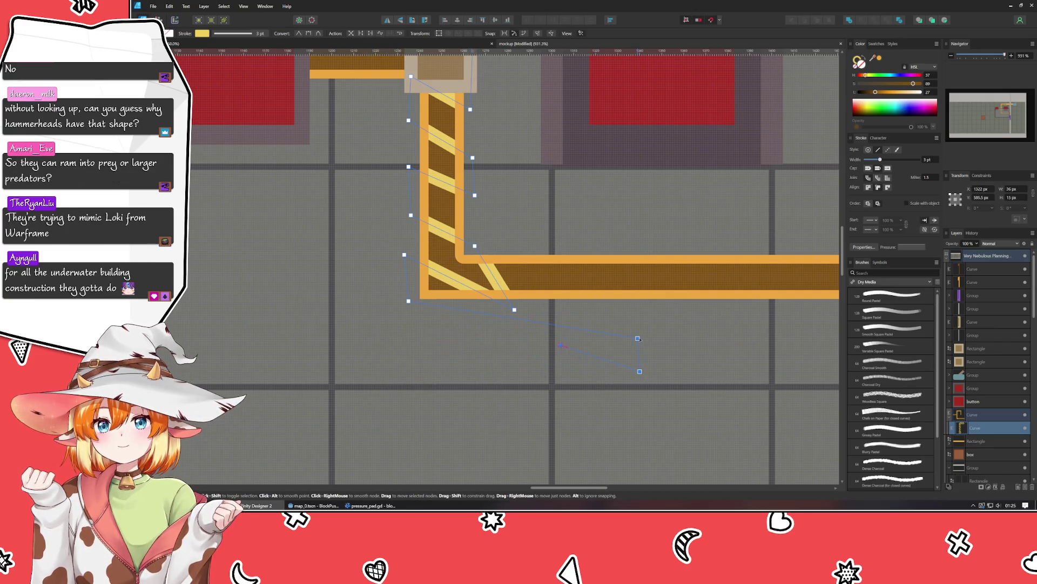
left_click_drag(559, 326, 545, 318)
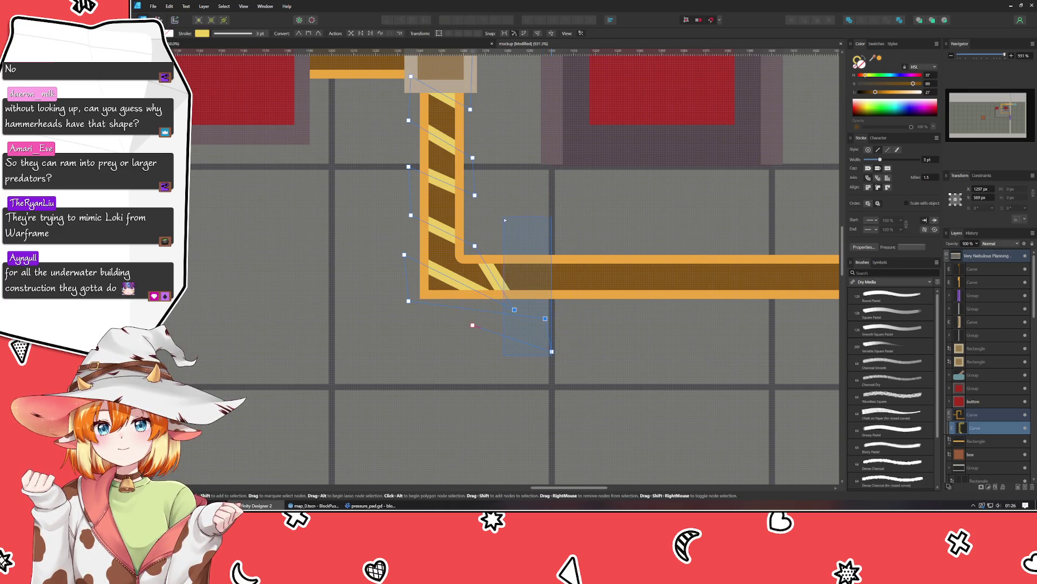
key("ctrl+z")
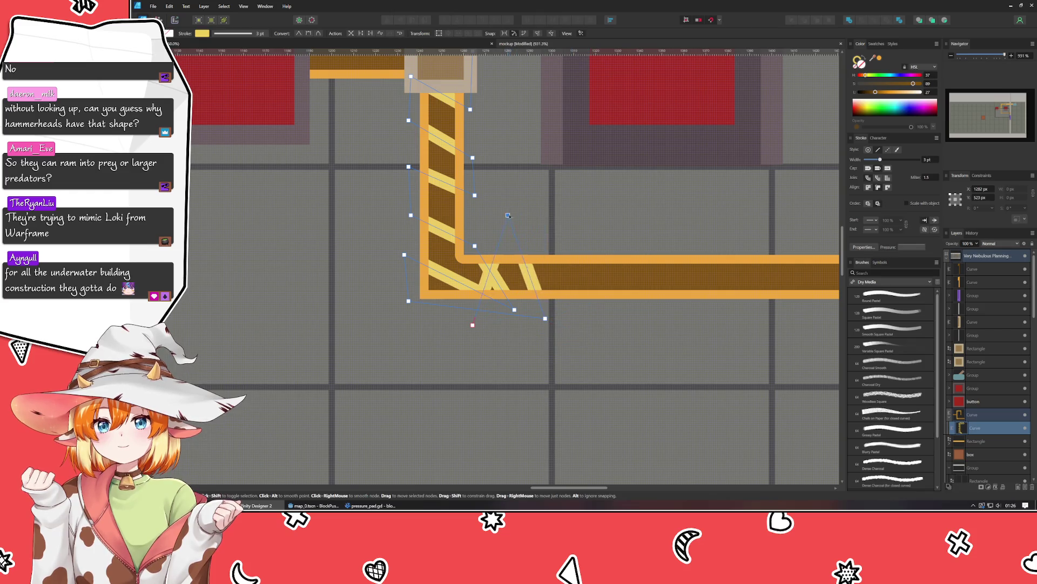
left_click_drag(547, 322, 560, 326)
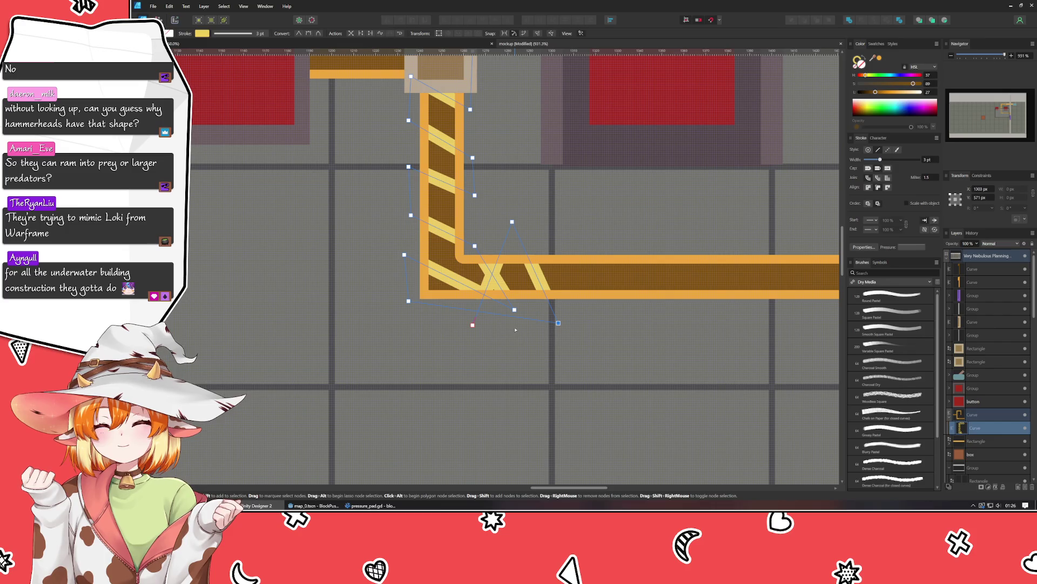
left_click_drag(472, 325, 629, 231)
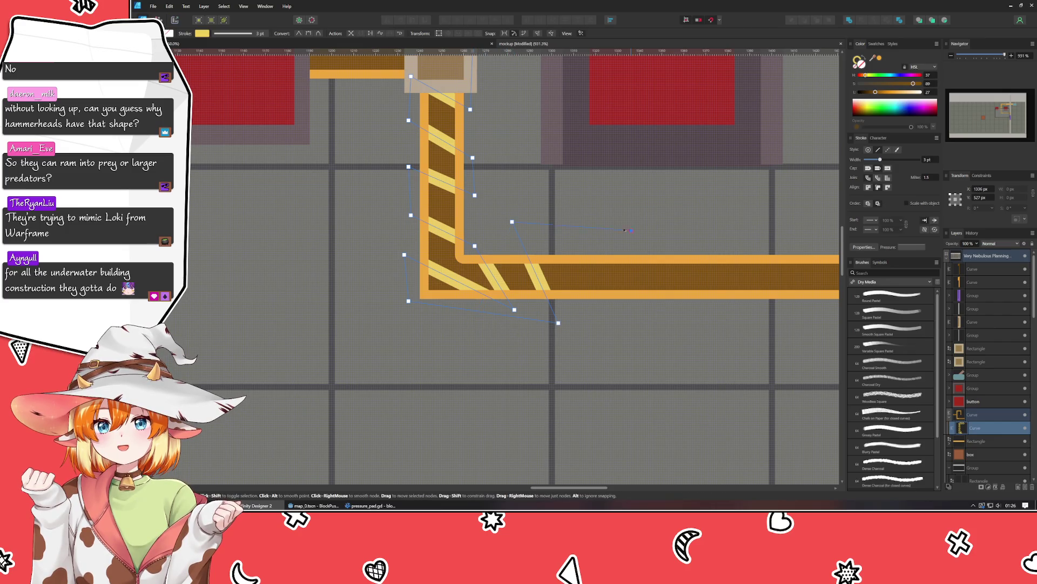
left_click_drag(563, 228, 569, 231)
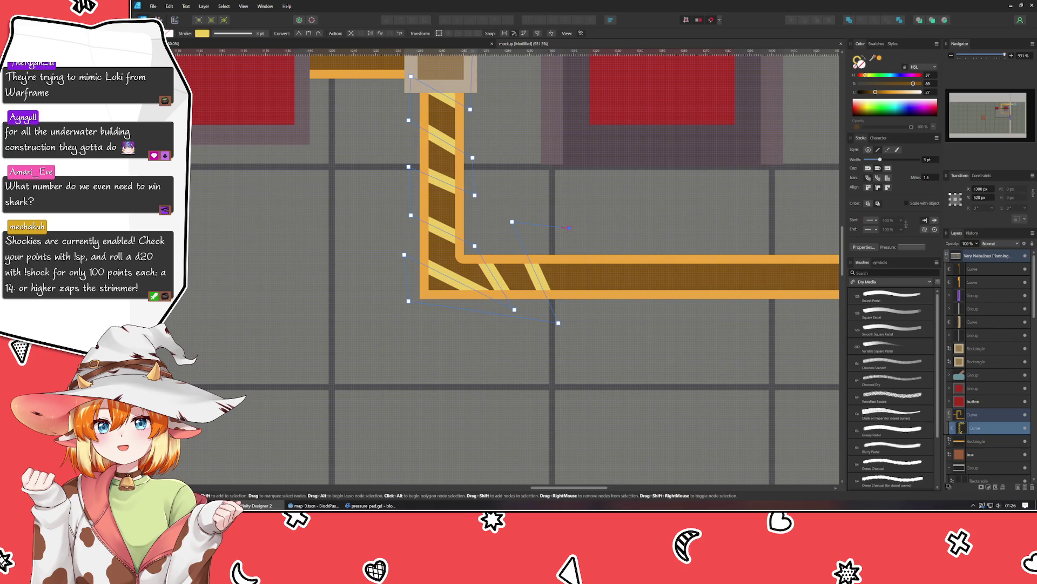
Step: Add zigzag Pen points along the horizontal pipe bar, creating diagonal stripes up to the corner
key("p")
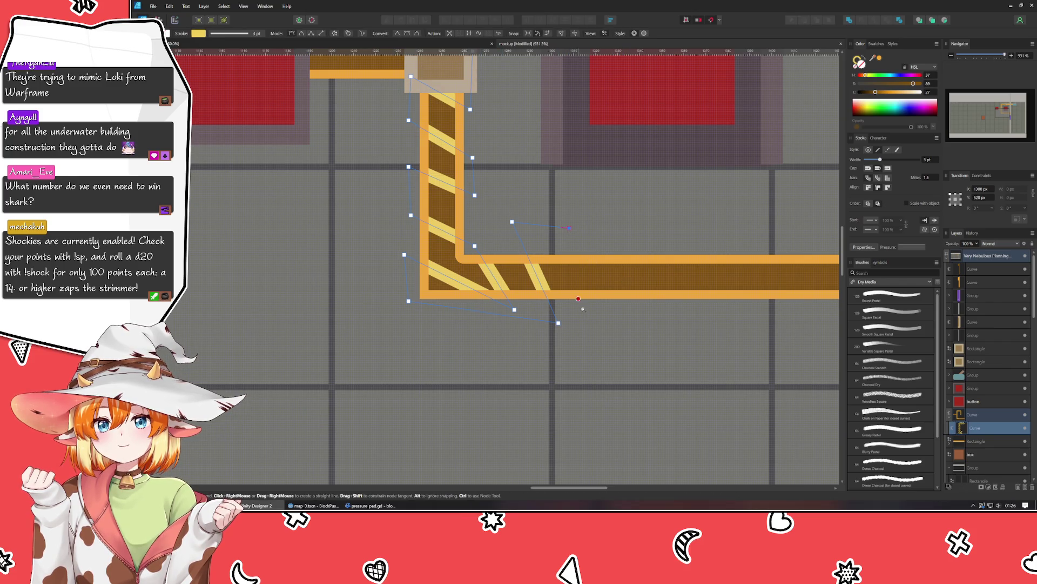
left_click(600, 313)
left_click(646, 314)
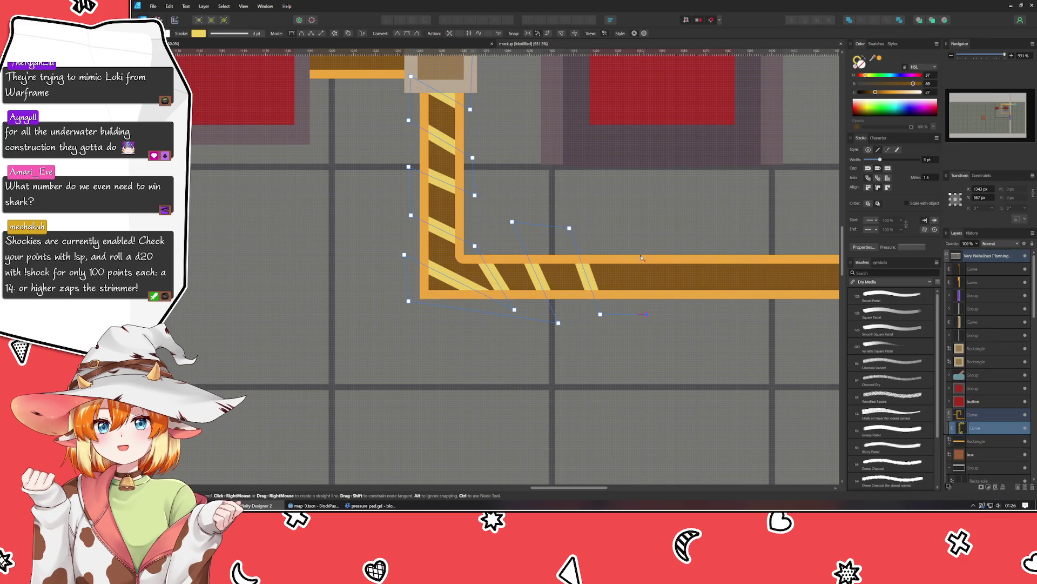
left_click(624, 238)
left_click(675, 242)
left_click(695, 315)
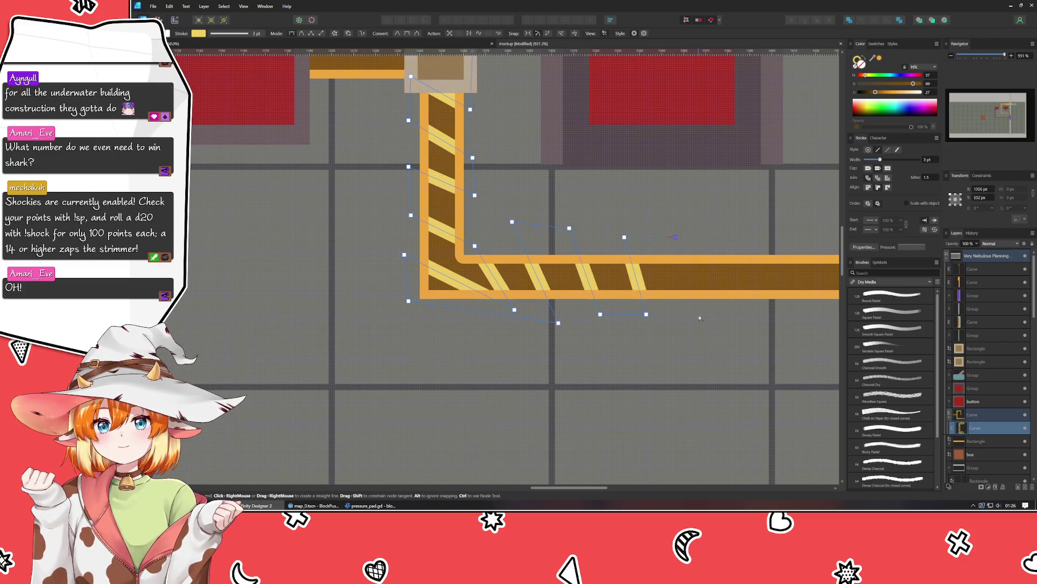
left_click_drag(795, 331, 574, 345)
left_click(510, 320)
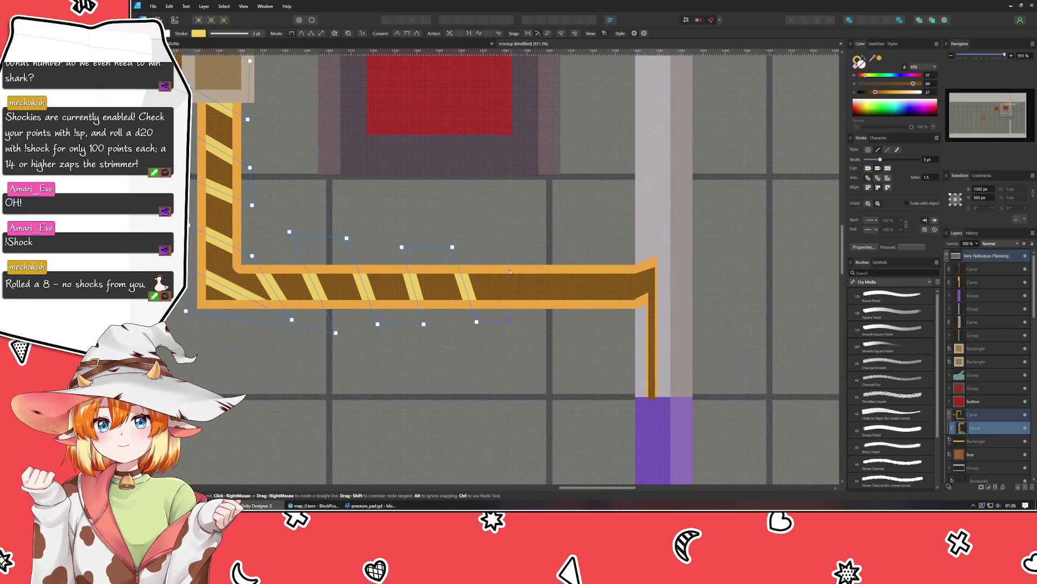
left_click(499, 248)
left_click(538, 245)
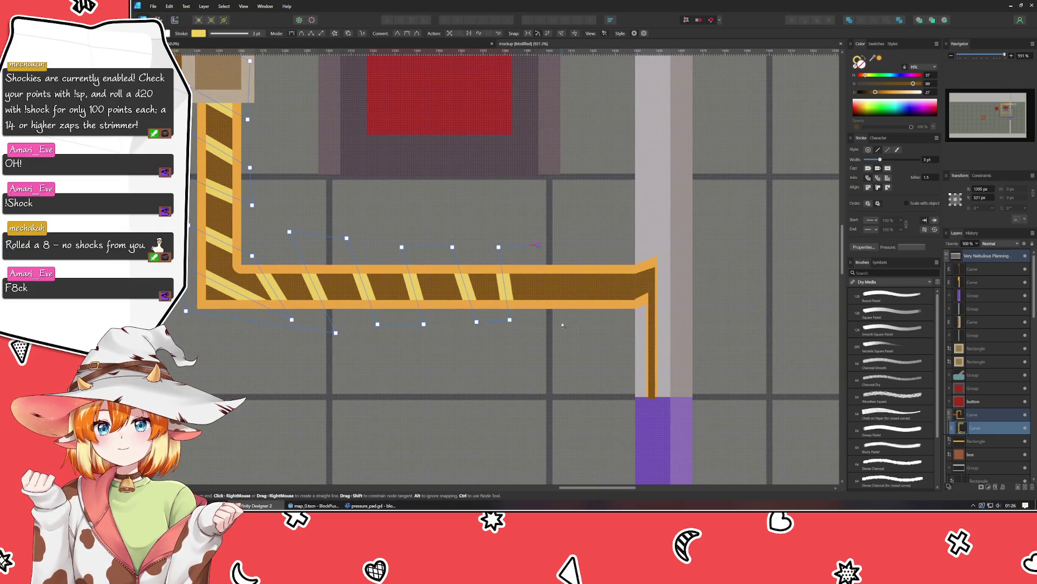
left_click(558, 317)
left_click(595, 317)
left_click(577, 249)
left_click(620, 249)
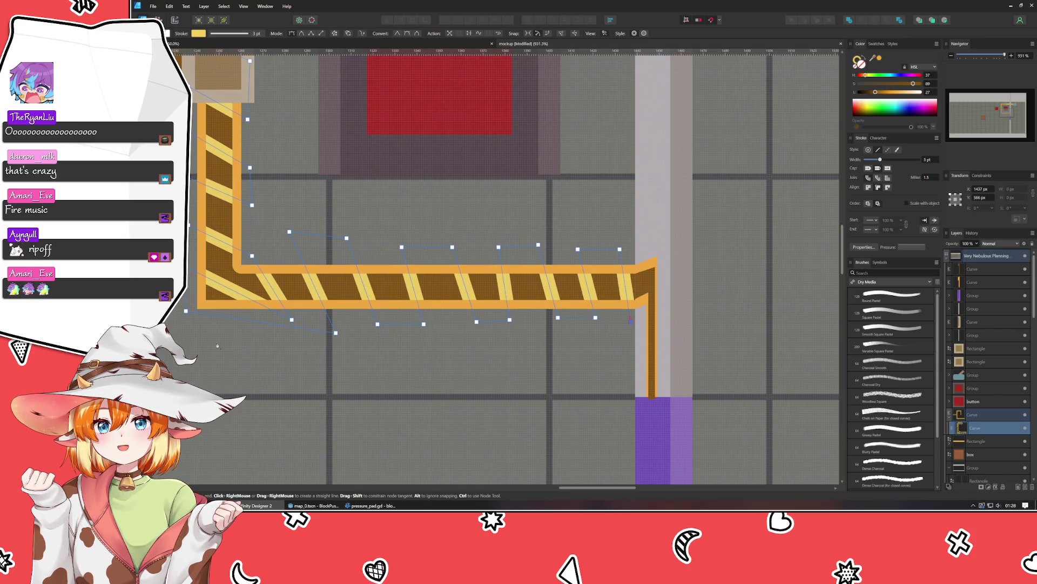
Step: Finish the horizontal stripe path and start a new Pen path just below the pipe corner
key("v")
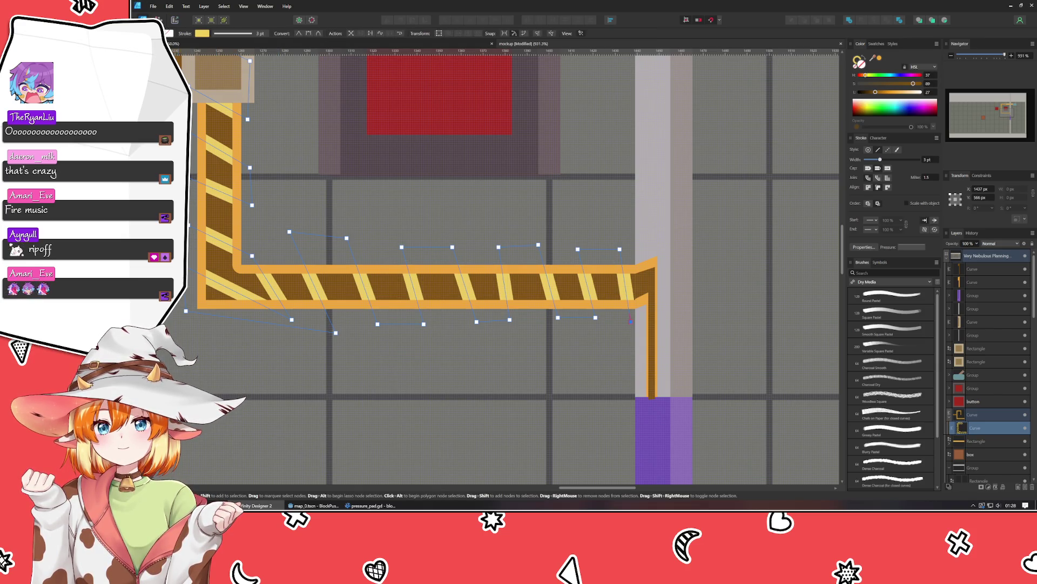
key("ctrl+d")
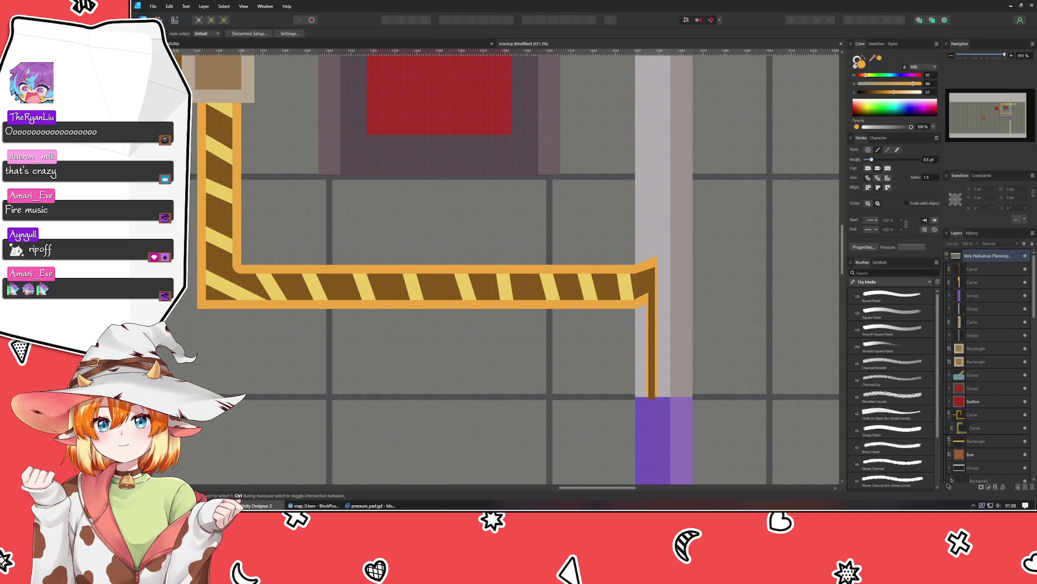
key("p")
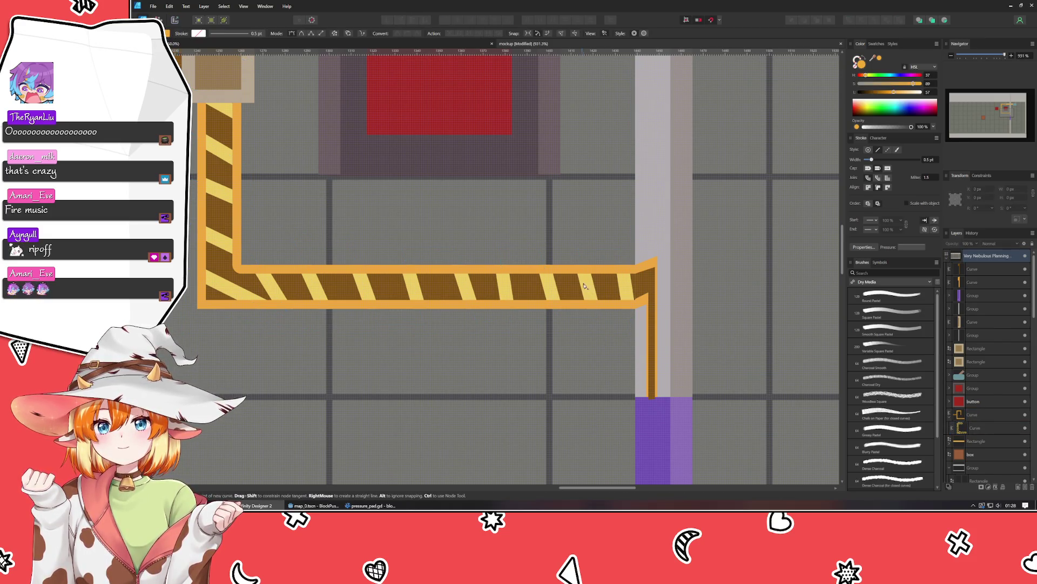
left_click(640, 256)
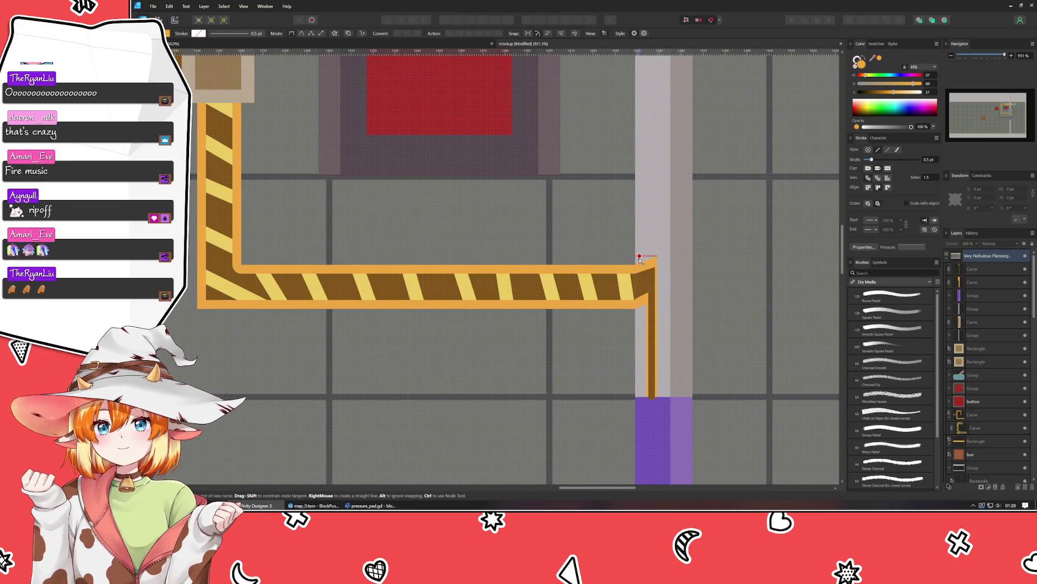
key("Escape")
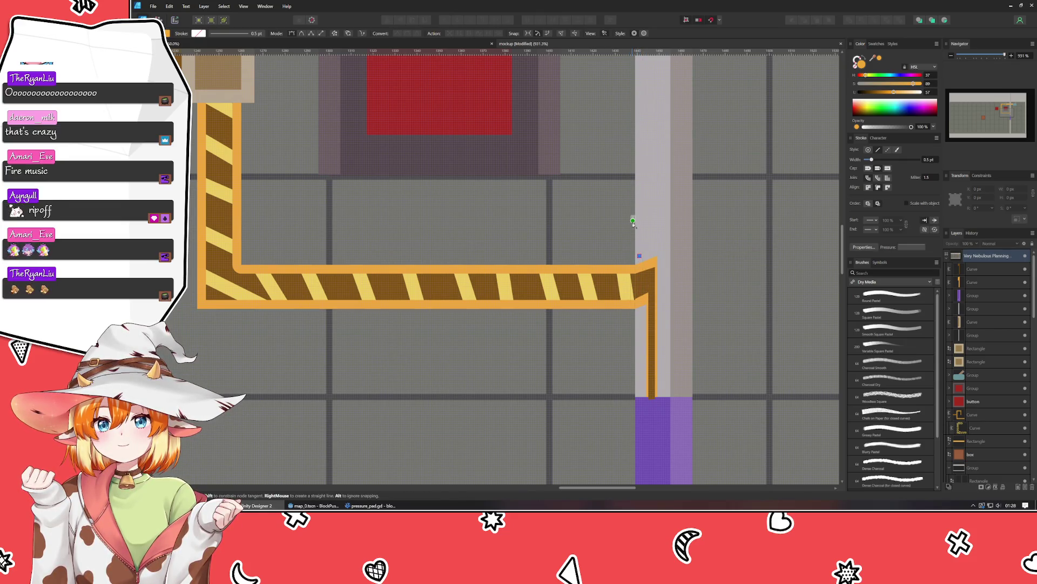
left_click(640, 312)
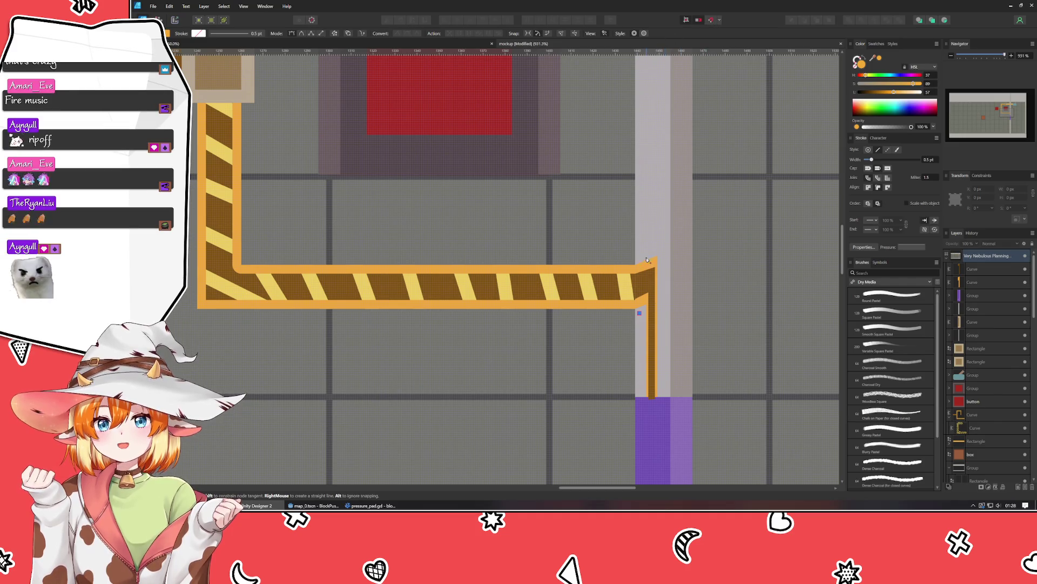
Step: Draw a zigzag path around the corner and down the vertical pipe to its bottom
left_click(646, 254)
left_click(663, 269)
left_click(640, 312)
left_click(663, 309)
left_click(645, 327)
left_click(662, 337)
left_click(644, 350)
left_click(662, 373)
left_click(643, 376)
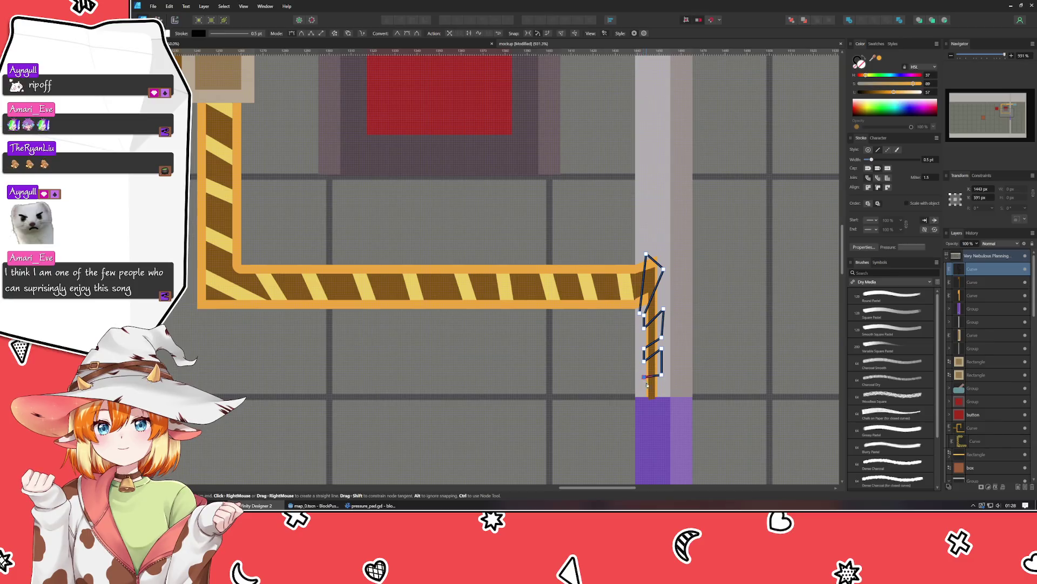
left_click(644, 388)
left_click(664, 389)
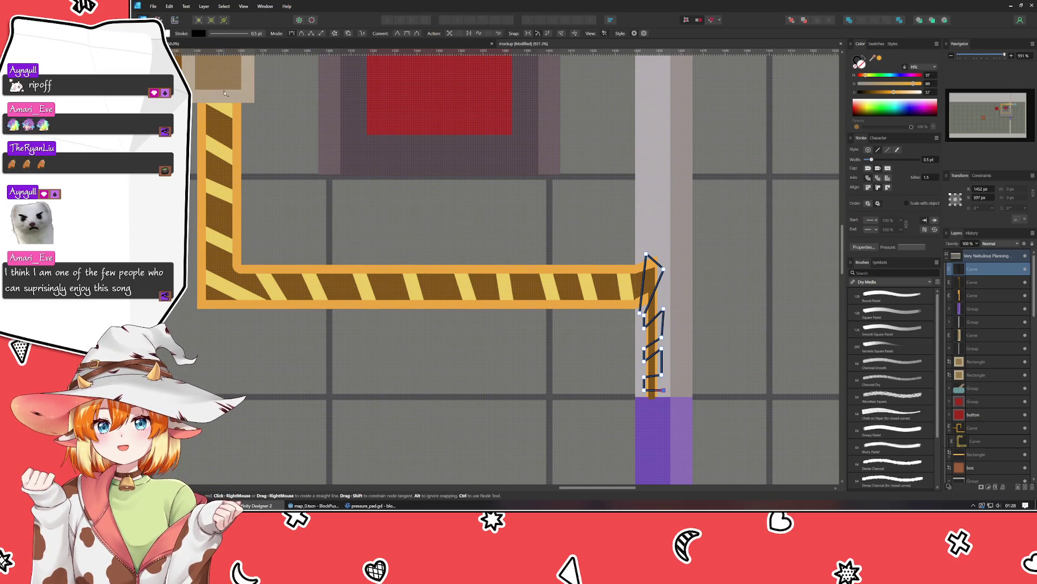
Step: Colour the zigzag with the sampled stripe yellow and adjust its points to even the stripes
key("a")
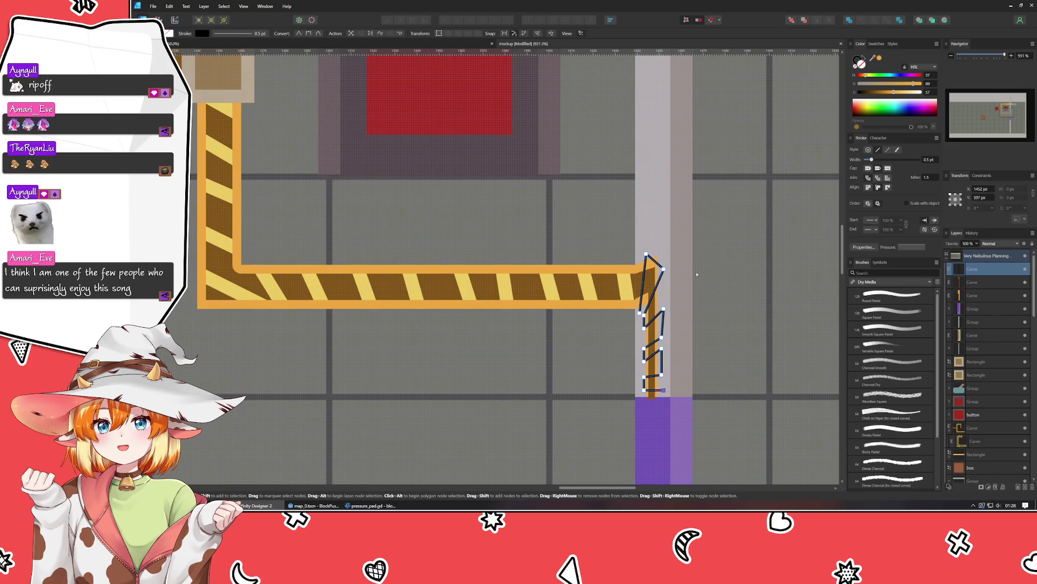
scroll(697, 275, "down", 3)
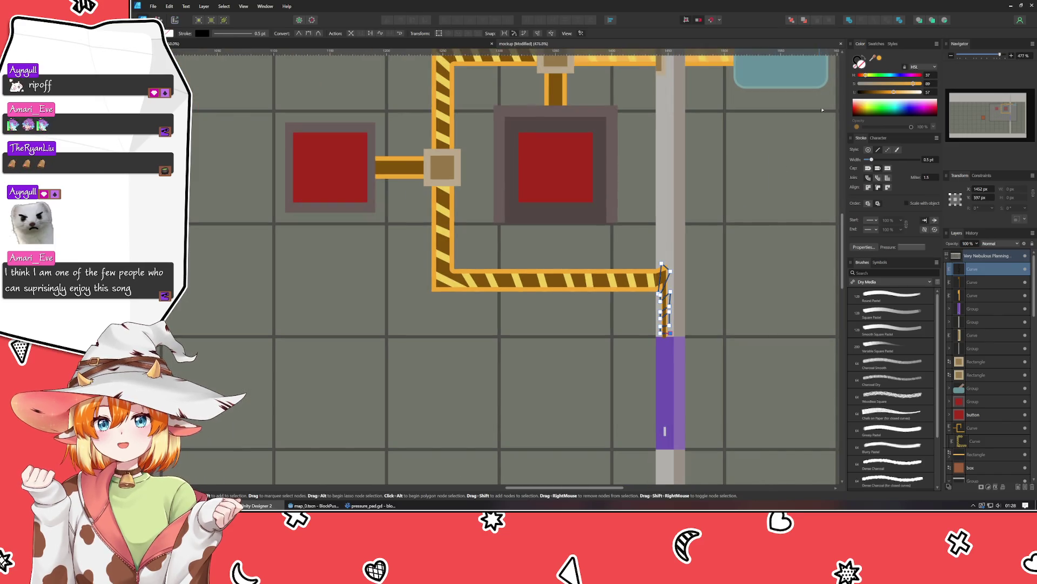
left_click_drag(859, 61, 609, 274)
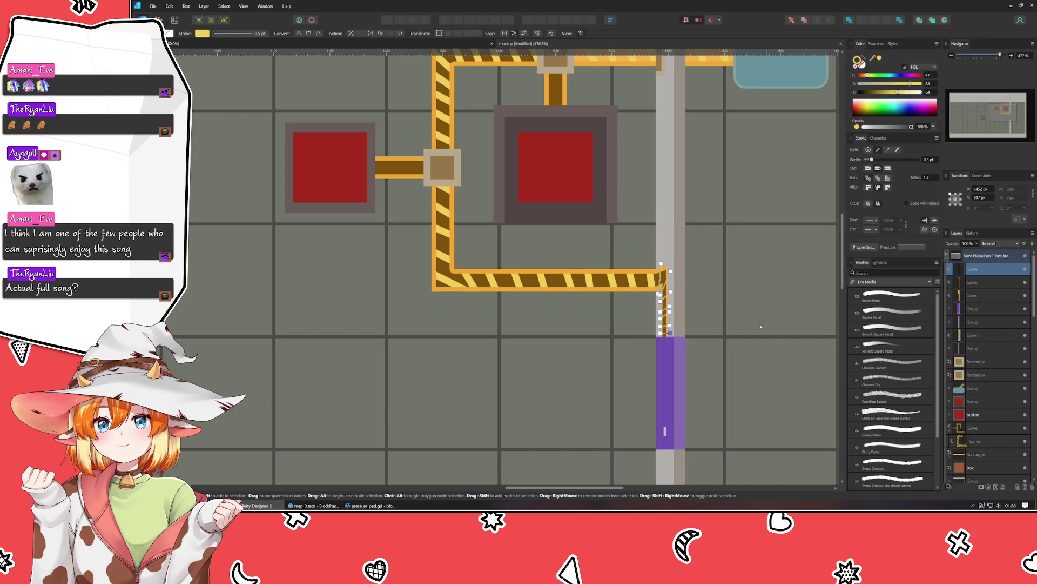
scroll(697, 295, "up", 3)
scroll(697, 295, "up", 1)
scroll(929, 160, "up", 1)
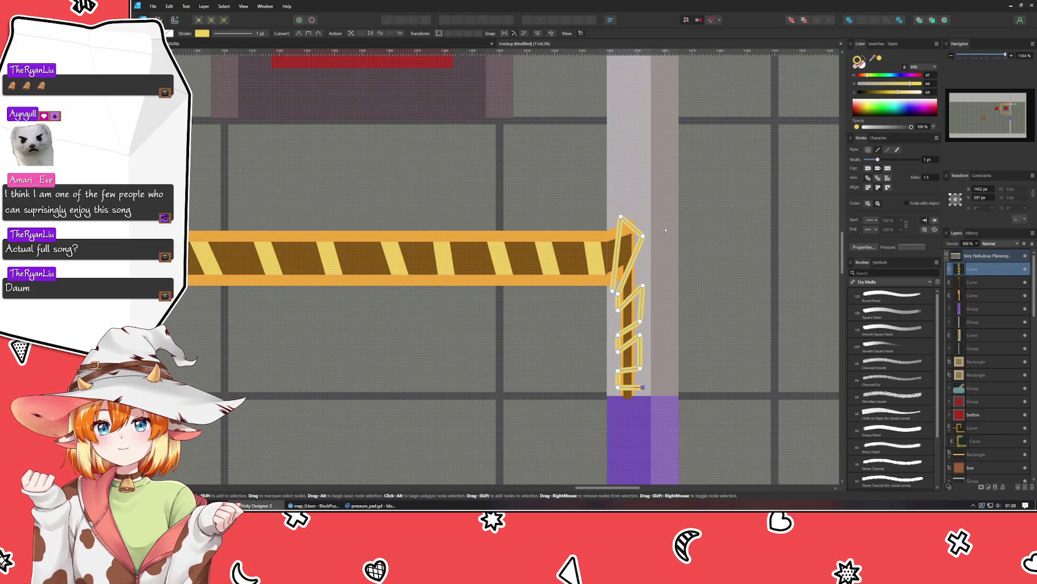
left_click_drag(643, 235, 646, 241)
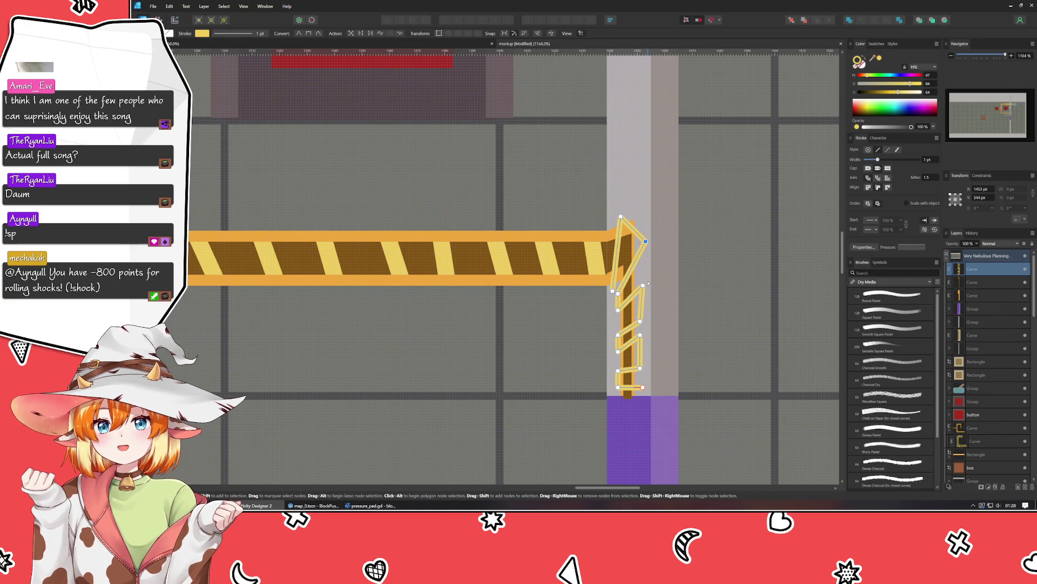
mouse_move(643, 285)
left_mouse_down()
mouse_move(619, 319)
mouse_move(643, 313)
mouse_move(616, 317)
left_mouse_up()
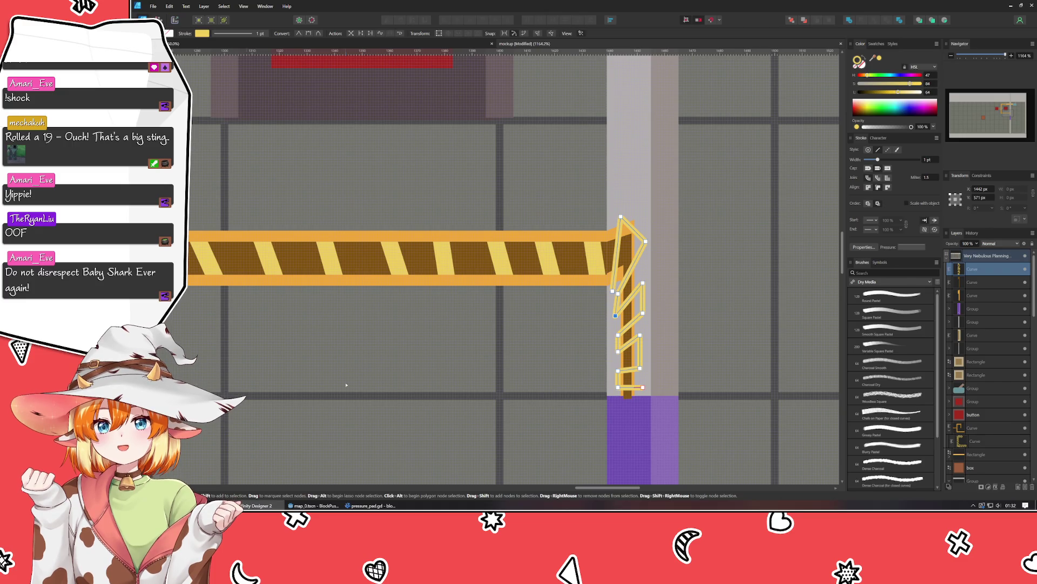
Step: Delete the stray zigzag stroke from the pipe corner
left_click(358, 343)
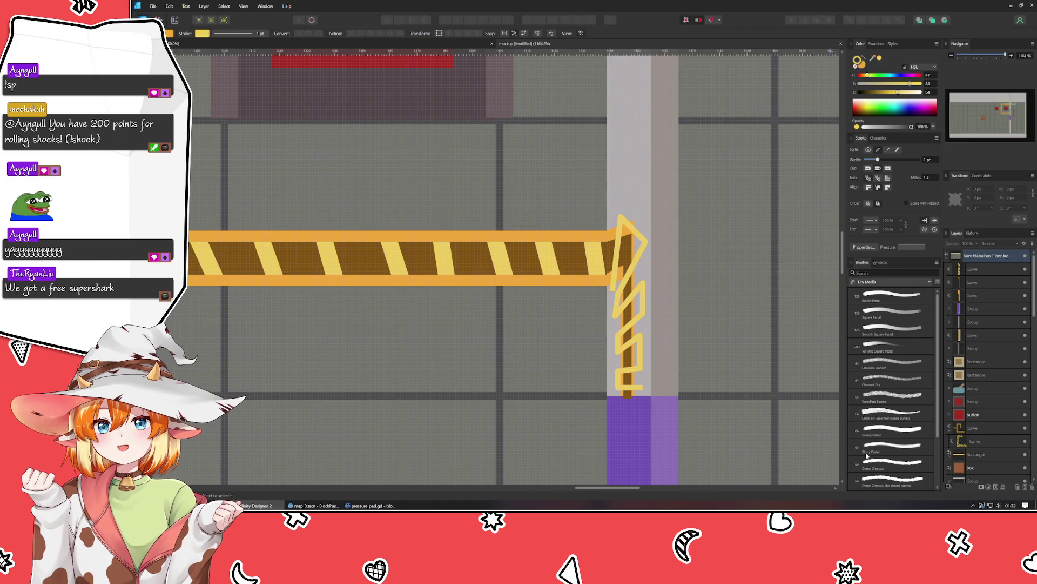
left_click(987, 269)
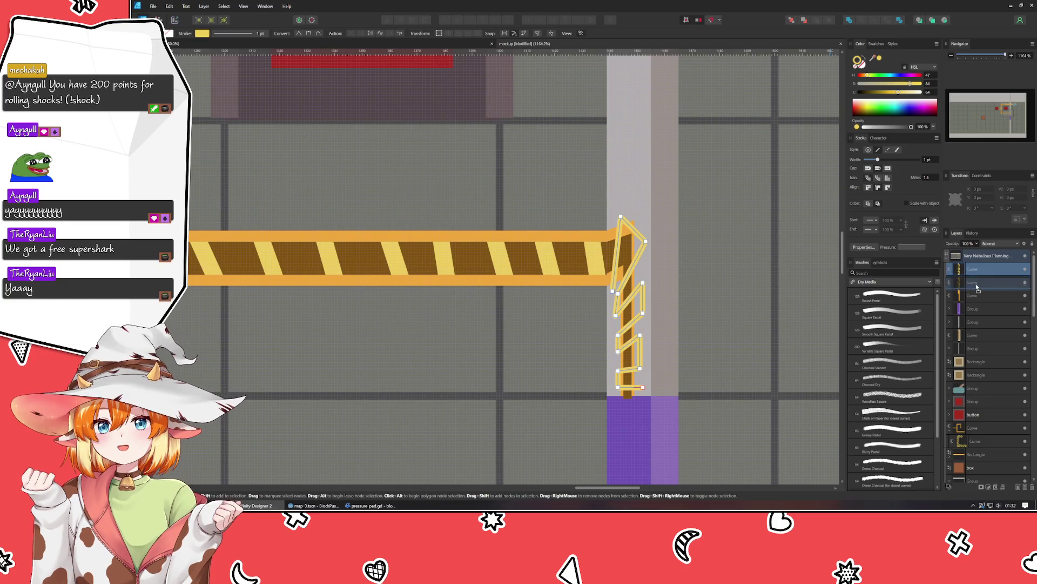
key("Delete")
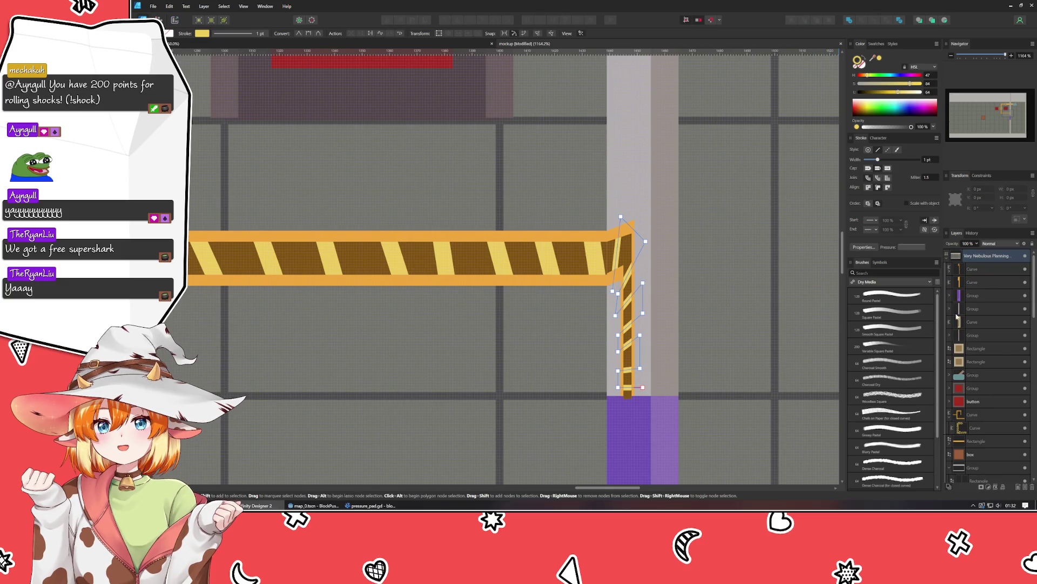
Step: Group the two top pipe curves with their related pieces, then group the outer curve with its rectangle
left_click(977, 269)
left_click(977, 281, "shift")
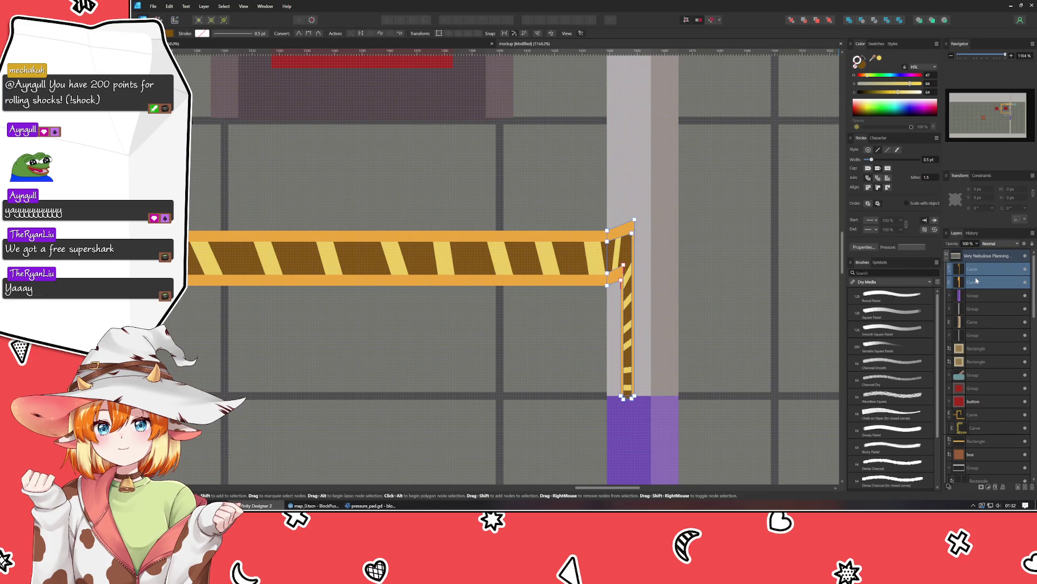
key("ctrl+g")
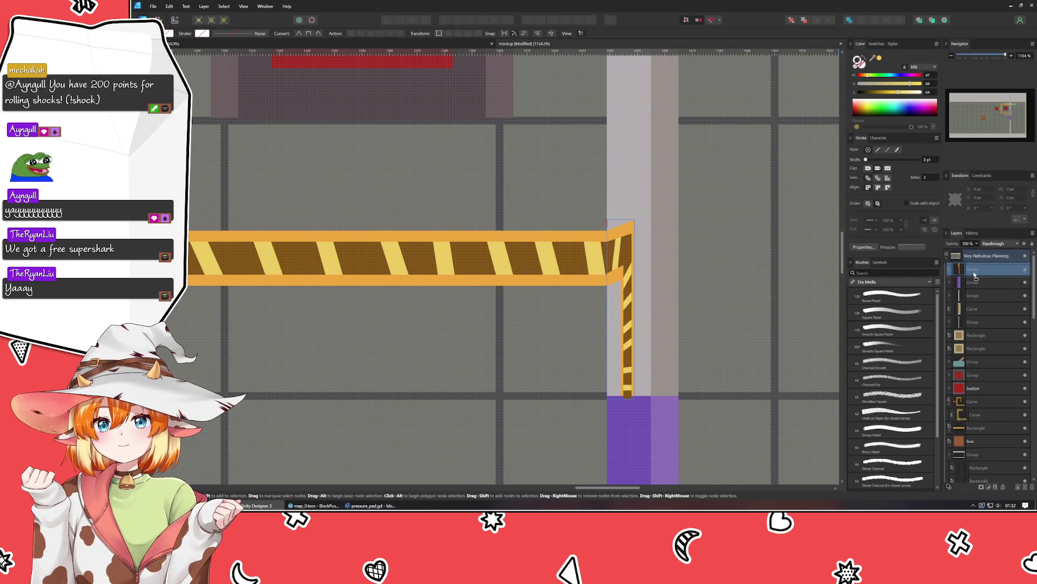
left_click(983, 323)
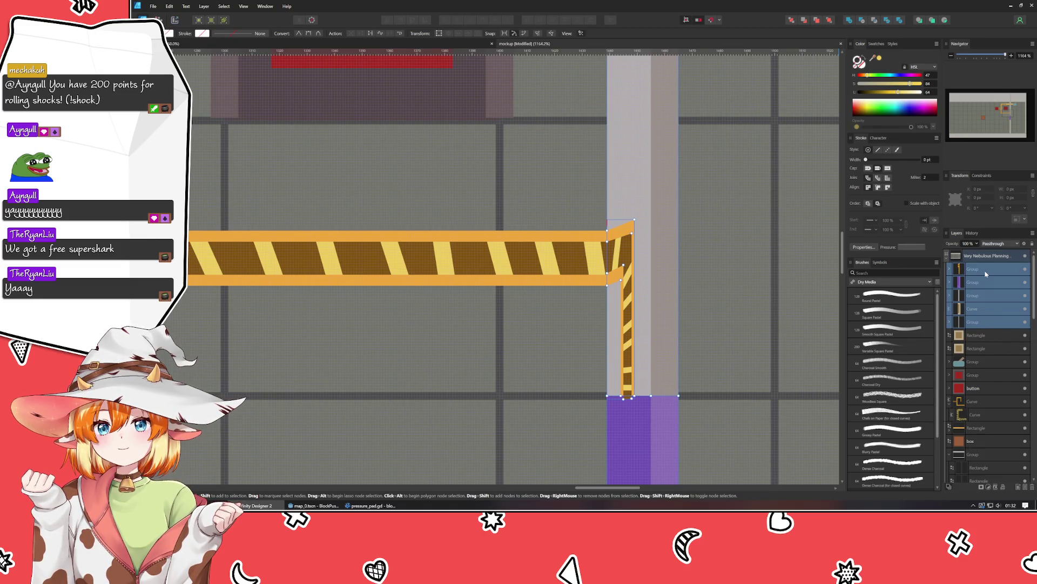
key("ctrl+g")
left_click(973, 348)
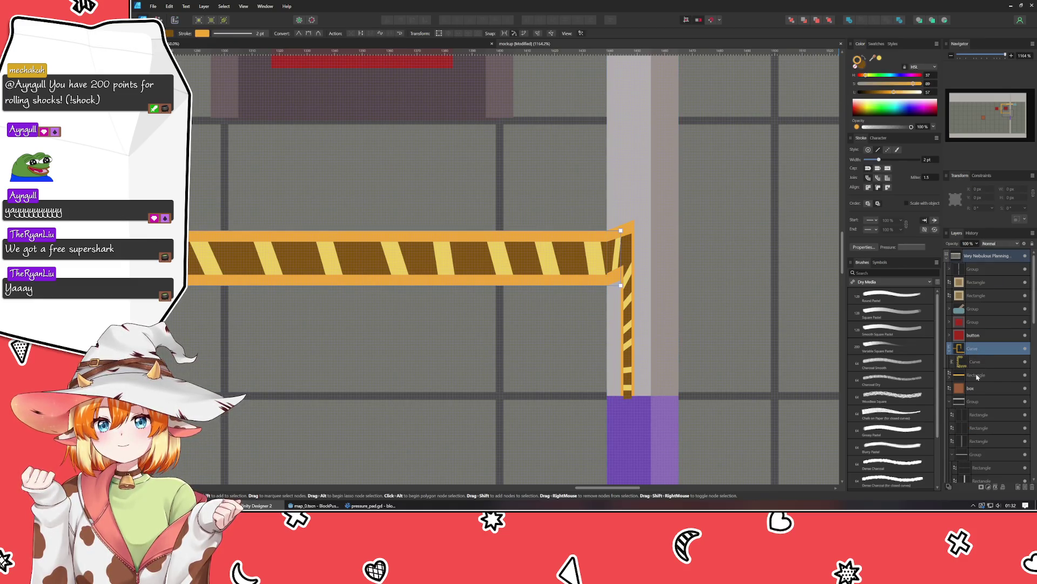
left_click(977, 376, "ctrl")
key("ctrl+g")
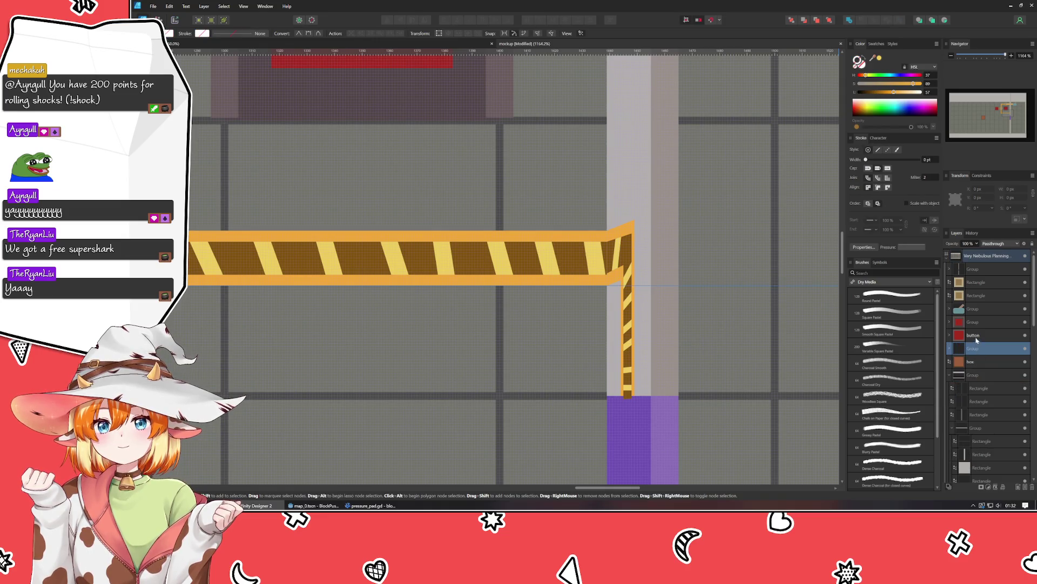
Step: Pull the inner stripe curve's bottom node in to tidy the pipe corner
scroll(811, 308, "down", 5)
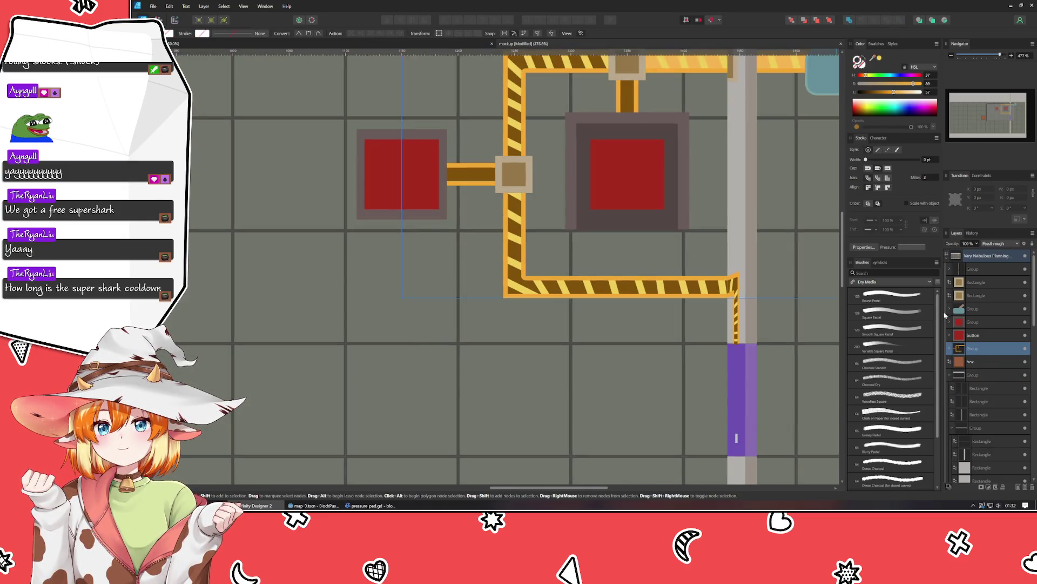
scroll(825, 299, "down", 2)
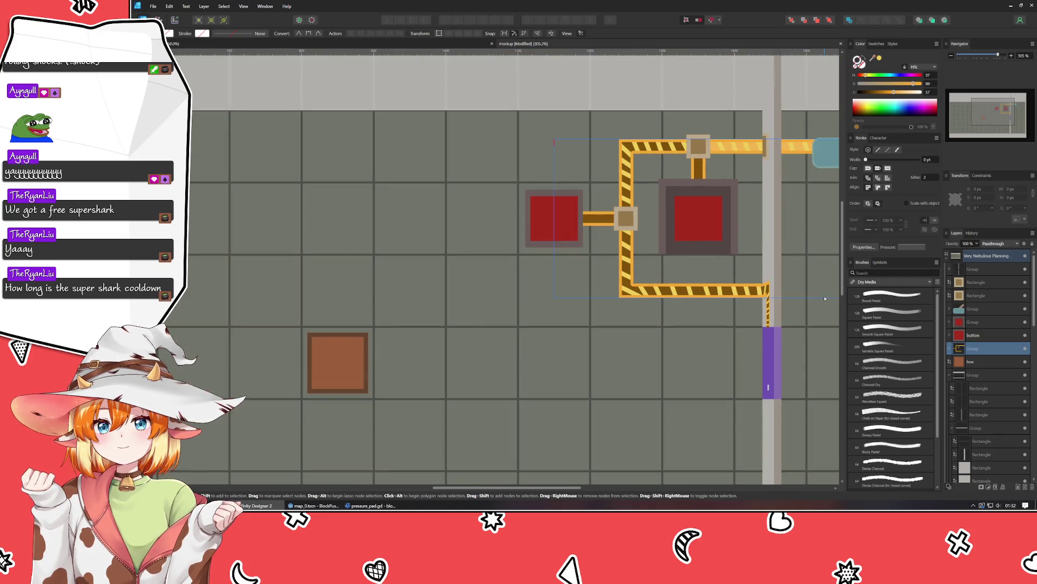
left_click(641, 293)
scroll(654, 299, "up", 7)
key("a")
left_click(670, 326)
key("ctrl+z")
key("ctrl+z")
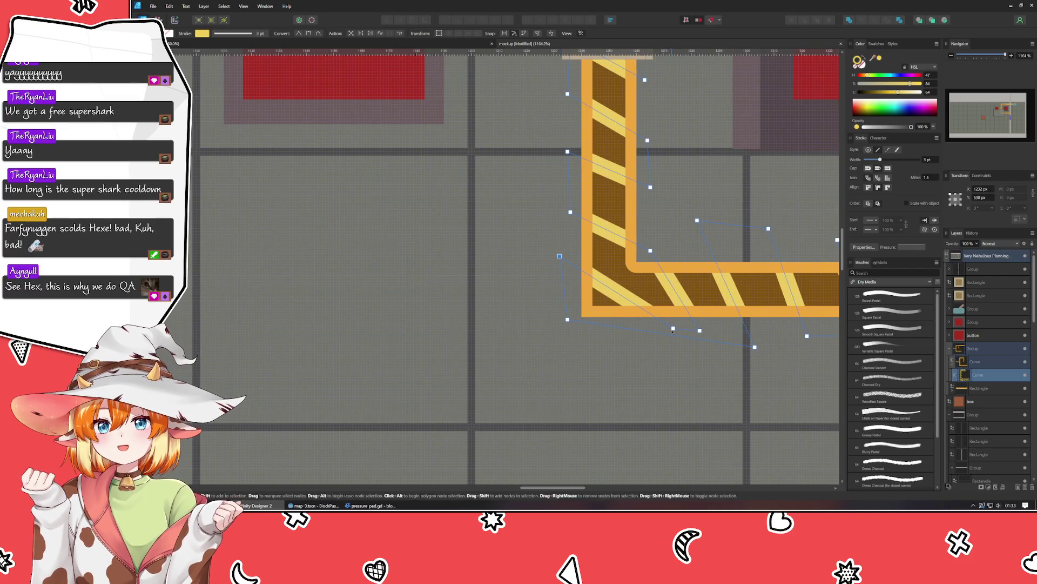
left_click_drag(673, 328, 668, 326)
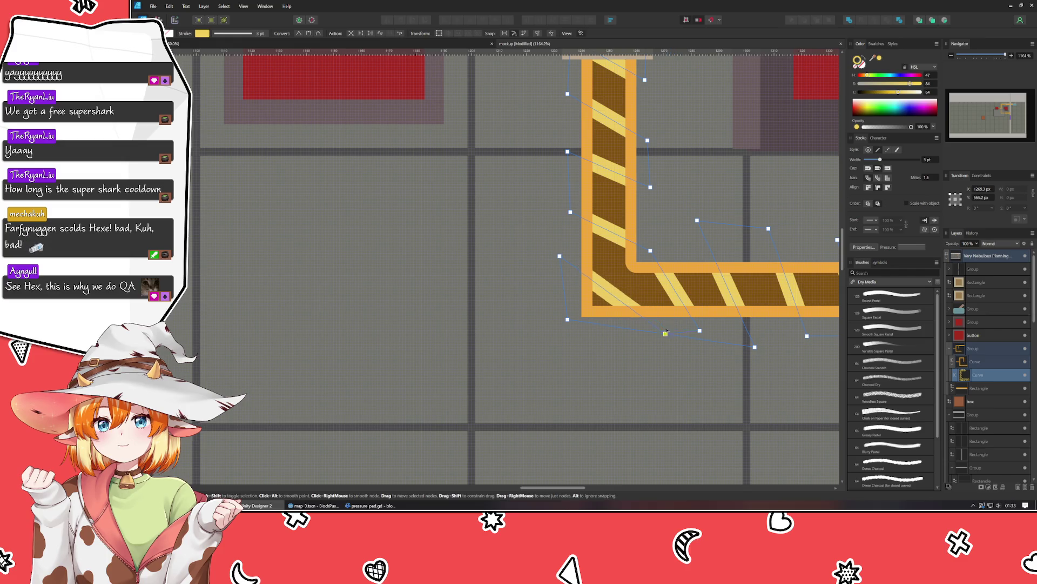
left_click(573, 376)
Step: Bring the red boxes and striped pipe into view, save, and zoom to 100%
scroll(572, 376, "down", 3)
scroll(567, 375, "up", 2)
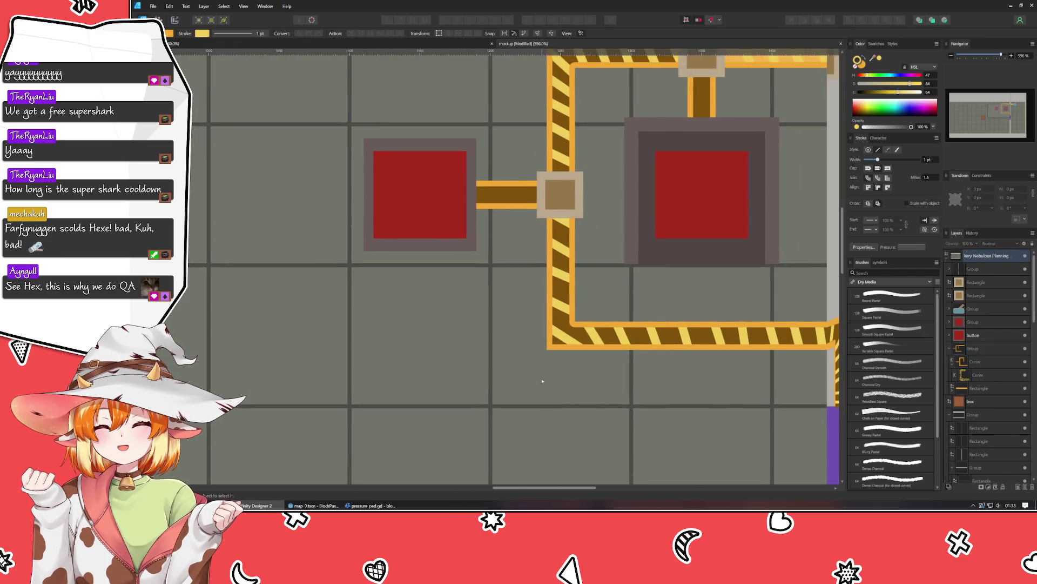
left_click_drag(540, 378, 382, 337)
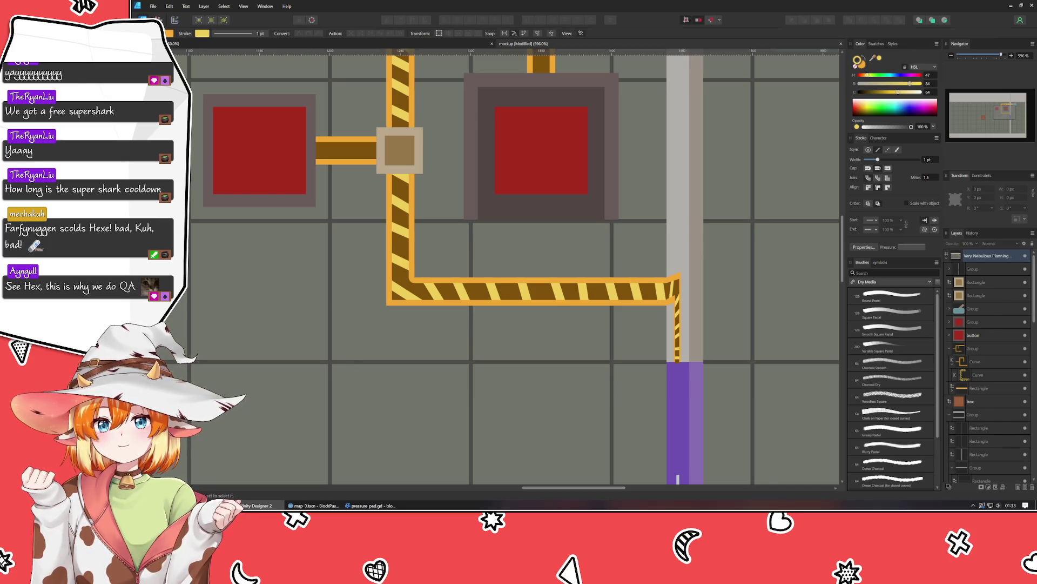
key("ctrl+z")
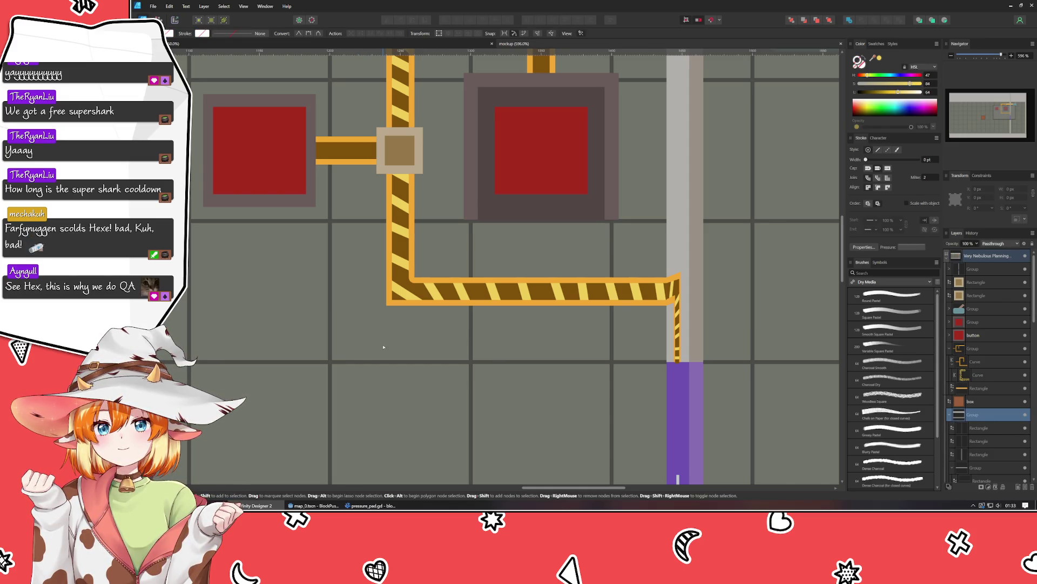
key("ctrl+1")
left_click(587, 376)
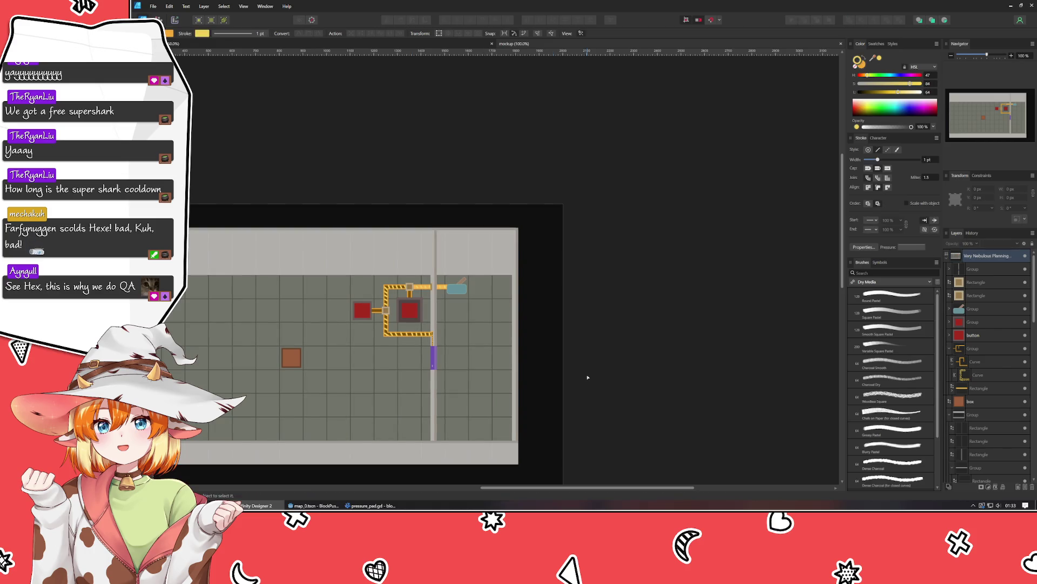
Step: Zoom in on the level map to about 195%
scroll(381, 379, "up", 3)
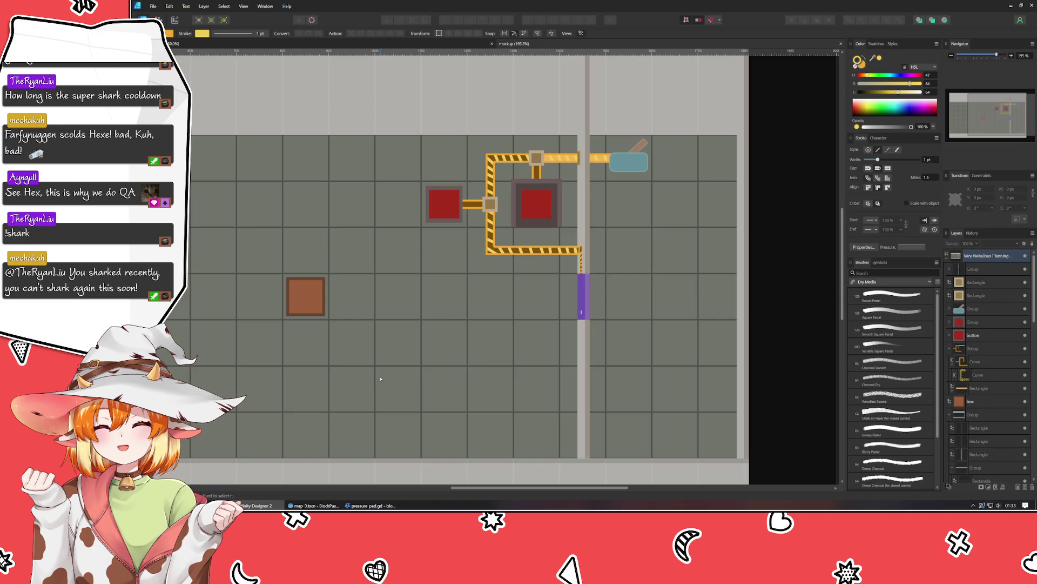
Step: Compute 900/60 = 15 in Calculator, then close it
key("XF86Calculator")
type("900")
type("/60")
key("Return")
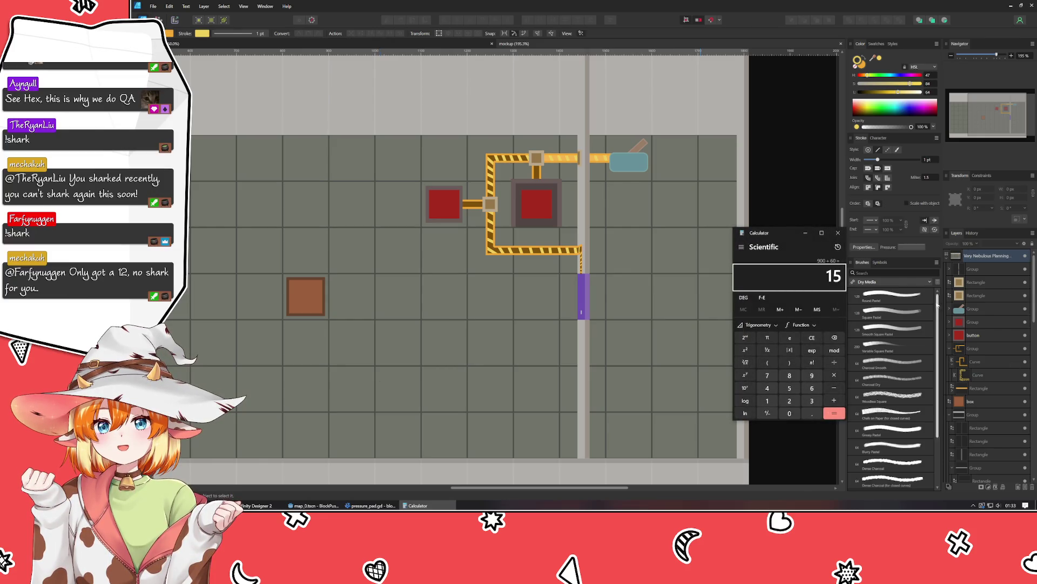
left_click(838, 232)
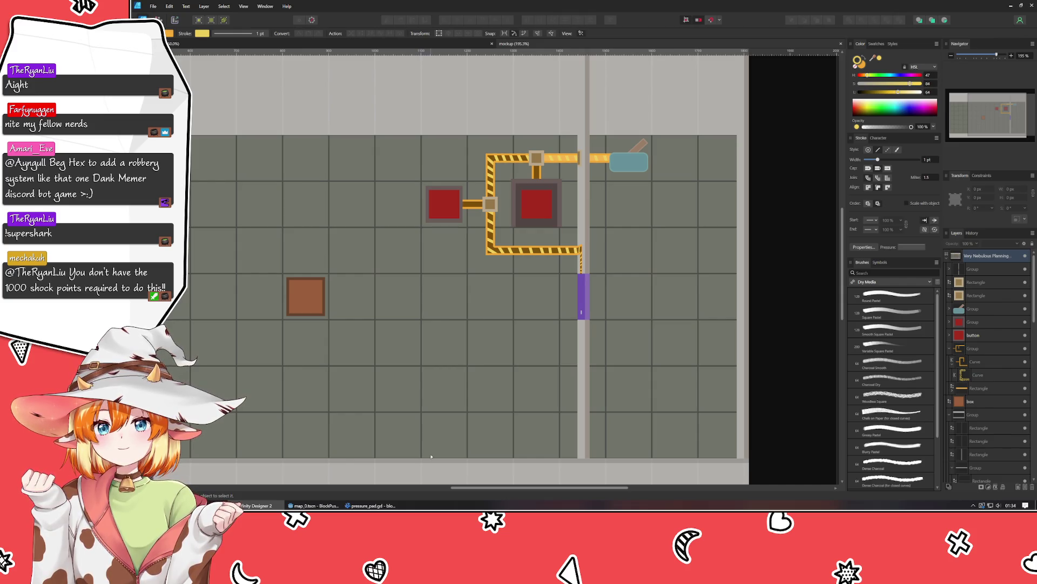
left_click(451, 414)
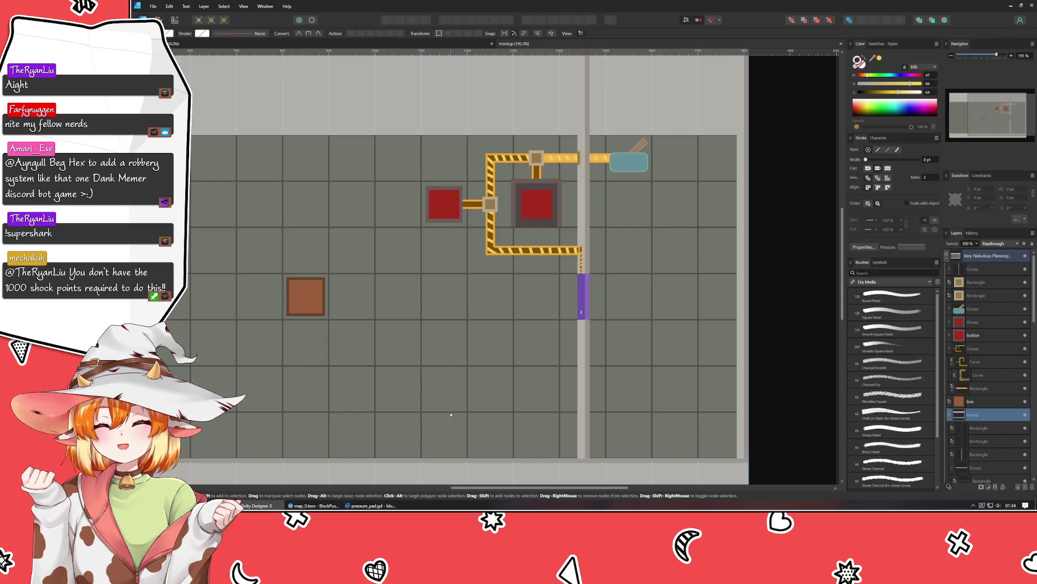
left_click(755, 255)
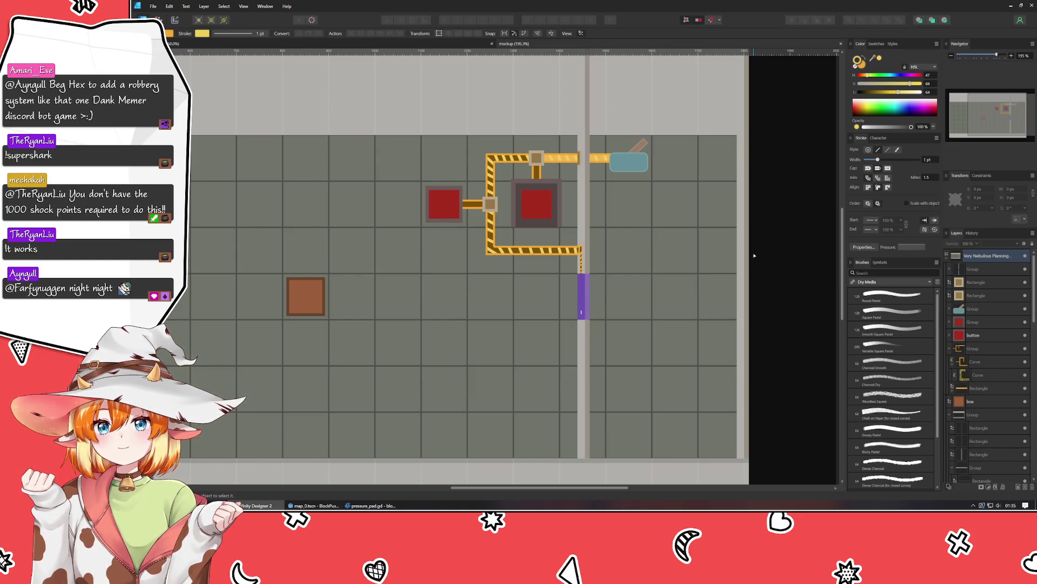
scroll(769, 265, "down", 3)
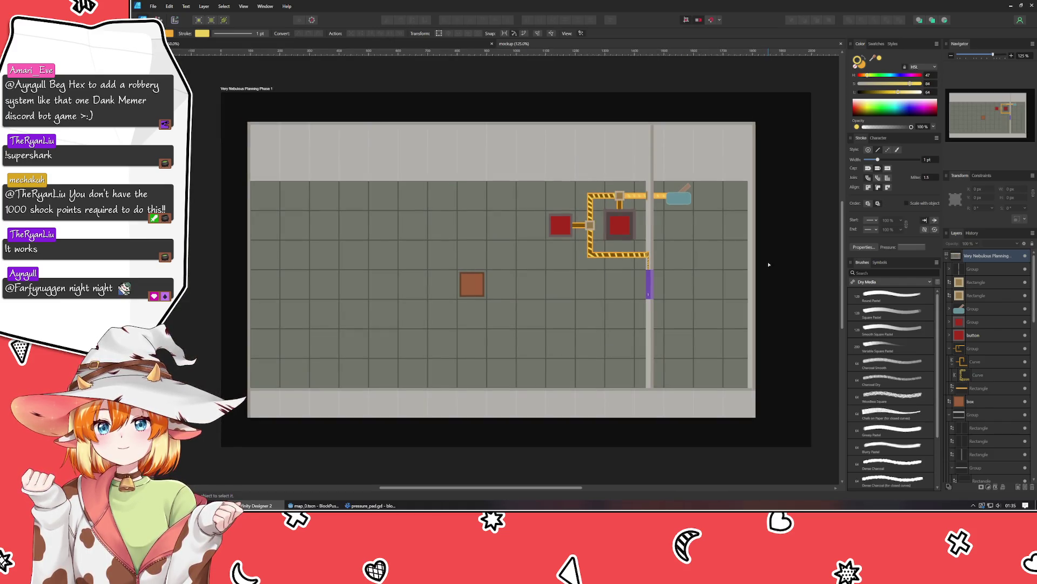
left_click_drag(671, 348, 615, 332)
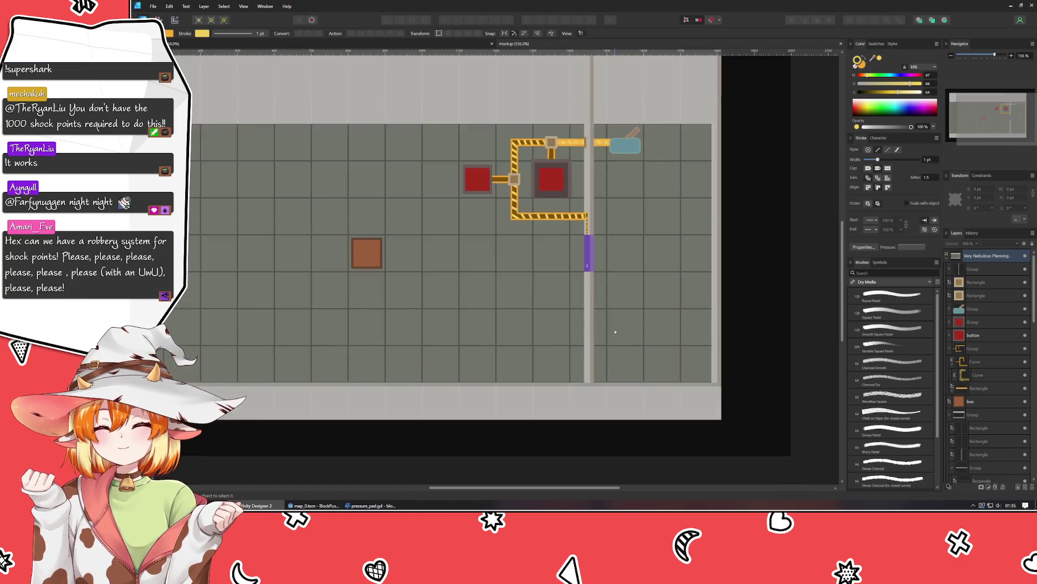
scroll(614, 331, "up", 1)
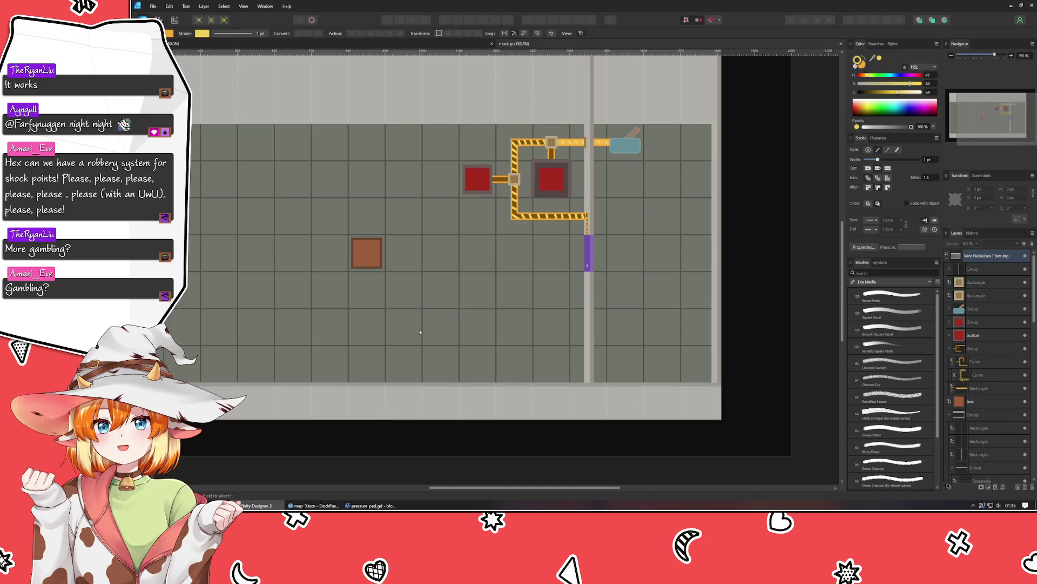
left_click_drag(391, 282, 446, 283)
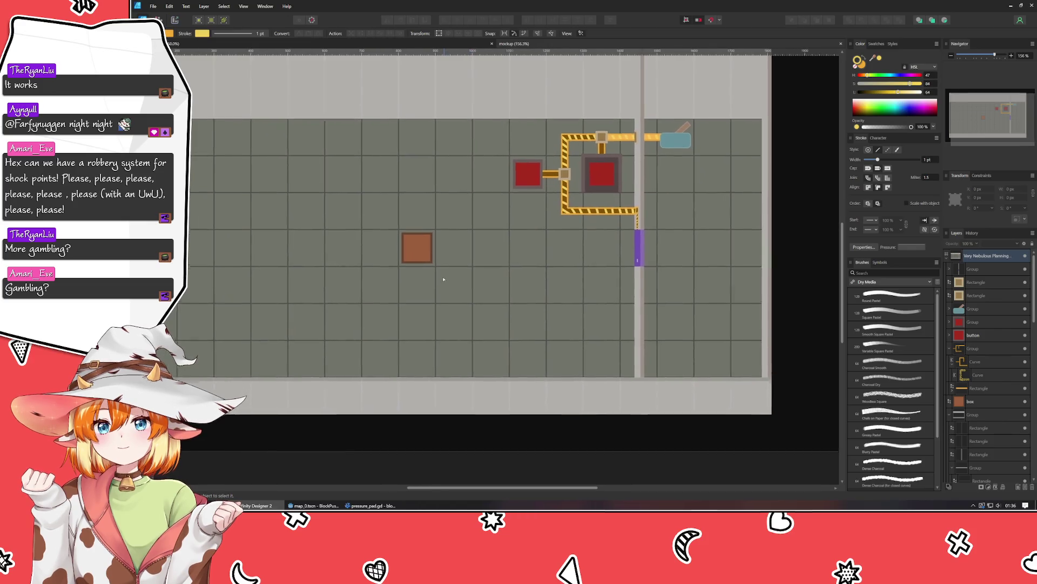
Step: Save the mockup with Ctrl+S, then pan to show the right side of the room
left_click(415, 253)
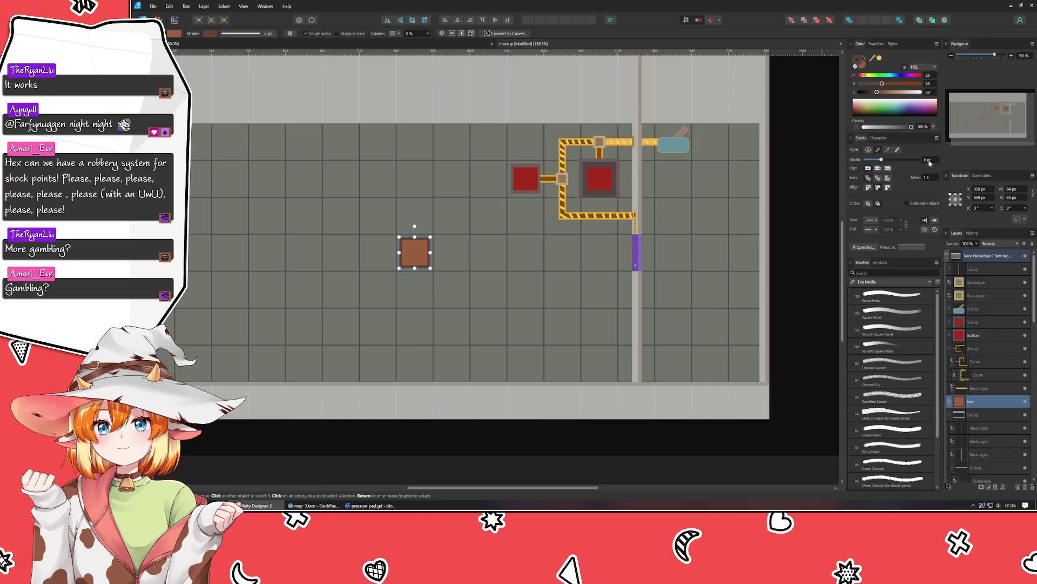
left_click(814, 370)
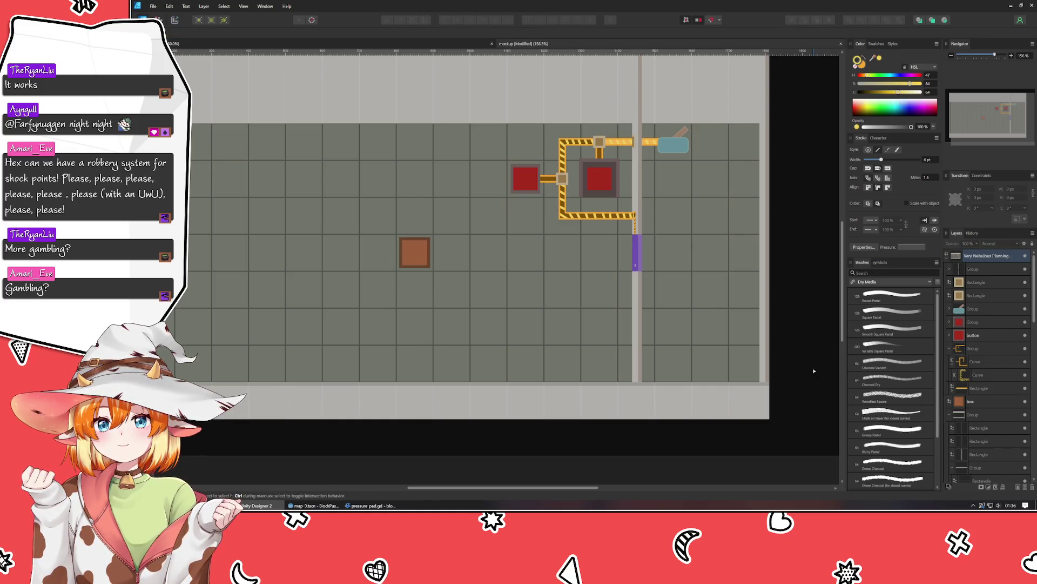
key("ctrl+s")
left_click_drag(631, 368, 697, 401)
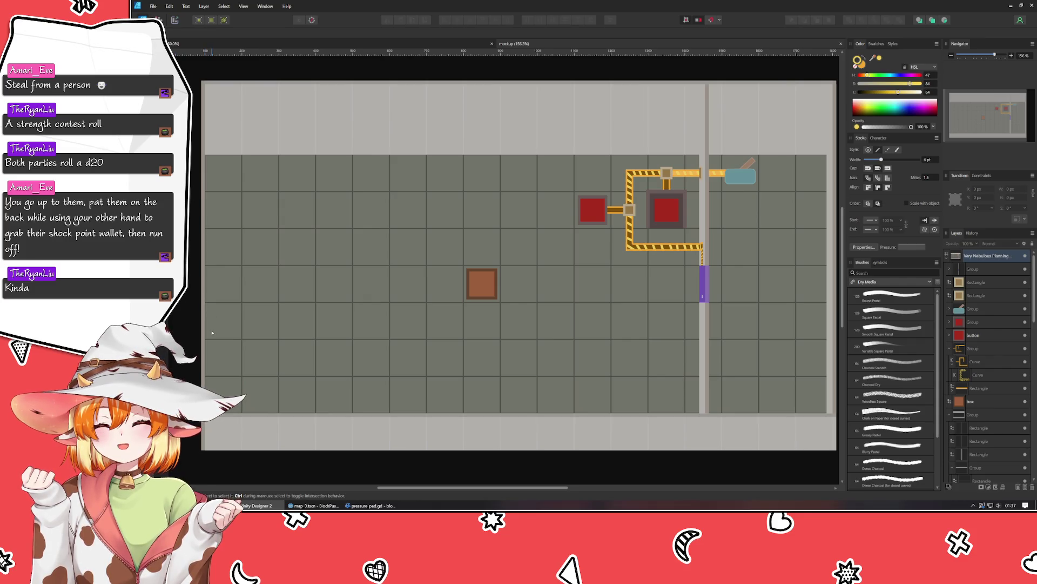
left_click_drag(467, 294, 261, 308)
Step: Move the room's right-hand outer wall rectangle about 30 px to the right
left_click_drag(462, 275, 468, 282)
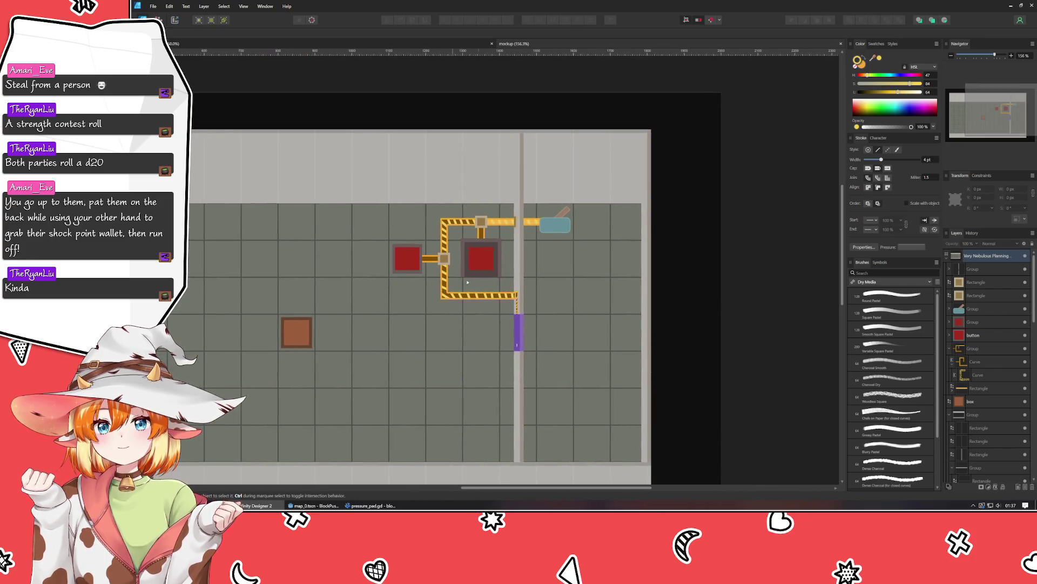
left_click(558, 228)
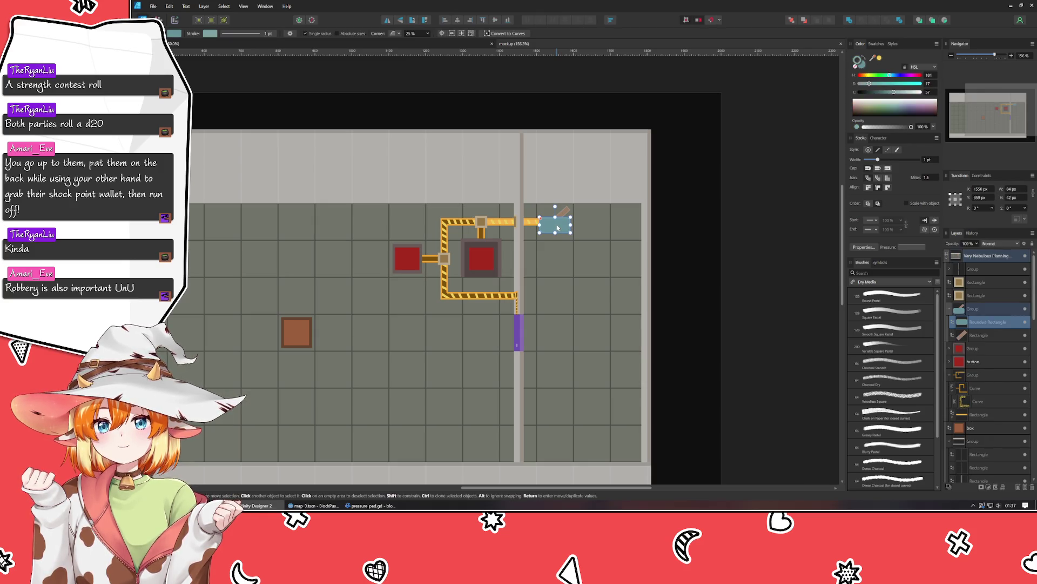
left_click_drag(561, 226, 590, 227)
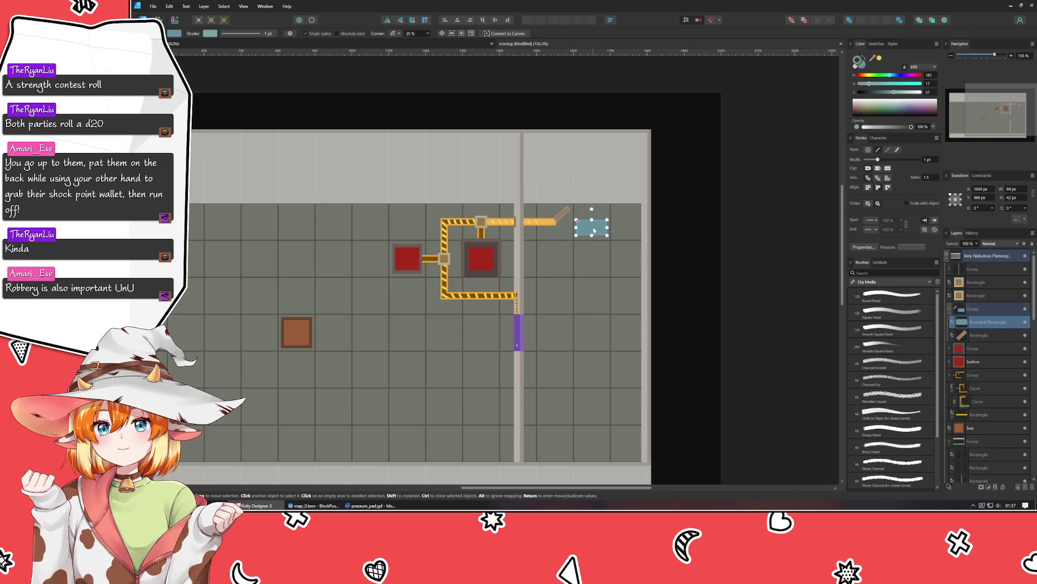
key("ctrl+z")
key("a")
left_click(662, 308)
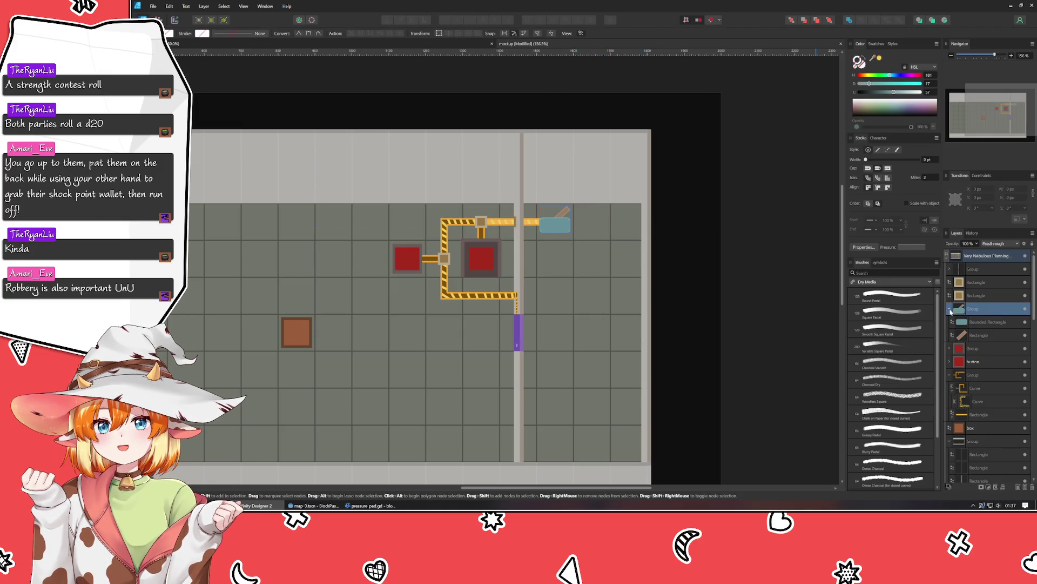
key("v")
left_click(646, 326)
mouse_move(646, 325)
left_mouse_down()
mouse_move(666, 326)
mouse_move(654, 341)
mouse_move(647, 329)
left_mouse_up()
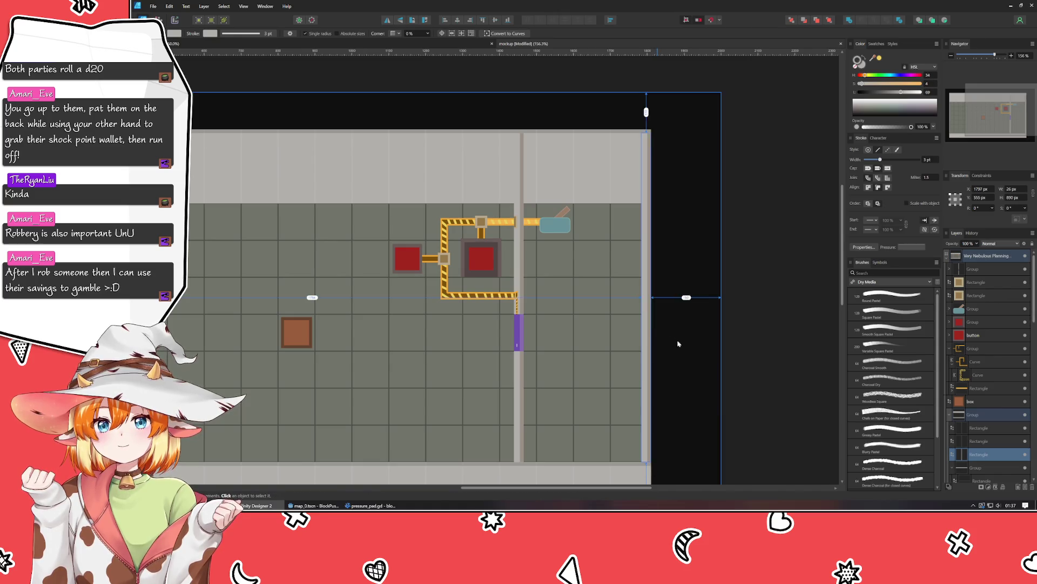
Step: Group the two right-edge wall rectangles and shift the group slightly further right
left_click(690, 346)
scroll(663, 324, "up", 3)
scroll(665, 326, "down", 2)
scroll(597, 291, "down", 3)
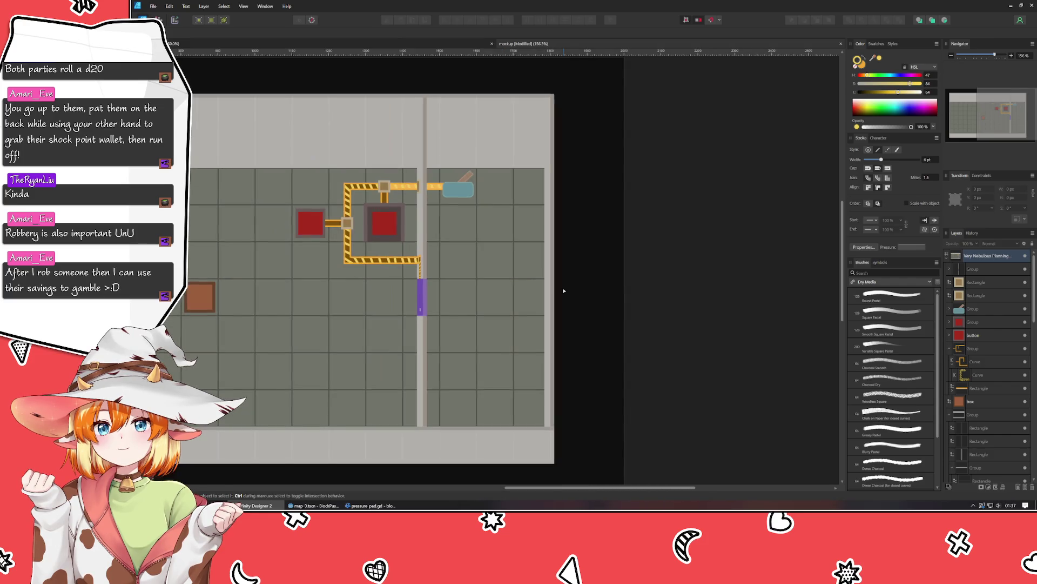
left_click_drag(555, 290, 527, 277)
scroll(470, 288, "up", 1)
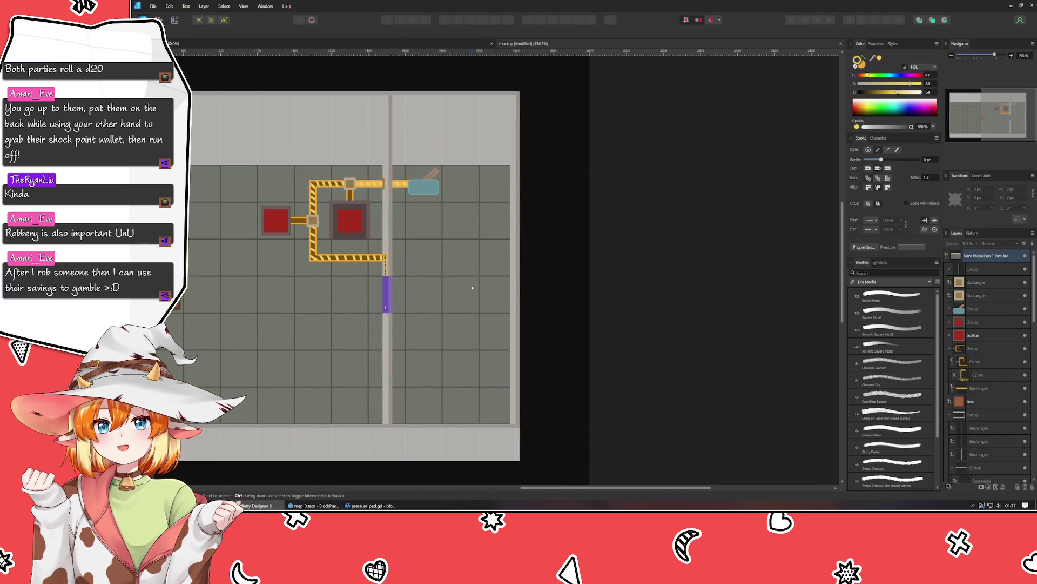
left_click(517, 325)
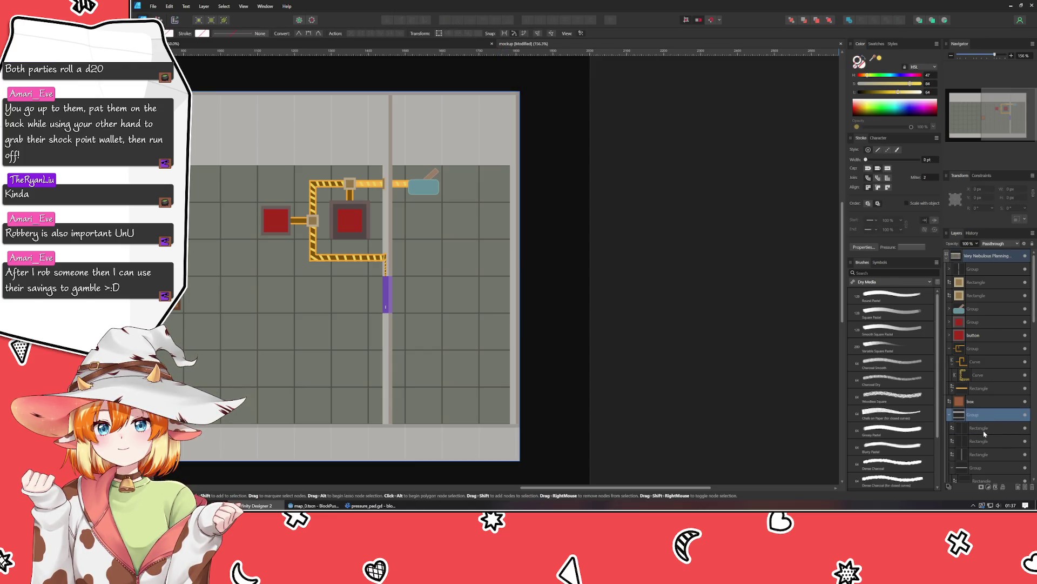
left_click(980, 455, "ctrl")
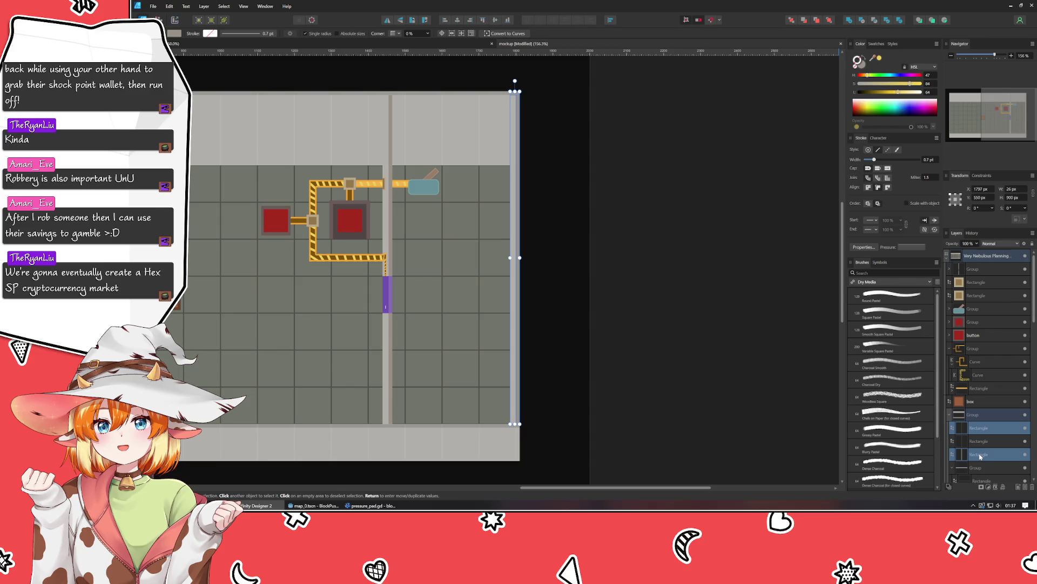
key("ctrl+g")
key("v")
left_click_drag(511, 256, 516, 255)
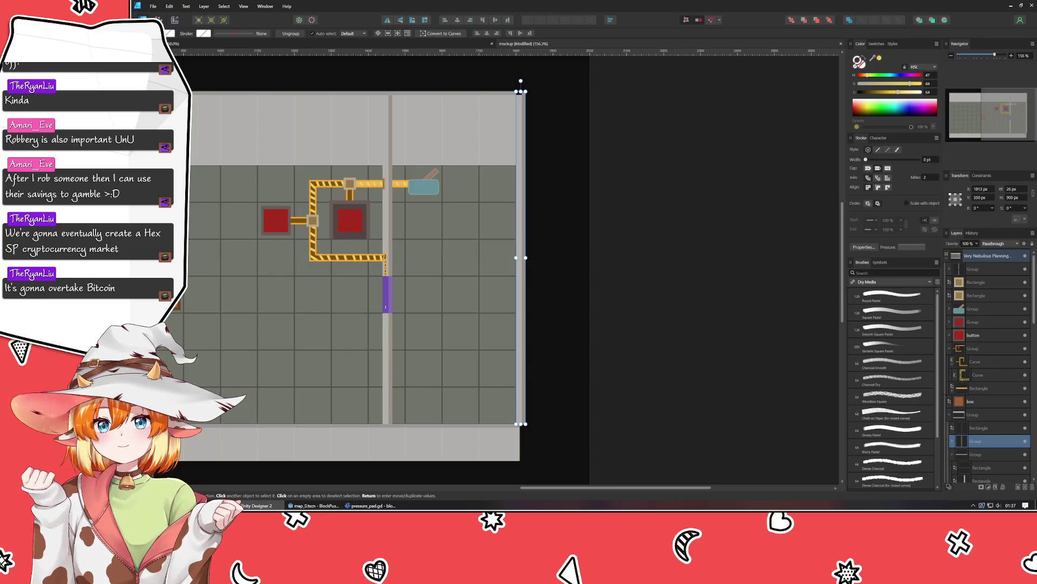
left_click(706, 281)
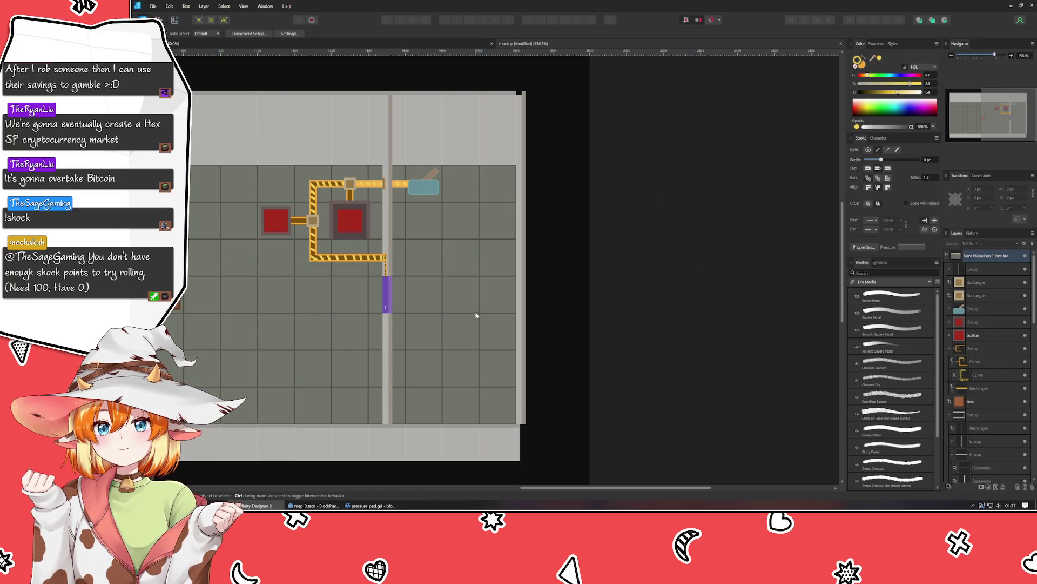
Step: Shorten the right wall rectangle slightly at the room's top-right corner
scroll(477, 315, "up", 3)
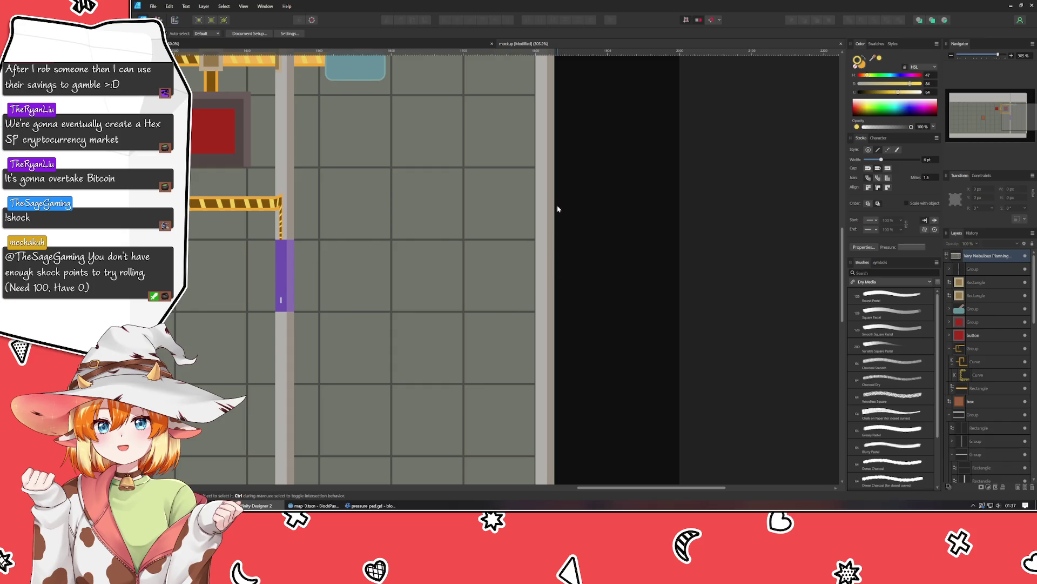
mouse_move(582, 178)
left_mouse_down()
mouse_move(567, 278)
mouse_move(521, 445)
left_mouse_up()
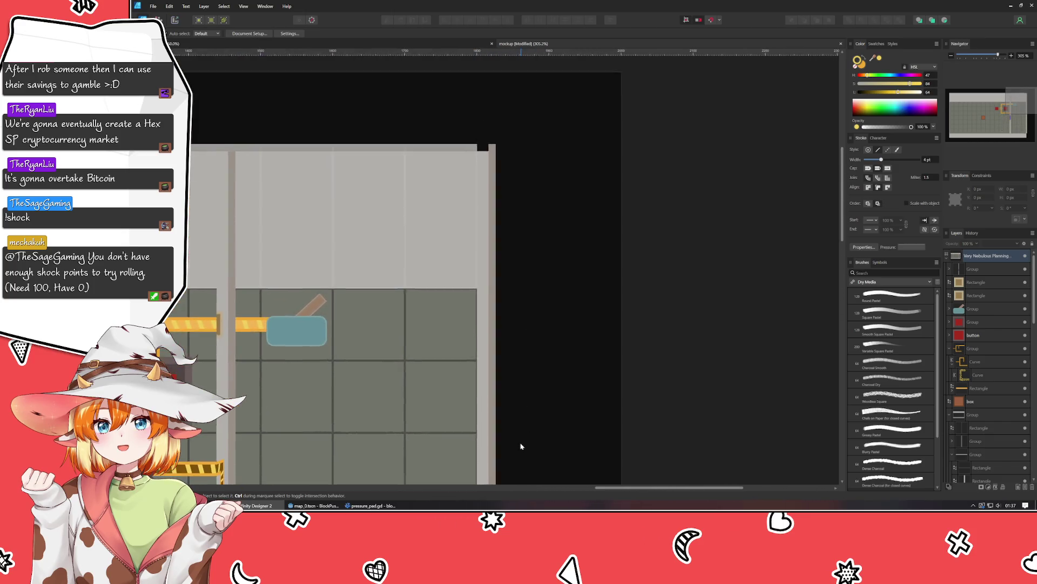
left_click(494, 149)
double_click(489, 147)
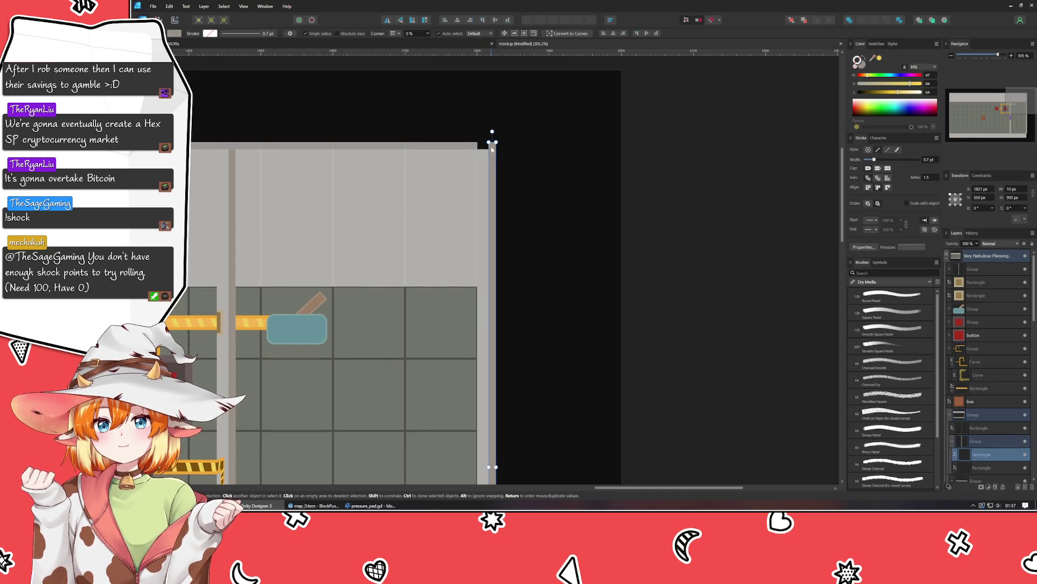
left_click_drag(490, 146, 496, 146)
left_click(464, 145)
double_click(464, 144)
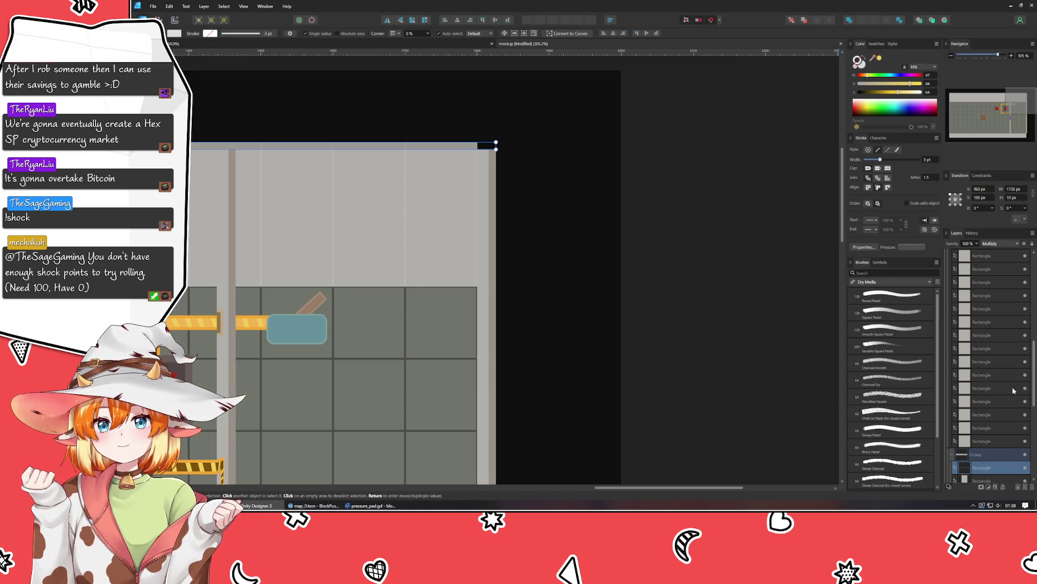
scroll(1005, 395, "down", 3)
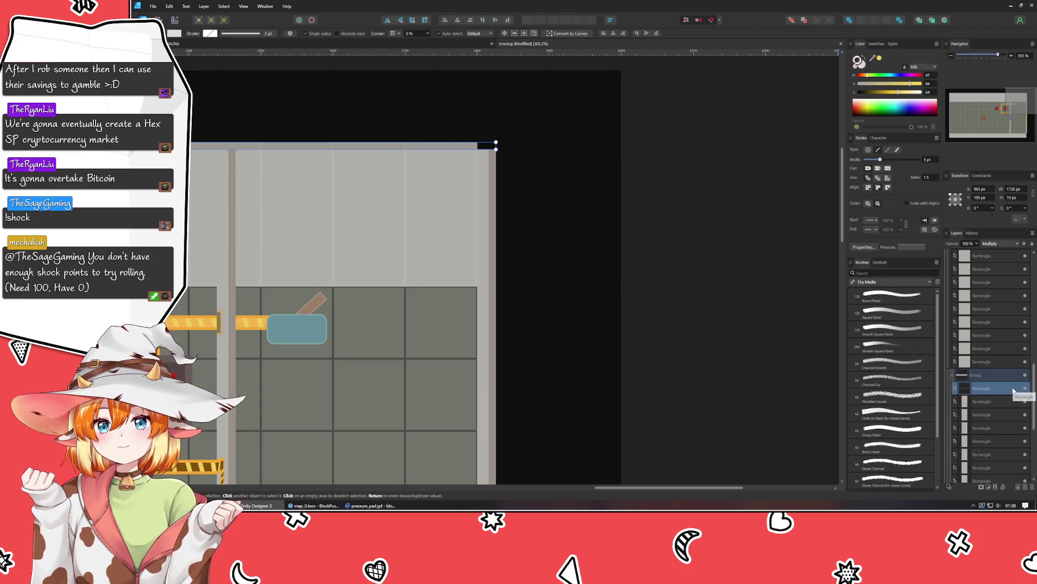
left_click(565, 261)
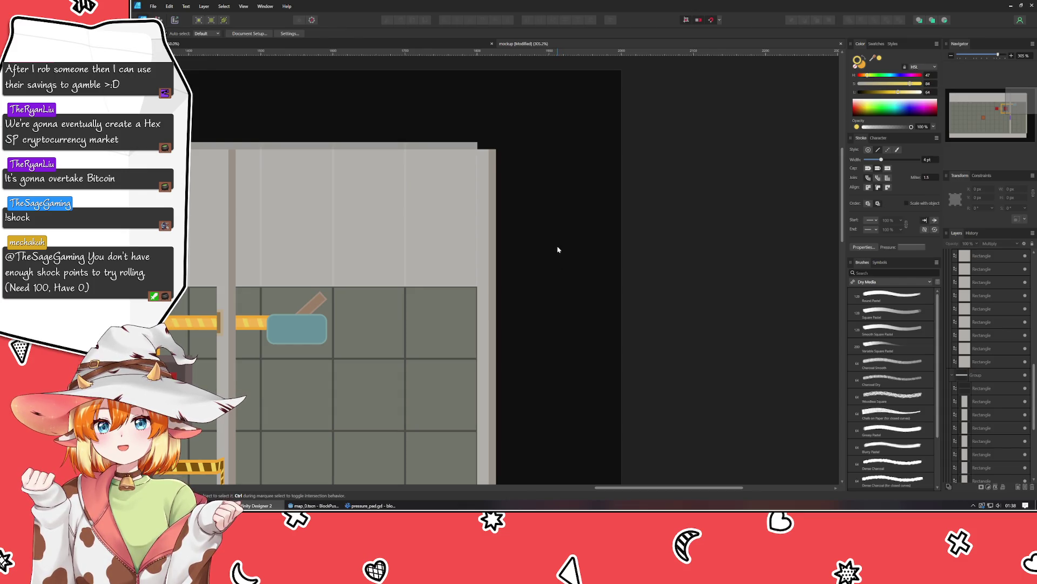
Step: Extend the tall grey right-edge strip down to H 990 px into the bottom wall
scroll(558, 250, "down", 6)
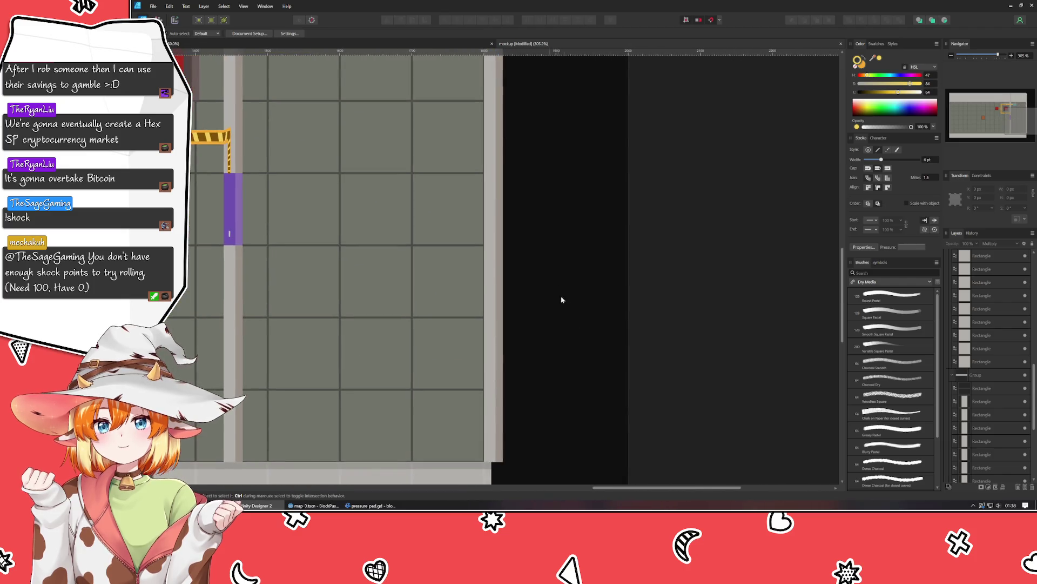
left_click(515, 384)
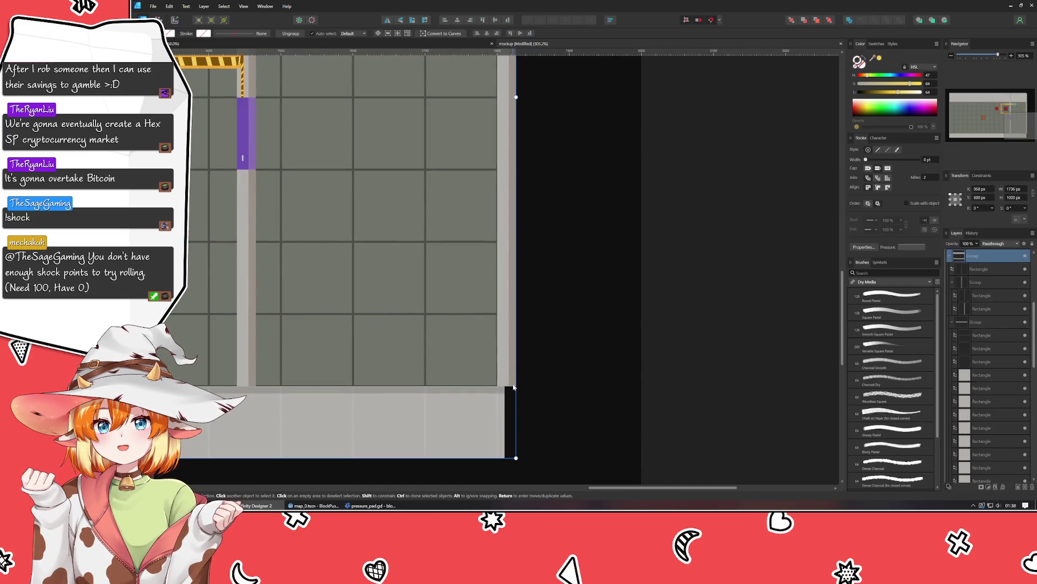
left_click_drag(514, 384, 514, 457)
left_click(651, 421)
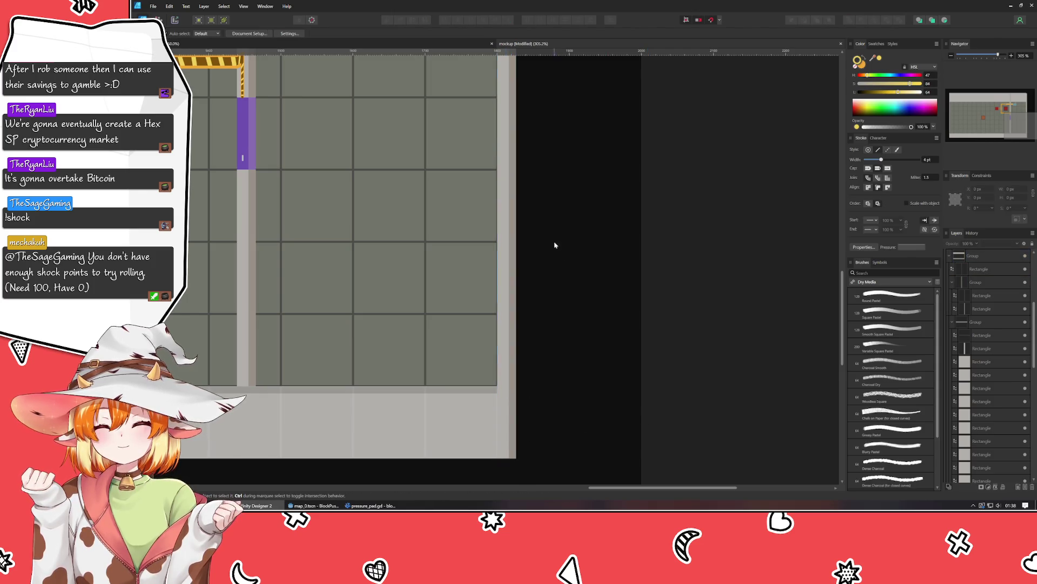
scroll(554, 292, "up", 3)
scroll(551, 342, "down", 5)
mouse_move(601, 336)
left_mouse_down()
mouse_move(621, 352)
mouse_move(605, 408)
mouse_move(643, 378)
mouse_move(831, 368)
mouse_move(706, 358)
mouse_move(554, 363)
left_mouse_up()
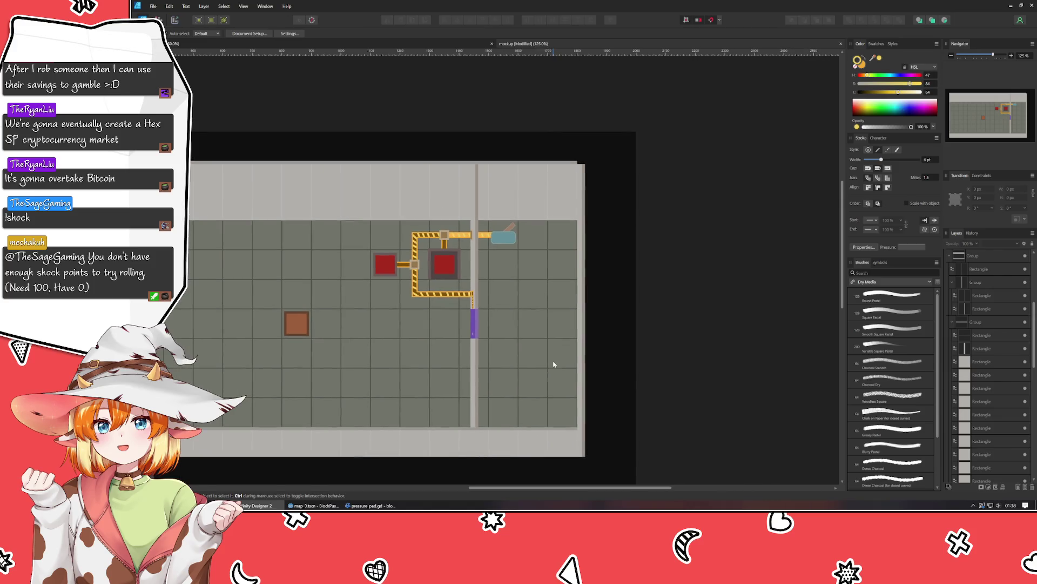
scroll(553, 364, "up", 3)
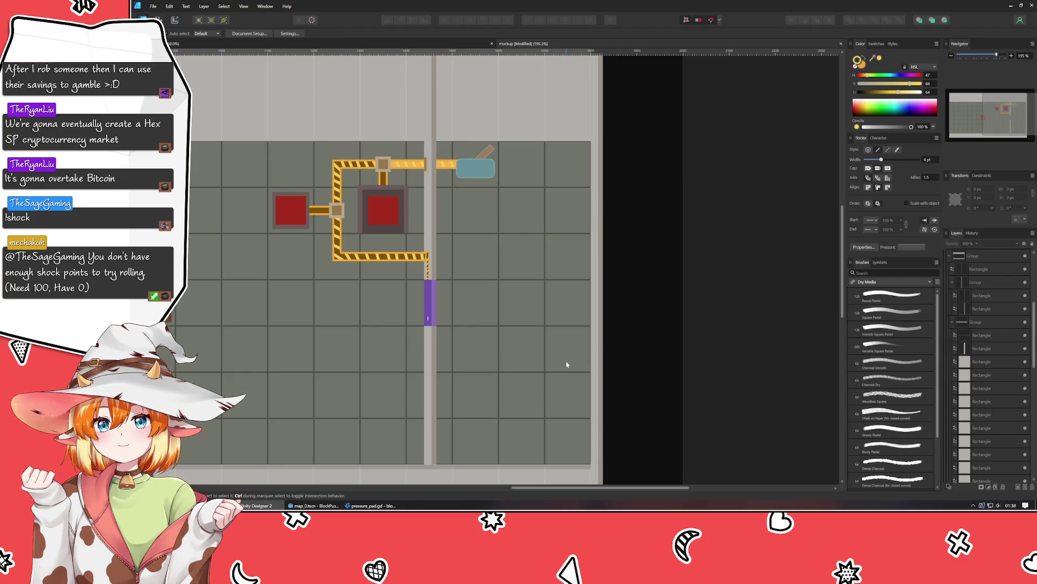
Step: Delete the extra thin rectangle inside the right-edge wall group
left_click(598, 359)
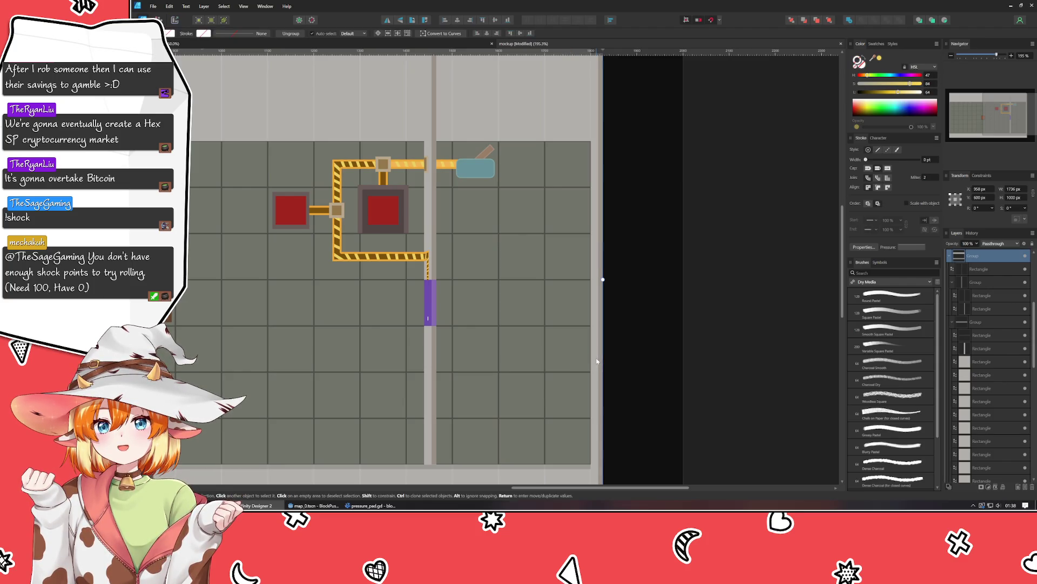
double_click(596, 360)
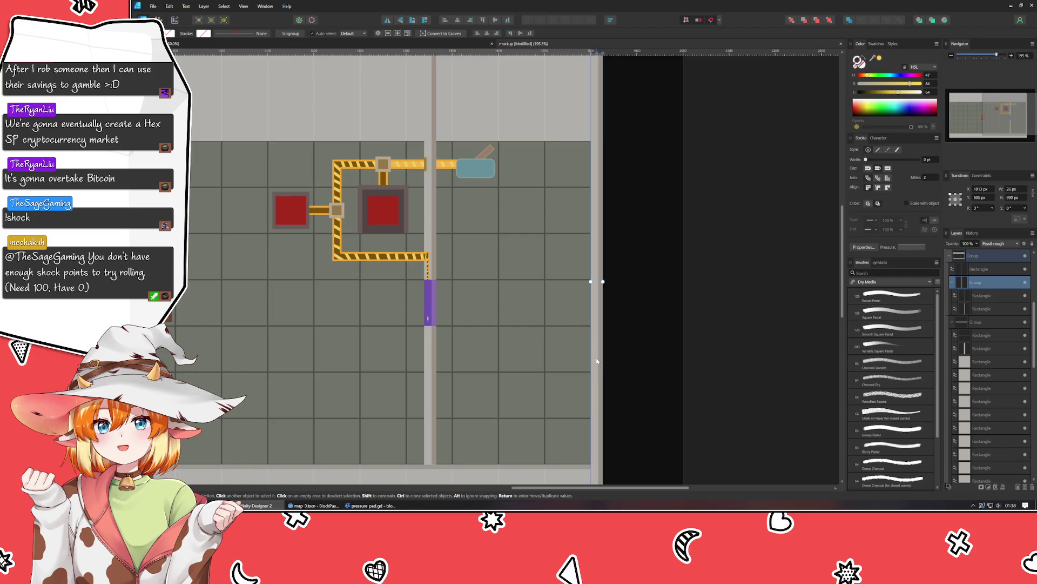
left_click(993, 296)
key("Delete")
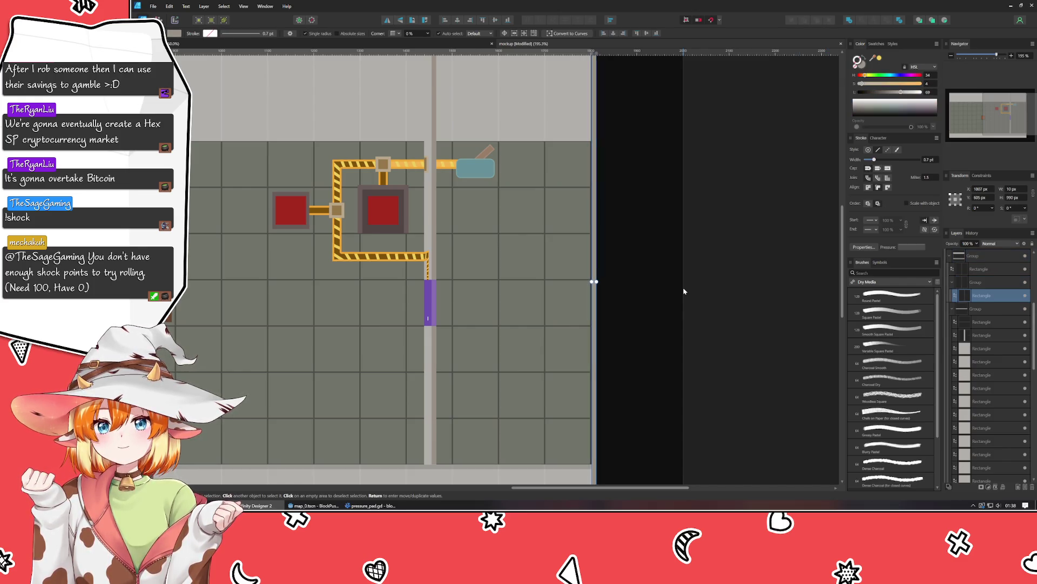
left_click(636, 233)
Step: Stretch the remaining strip's top upward to 1000 px tall
scroll(641, 302, "up", 5)
scroll(663, 308, "left", 3)
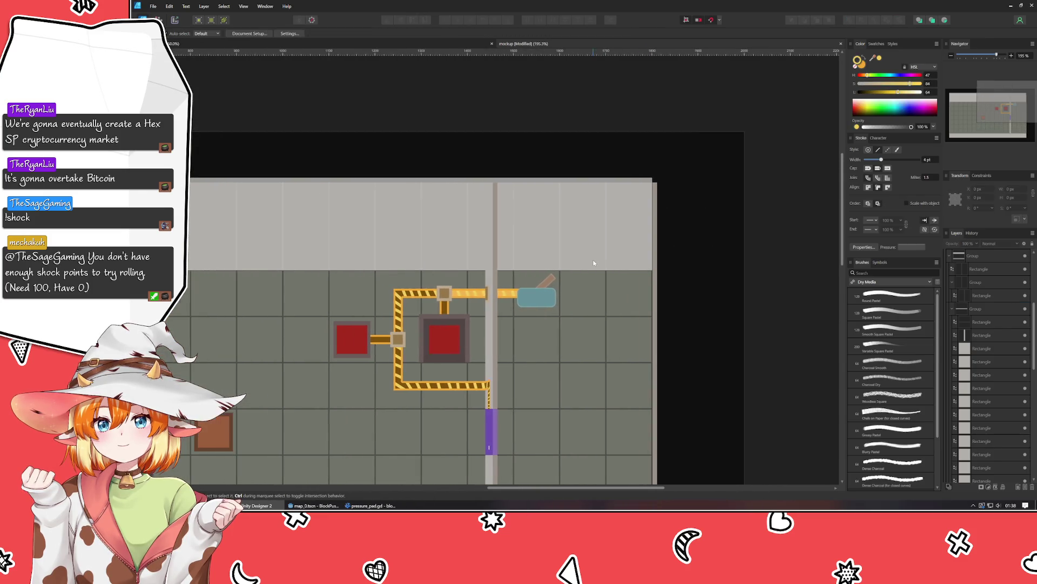
scroll(673, 294, "up", 5)
left_click(603, 333)
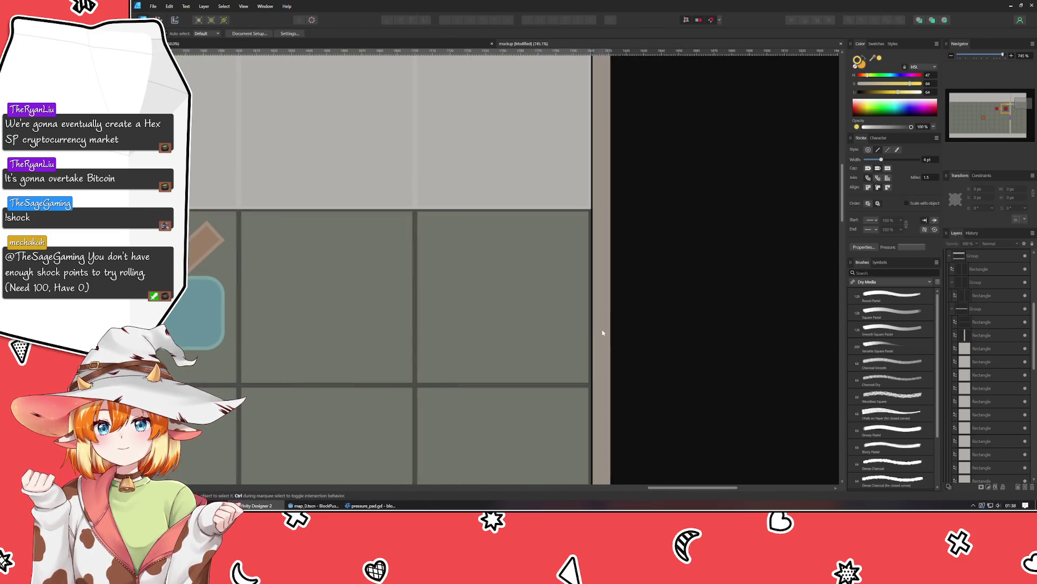
left_click(702, 314)
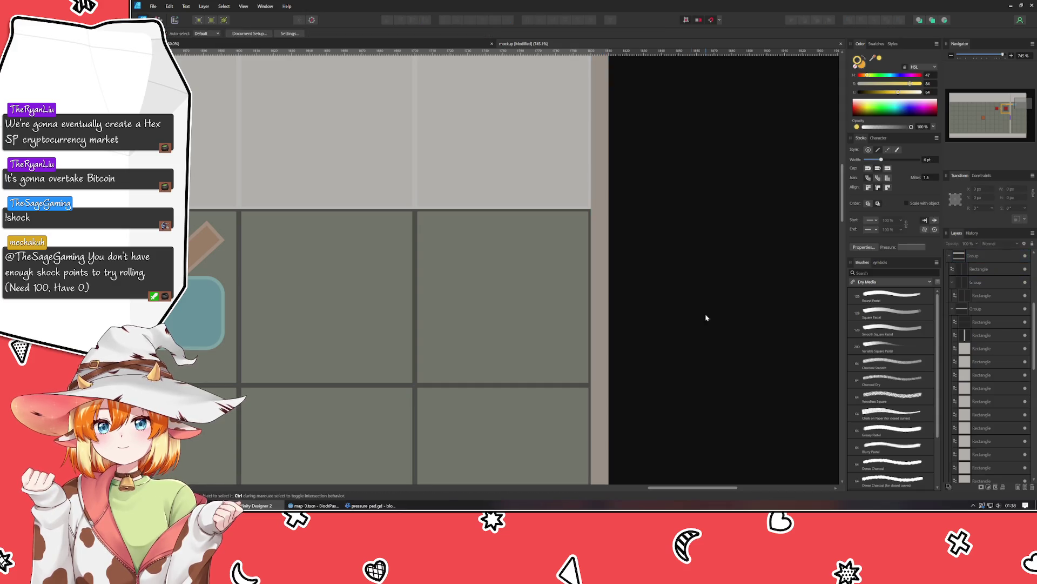
scroll(674, 419, "down", 3)
left_click(566, 365)
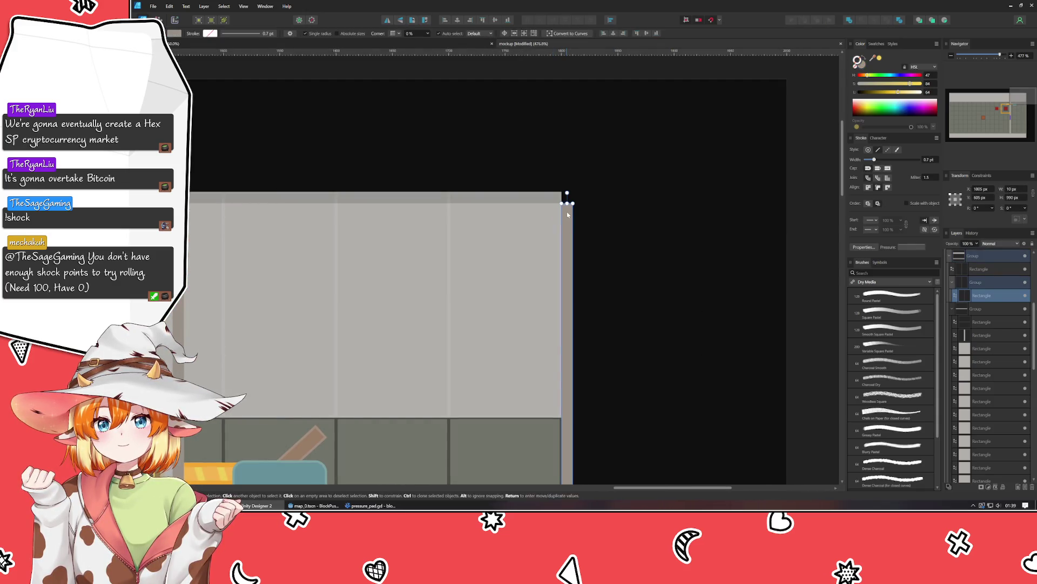
left_click_drag(568, 201, 566, 192)
Step: Trim the strip to end at the floor's bottom, about 901 px tall
scroll(570, 198, "up", 2)
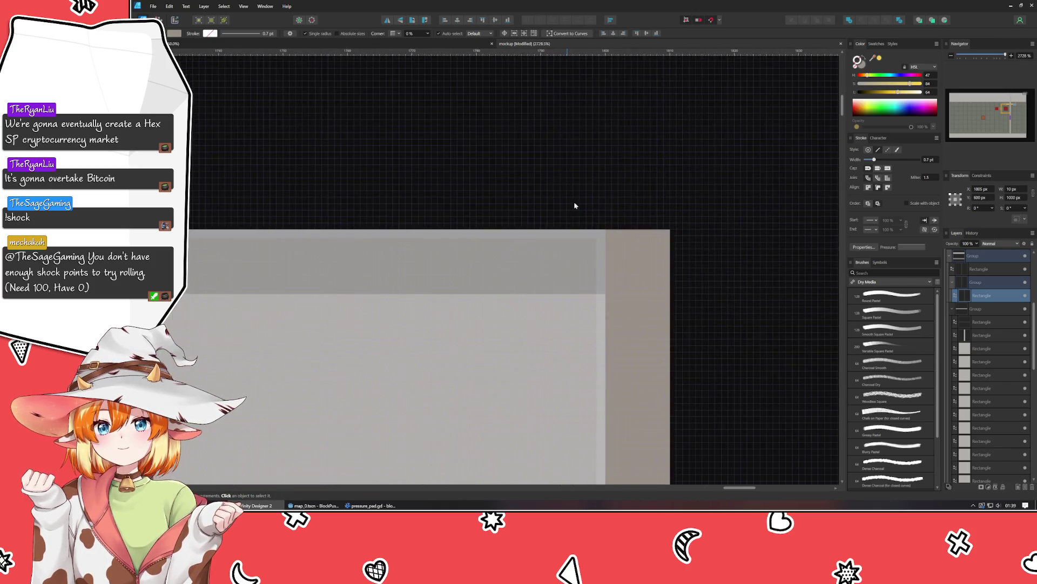
scroll(651, 282, "down", 5)
scroll(651, 281, "down", 5)
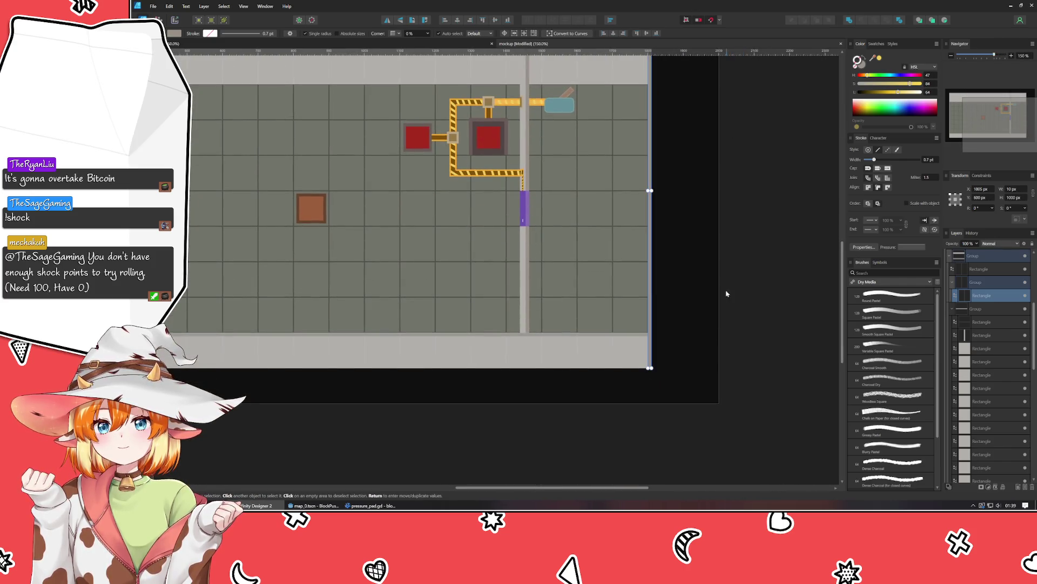
scroll(627, 358, "up", 4)
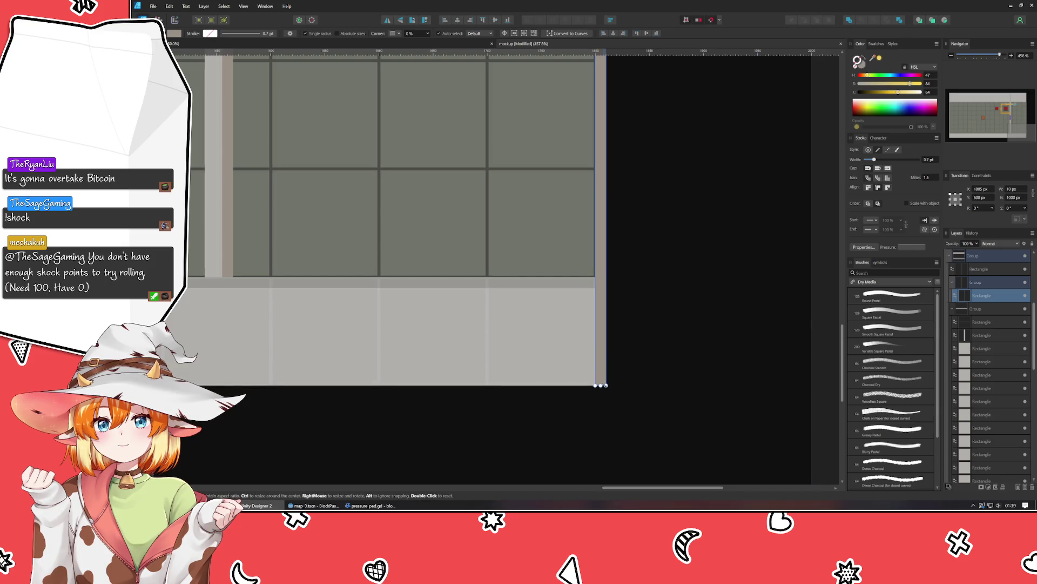
left_click_drag(601, 385, 589, 278)
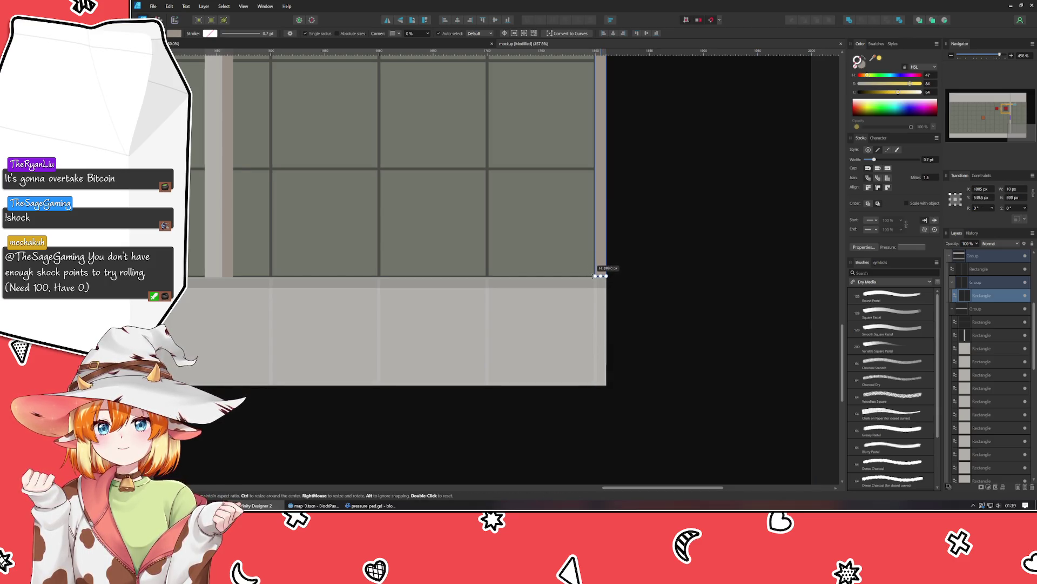
left_click(684, 283)
key("ctrl+0")
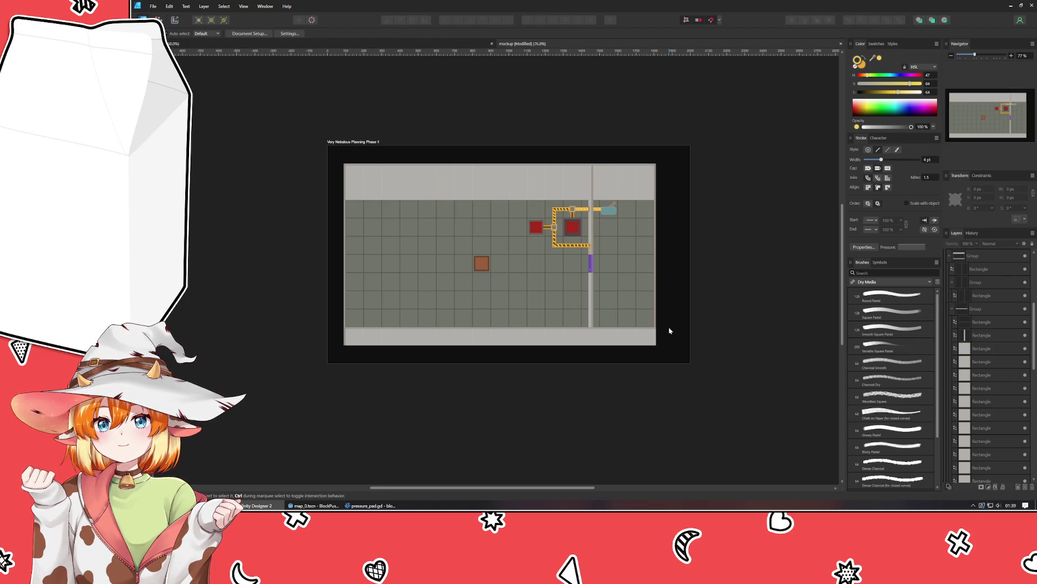
Step: Save the level mockup document with Ctrl+S
key("ctrl+s")
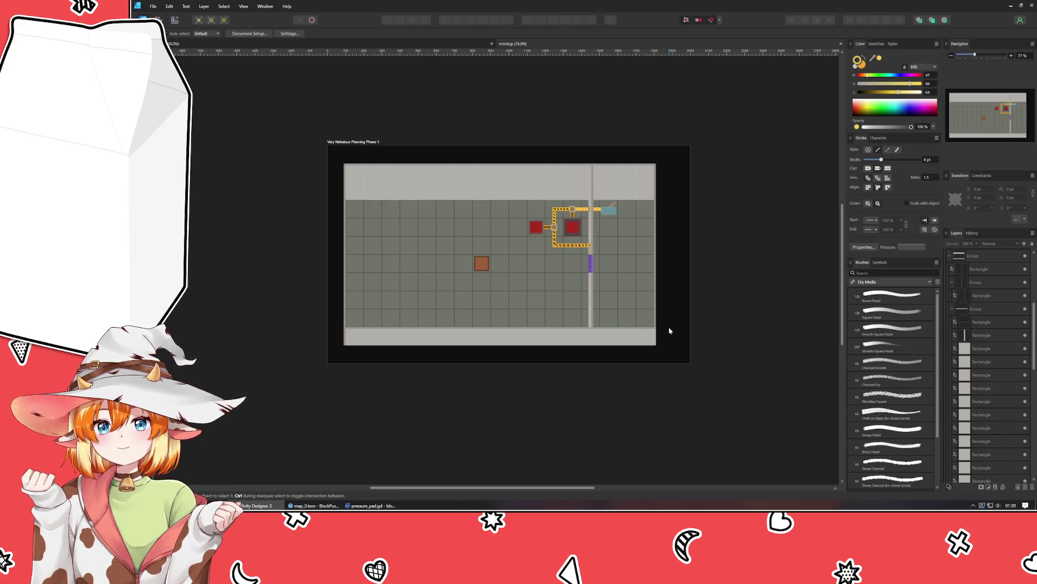
scroll(610, 336, "up", 3)
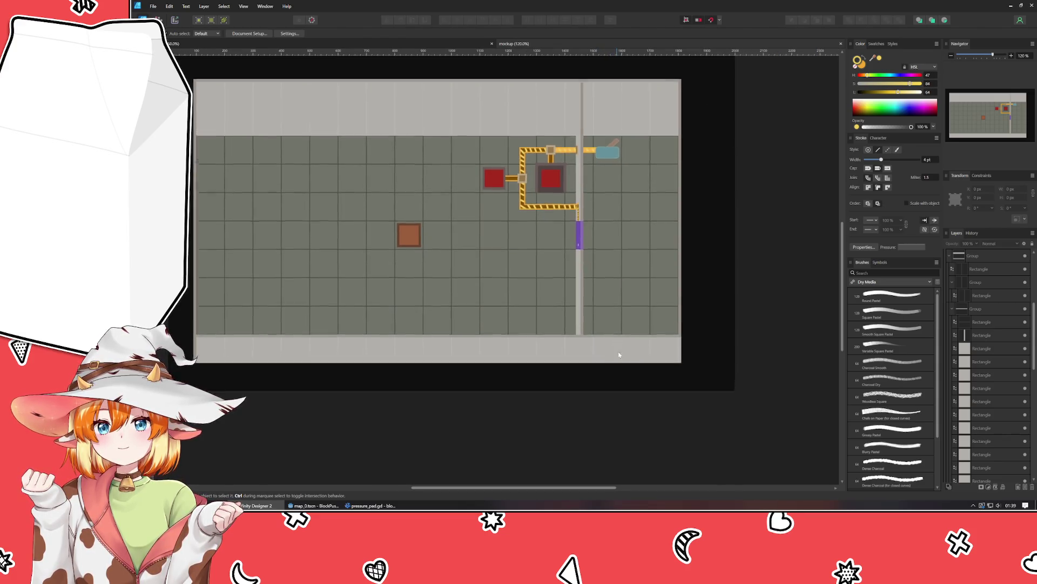
left_click(625, 211)
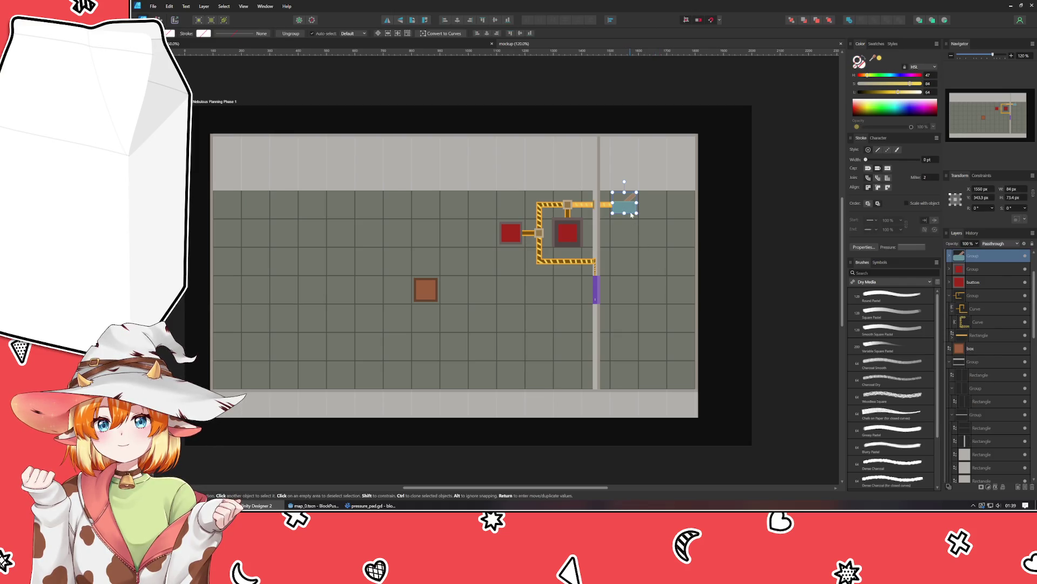
Step: Move the teal box right and up to align with the pipe, stretching the yellow bar to reach it
left_click_drag(626, 211, 659, 216)
scroll(659, 195, "up", 5)
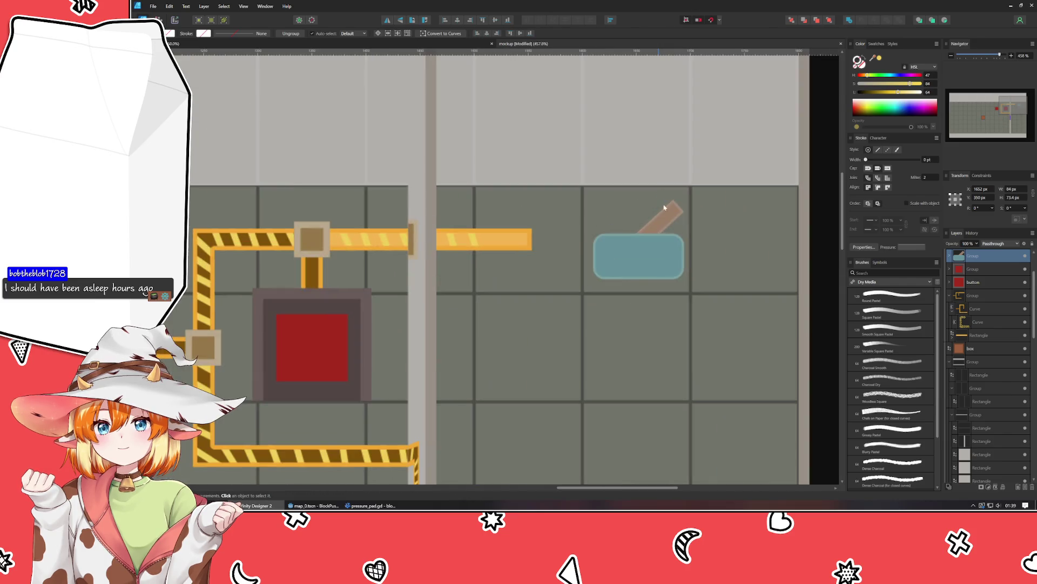
left_click_drag(651, 256, 651, 247)
double_click(515, 238)
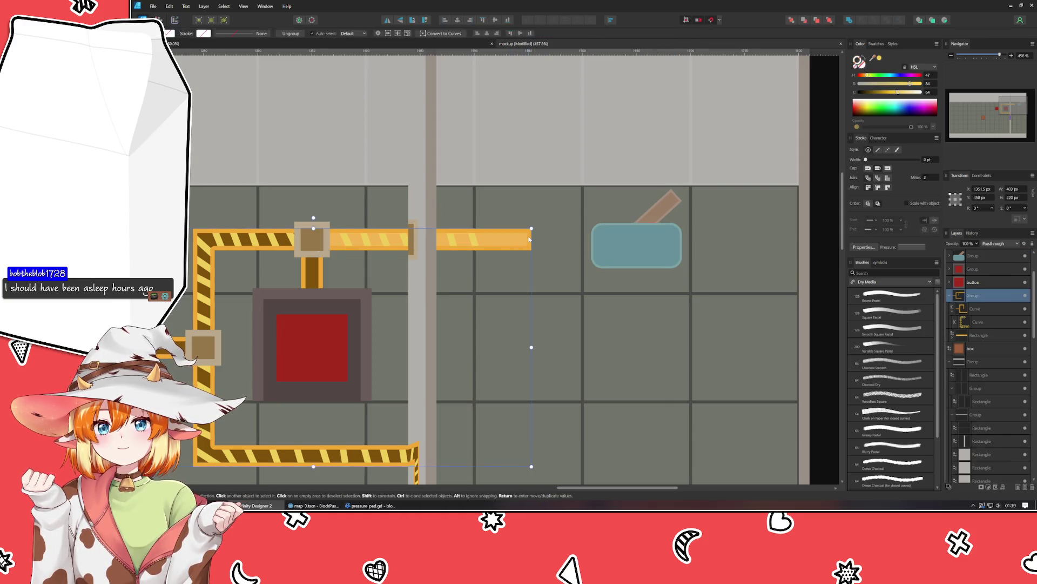
left_click_drag(531, 239, 596, 238)
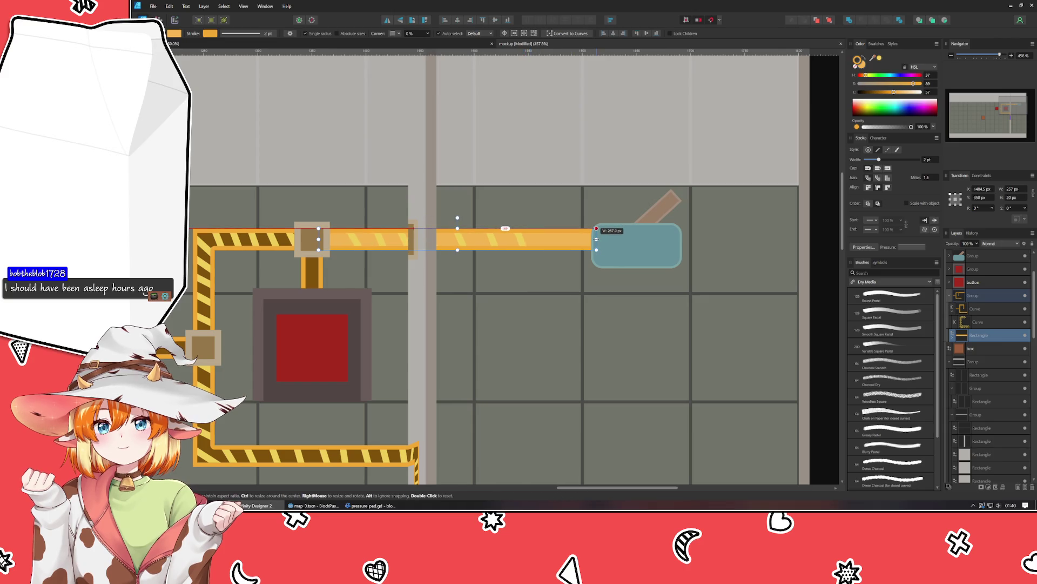
Step: Add another node to extend the pipe's zigzag stripe curve
double_click(521, 240)
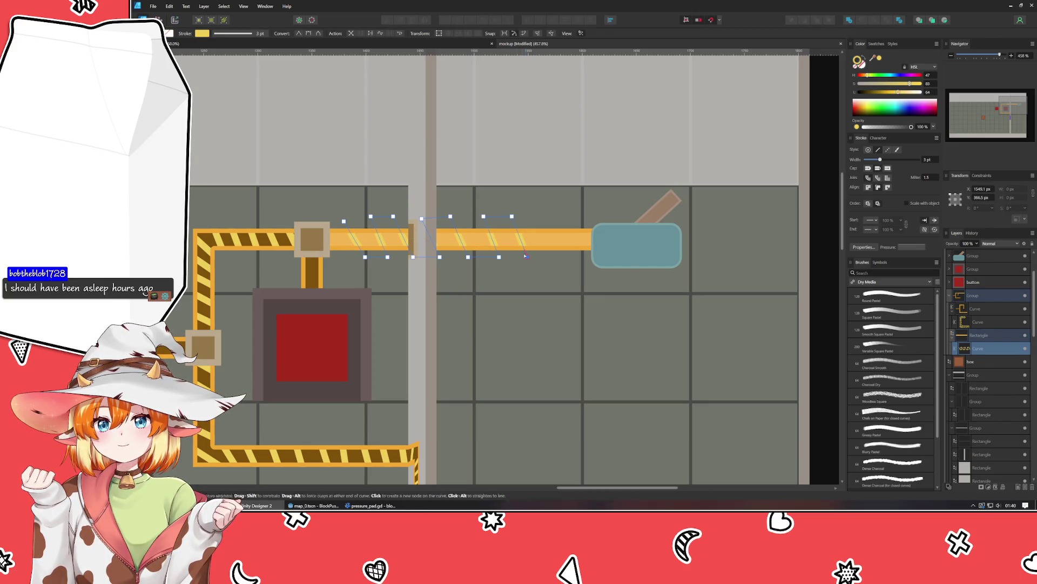
key("p")
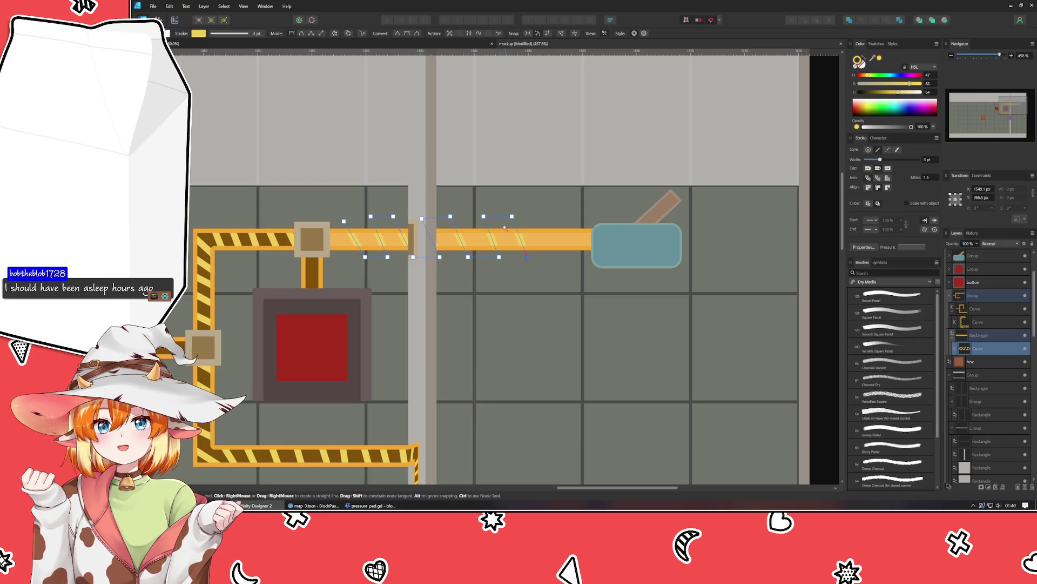
left_click(547, 256)
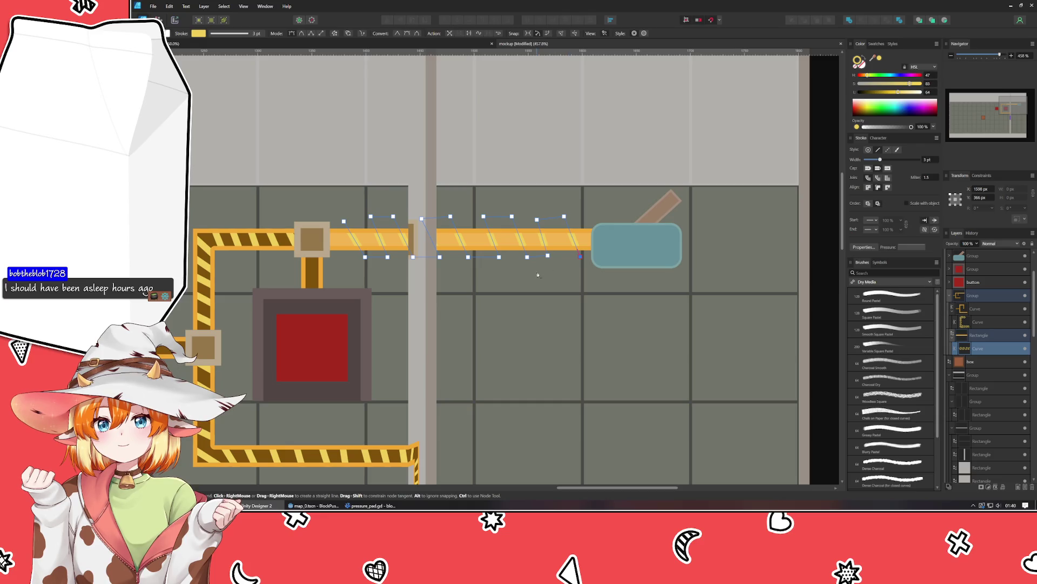
key("Escape")
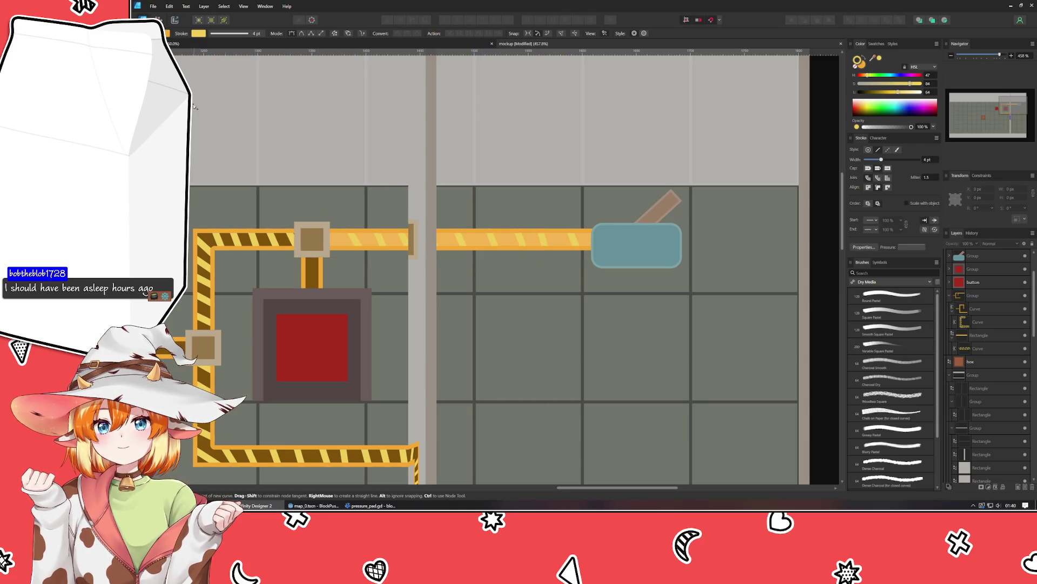
key("v")
Step: Shift the pipe's nodes at the wall crossing about 12 px right
double_click(492, 242)
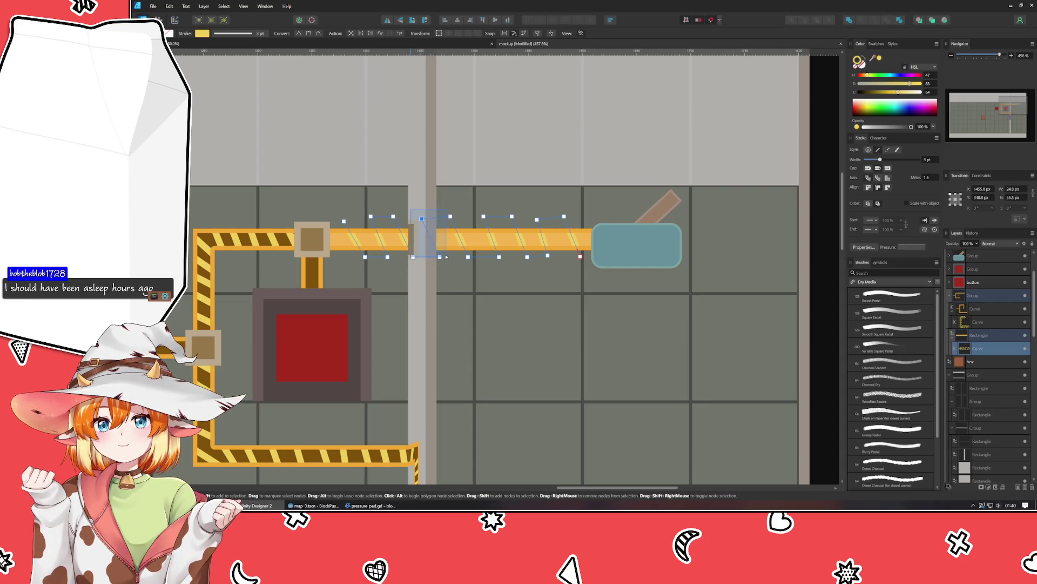
mouse_move(420, 215)
left_mouse_down()
mouse_move(454, 274)
mouse_move(451, 259)
left_mouse_up()
left_click_drag(451, 208, 475, 258)
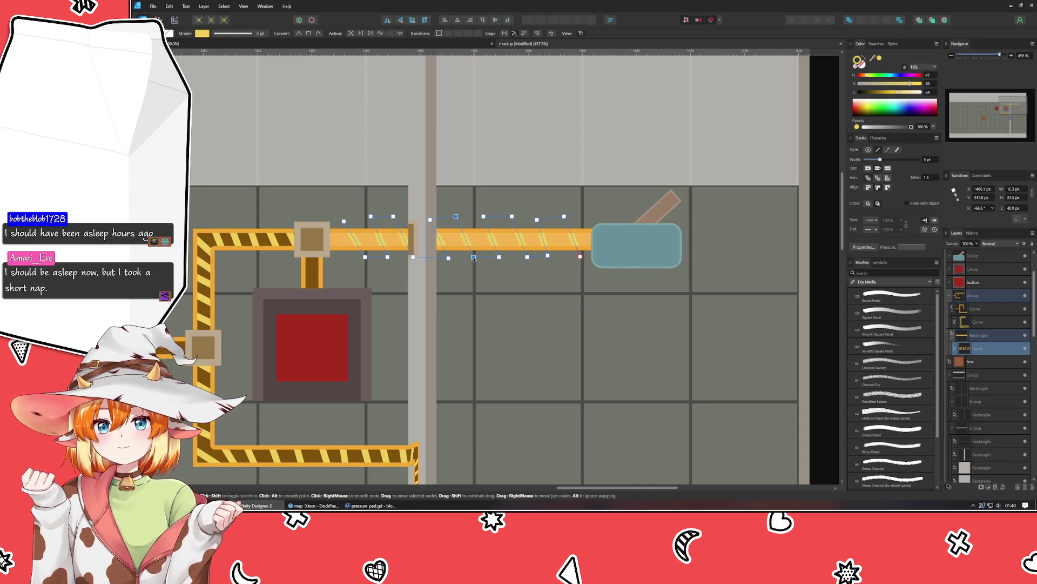
left_click(490, 297)
scroll(490, 297, "down", 5)
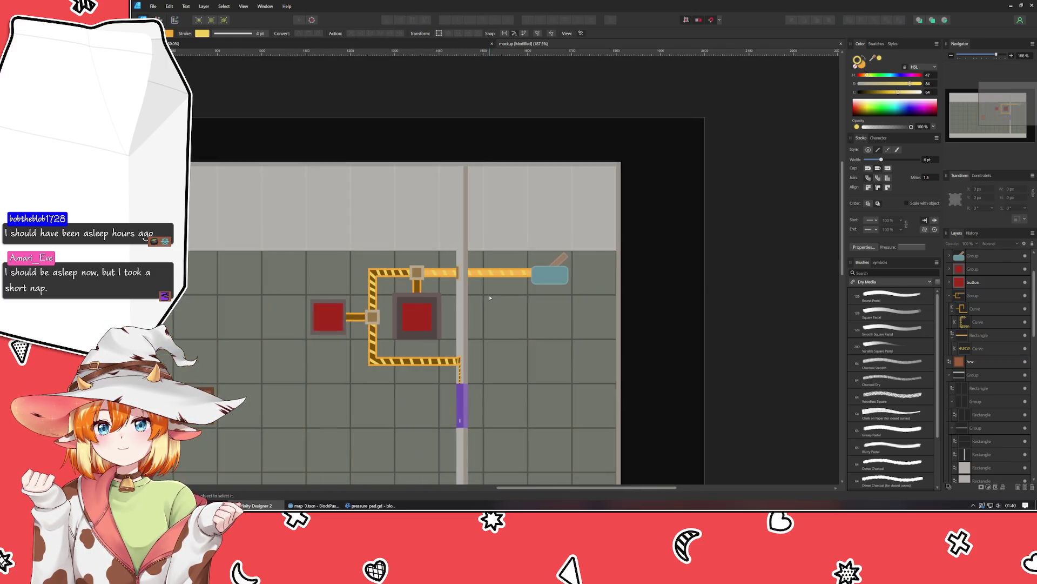
left_click_drag(490, 297, 518, 220)
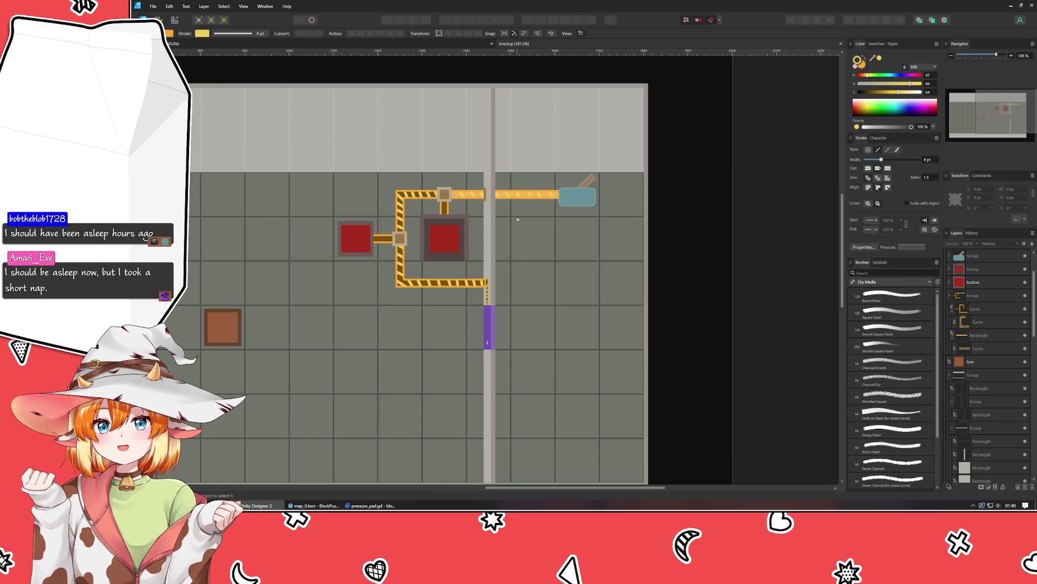
mouse_move(679, 280)
left_mouse_down()
mouse_move(755, 162)
mouse_move(738, 255)
left_mouse_up()
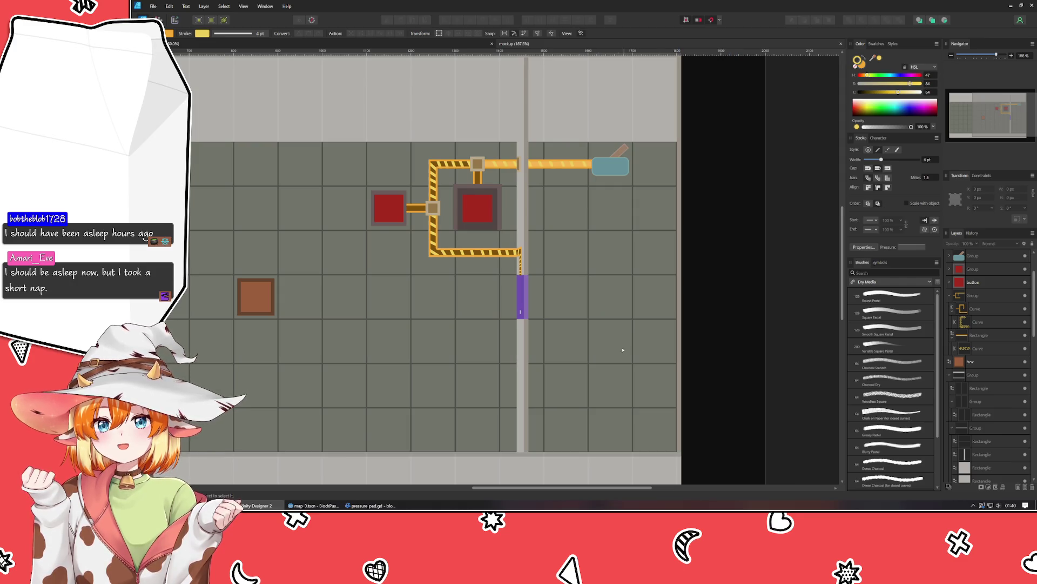
left_click_drag(241, 298, 586, 300)
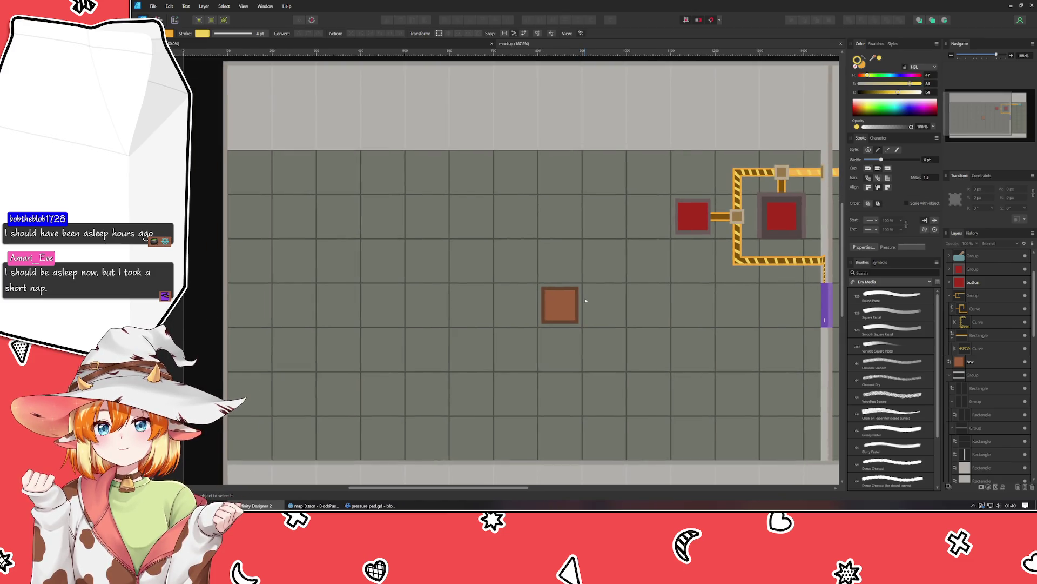
mouse_move(264, 207)
left_mouse_down()
mouse_move(162, 178)
mouse_move(207, 207)
mouse_move(345, 232)
mouse_move(257, 157)
mouse_move(221, 170)
left_mouse_up()
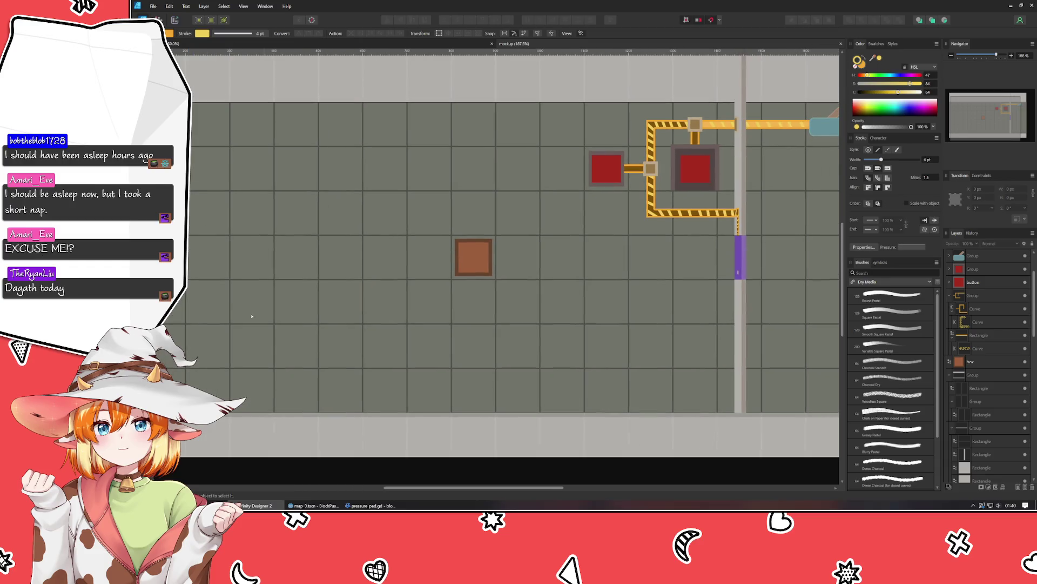
left_click_drag(447, 365, 20, 359)
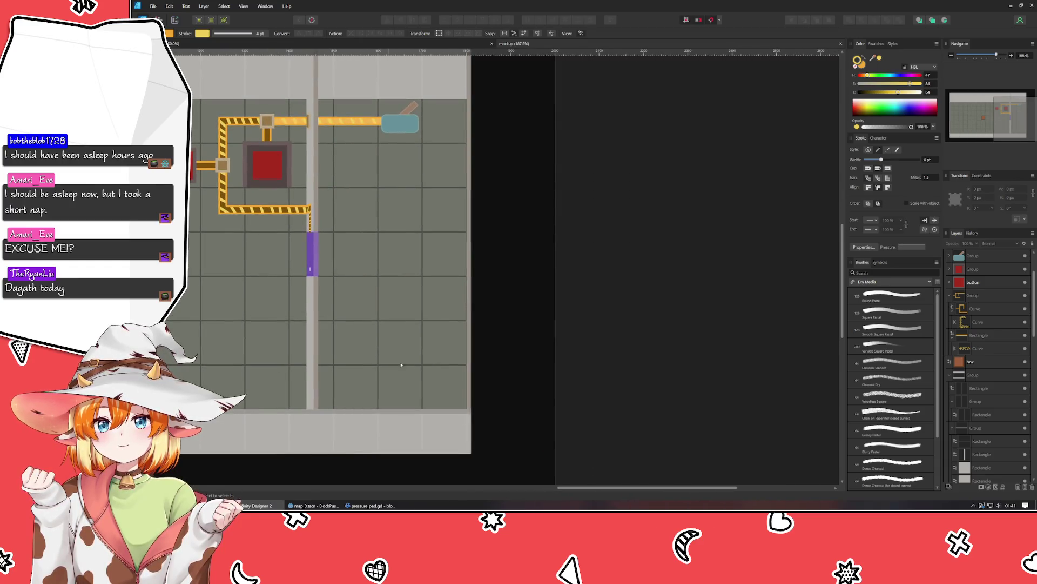
left_click_drag(493, 355, 675, 337)
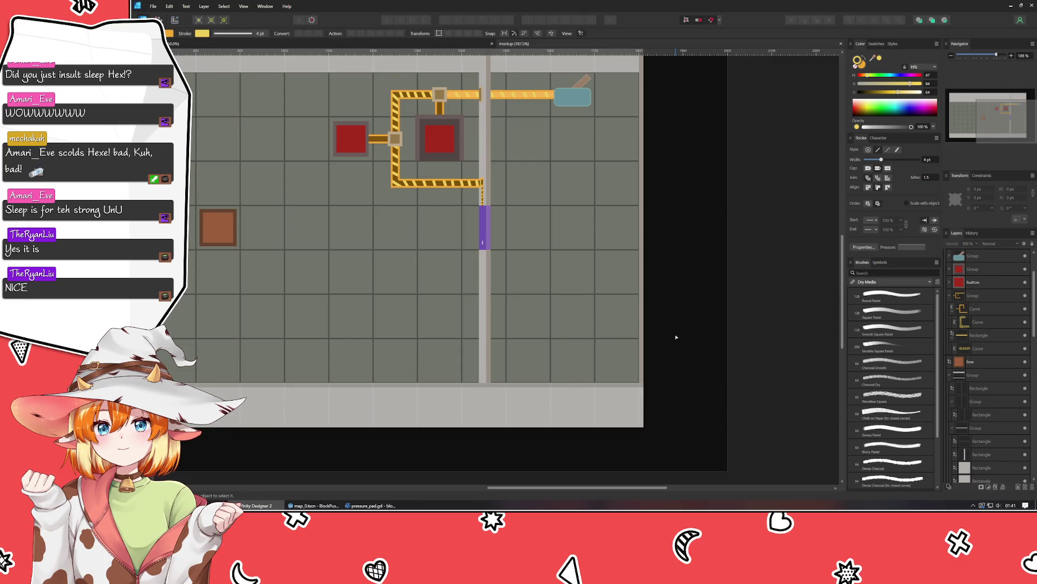
Step: Frame the floor at 150% zoom, clear the selection, and switch to the Rectangle tool (M)
mouse_move(676, 338)
left_mouse_down()
mouse_move(728, 378)
mouse_move(770, 345)
mouse_move(820, 331)
mouse_move(800, 339)
mouse_move(809, 337)
left_mouse_up()
scroll(712, 368, "down", 2)
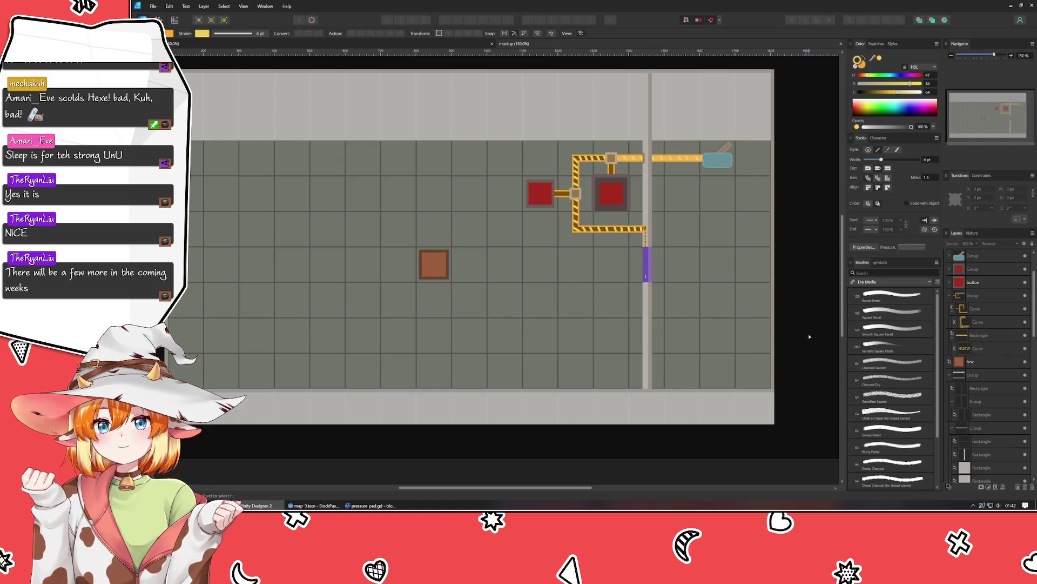
mouse_move(809, 337)
left_mouse_down()
mouse_move(694, 319)
mouse_move(834, 375)
left_mouse_up()
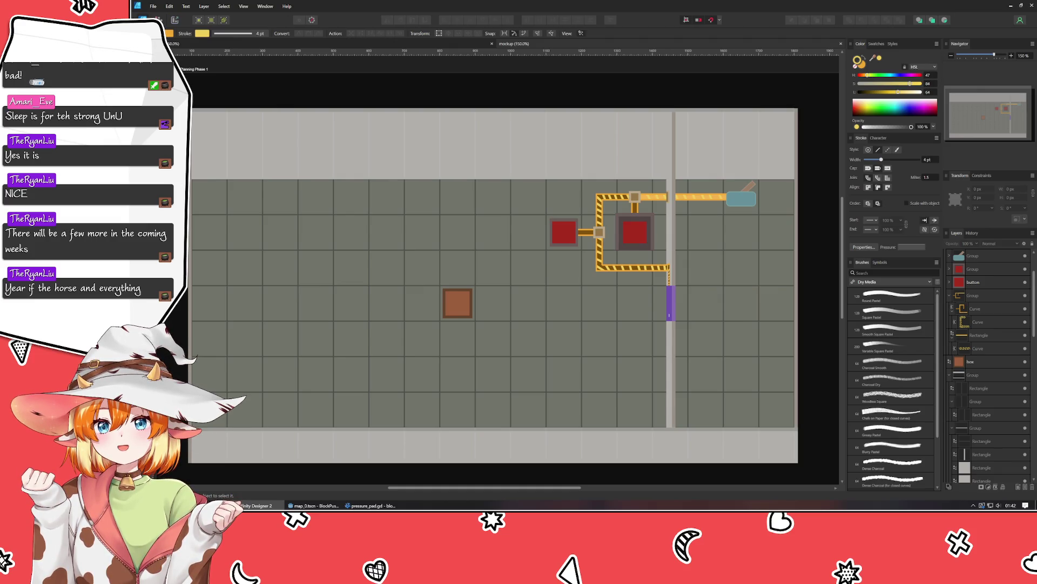
scroll(493, 287, "right", 2)
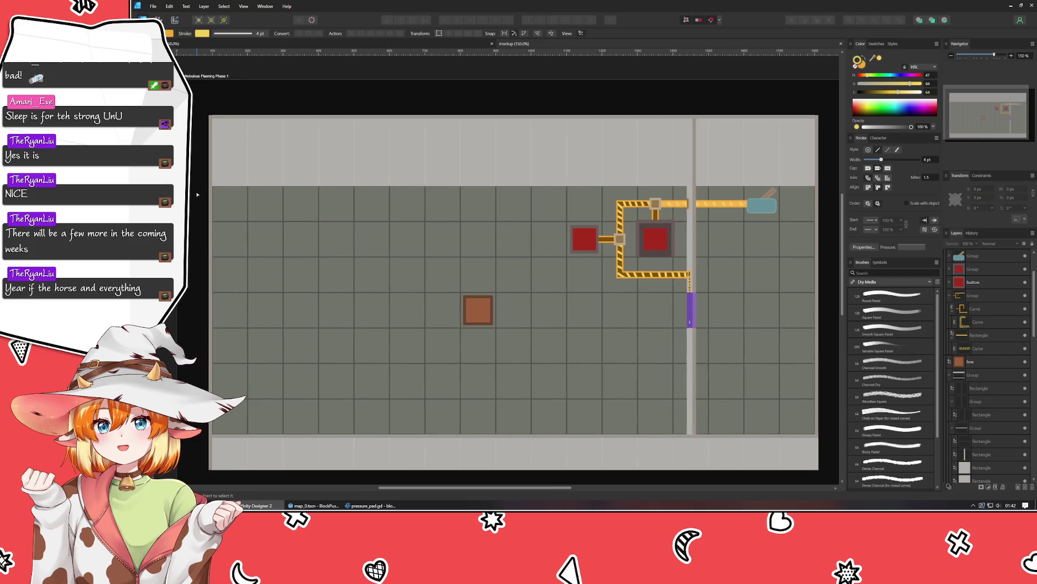
scroll(493, 286, "left", 3)
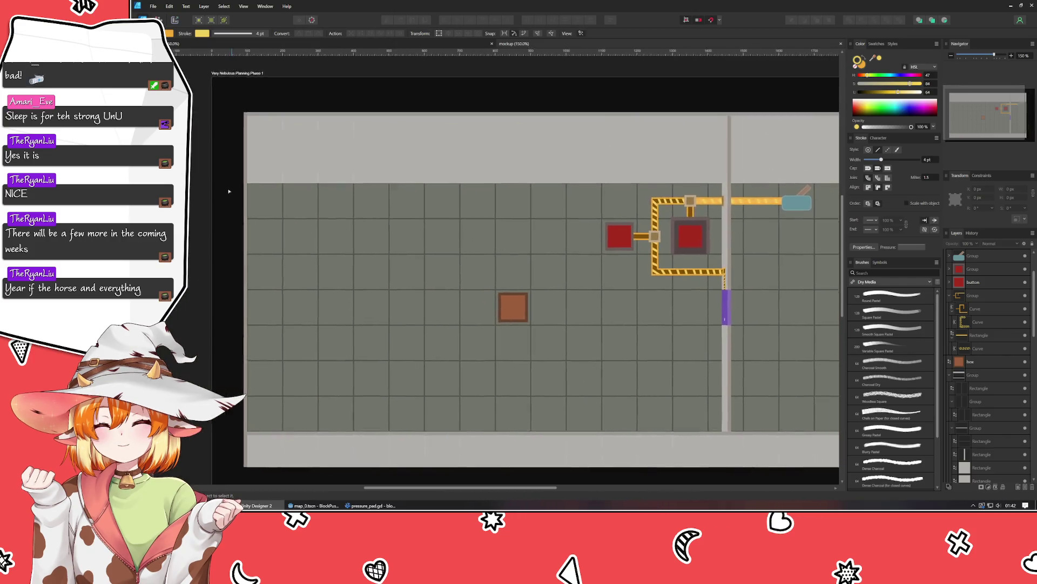
mouse_move(196, 186)
left_mouse_down()
mouse_move(277, 167)
mouse_move(235, 173)
left_mouse_up()
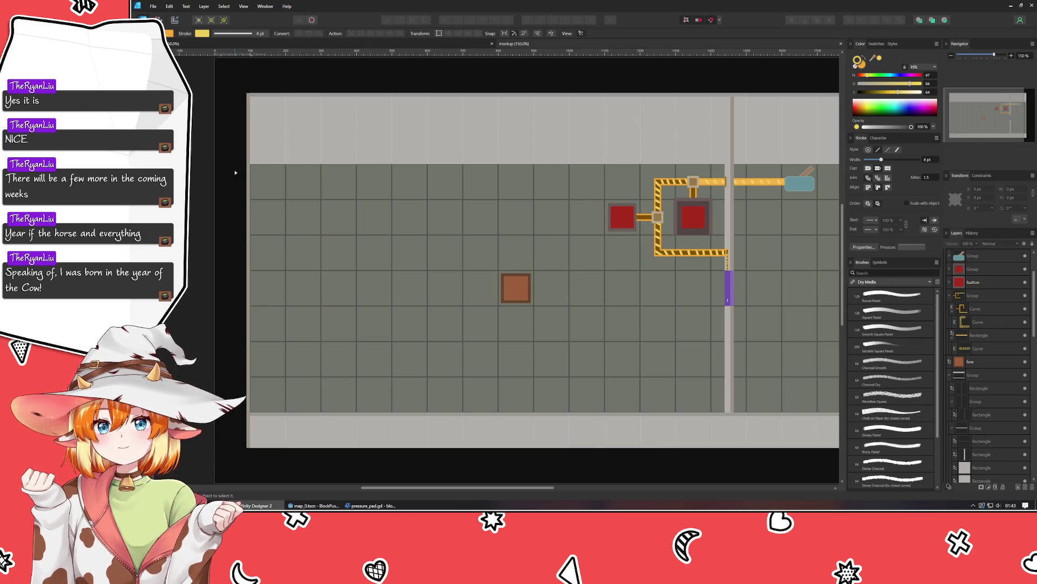
scroll(364, 190, "down", 1)
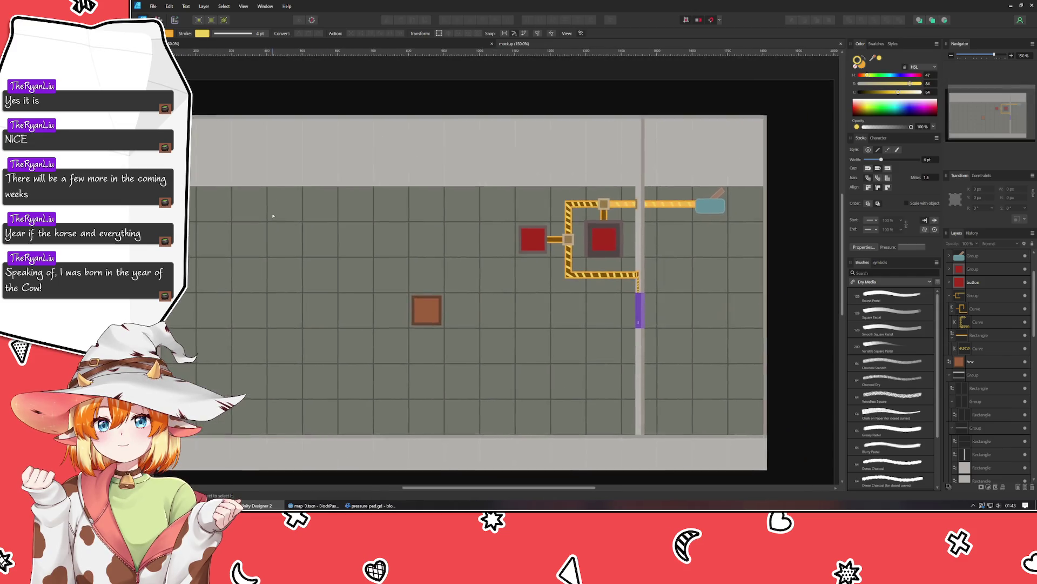
scroll(328, 175, "up", 1)
left_click_drag(328, 175, 306, 190)
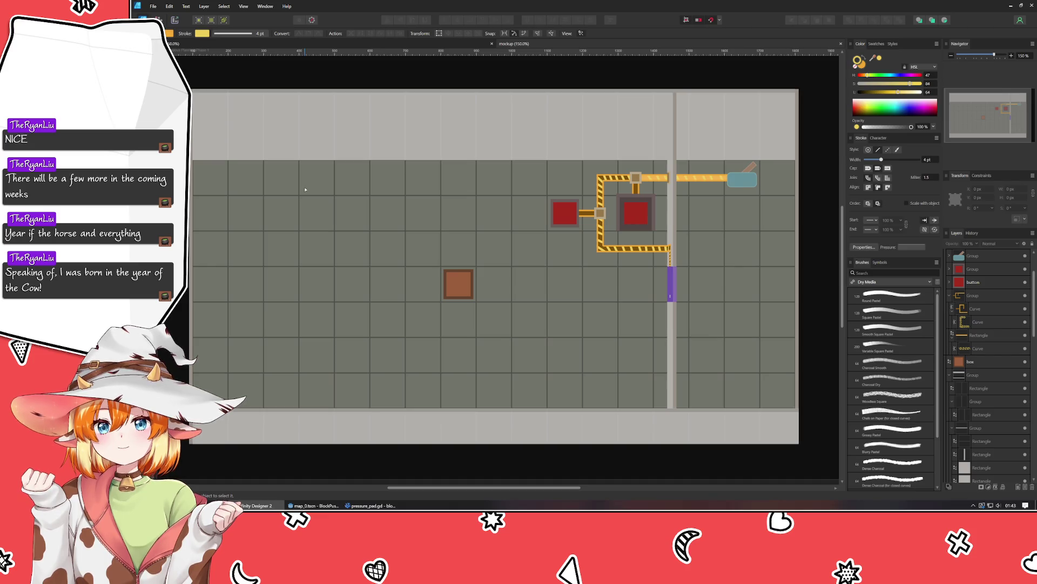
left_click(448, 283)
left_click(357, 464)
mouse_move(358, 465)
left_mouse_down()
mouse_move(380, 451)
mouse_move(375, 459)
left_mouse_up()
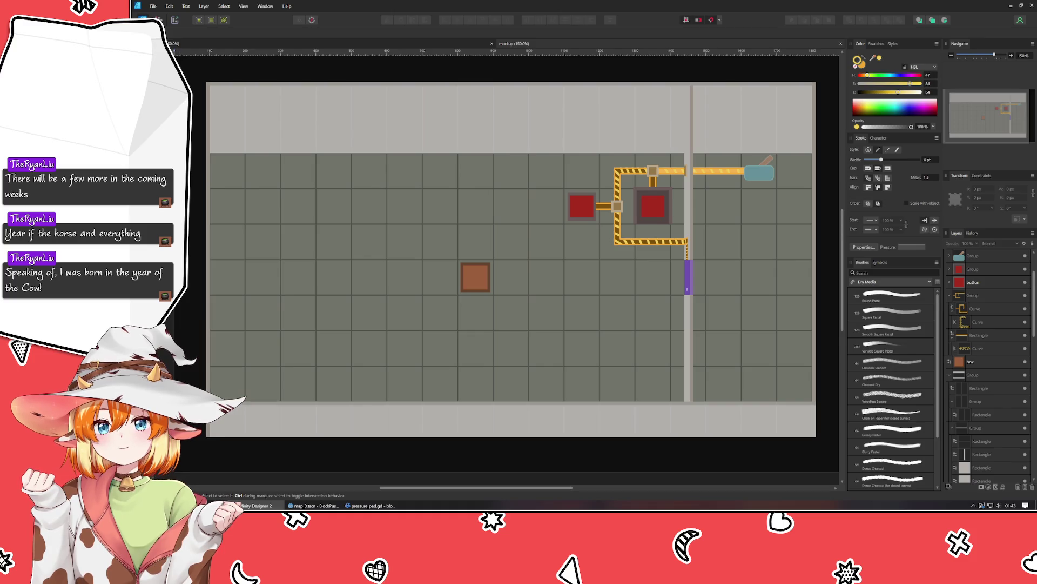
left_click_drag(189, 166, 190, 190)
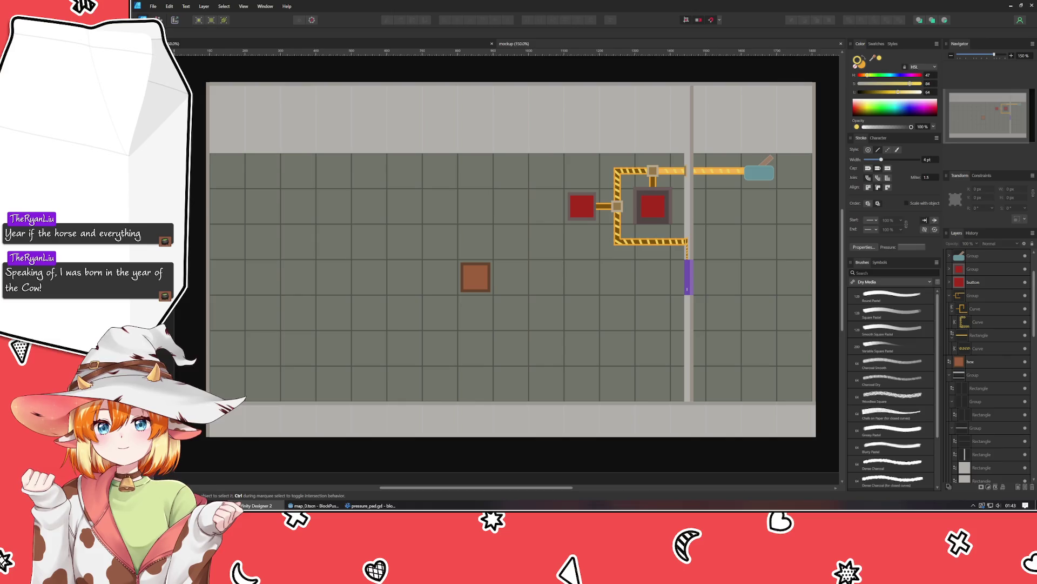
key("m")
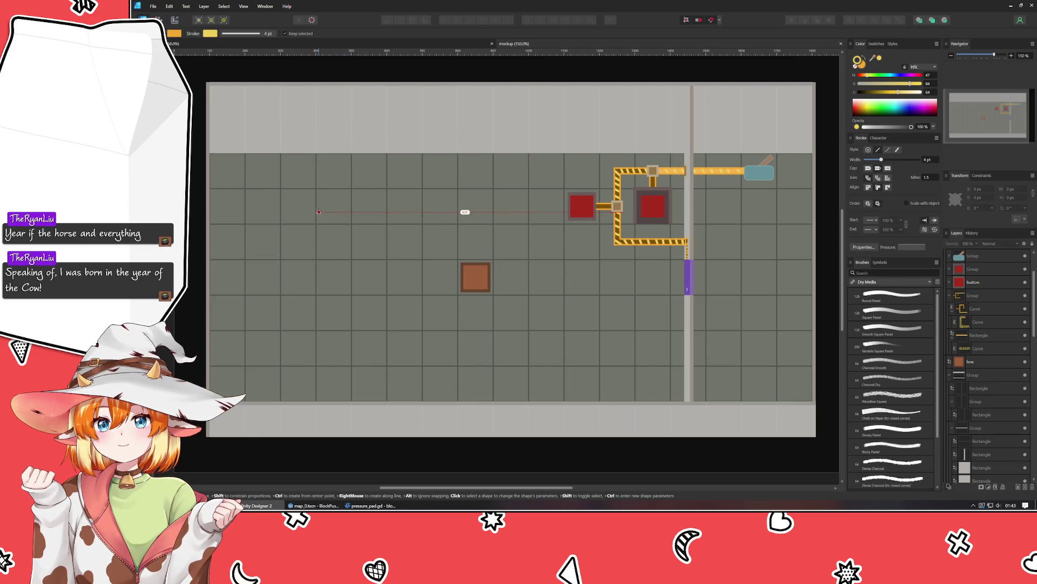
Step: Draw a square on a floor tile left of the buttons with a sampled light-grey fill
mouse_move(317, 212)
left_mouse_down()
mouse_move(356, 250)
mouse_move(351, 231)
mouse_move(352, 248)
left_mouse_up()
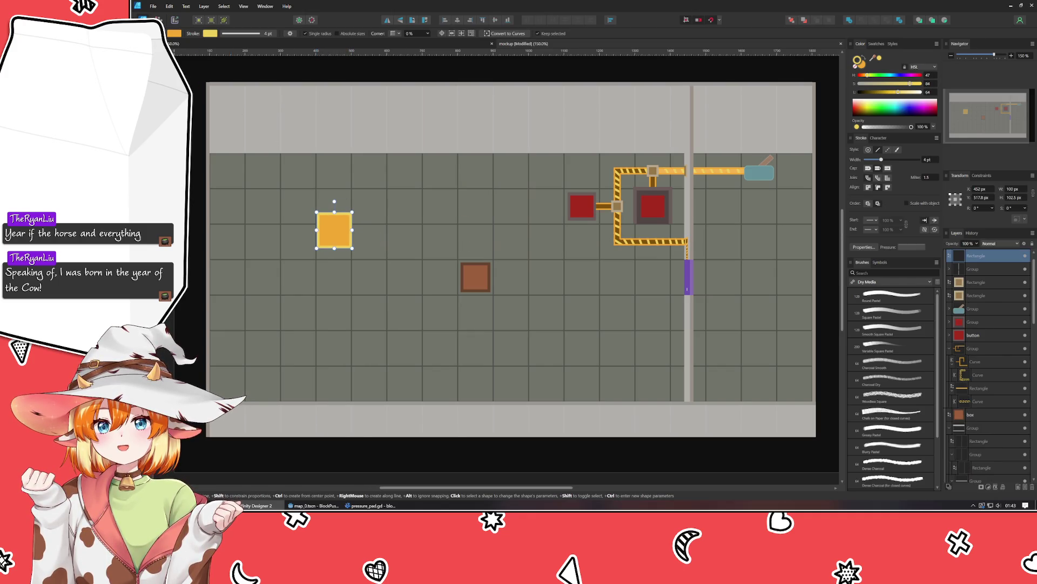
key("v")
mouse_move(876, 78)
left_mouse_down()
mouse_move(888, 79)
mouse_move(882, 84)
left_mouse_up()
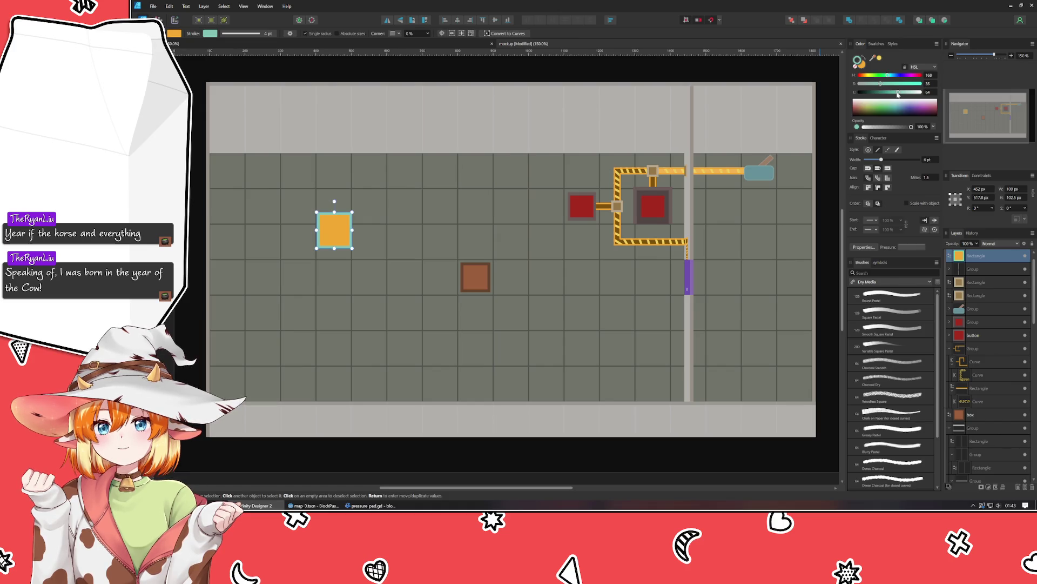
mouse_move(873, 58)
left_mouse_down()
mouse_move(419, 105)
mouse_move(327, 138)
left_mouse_up()
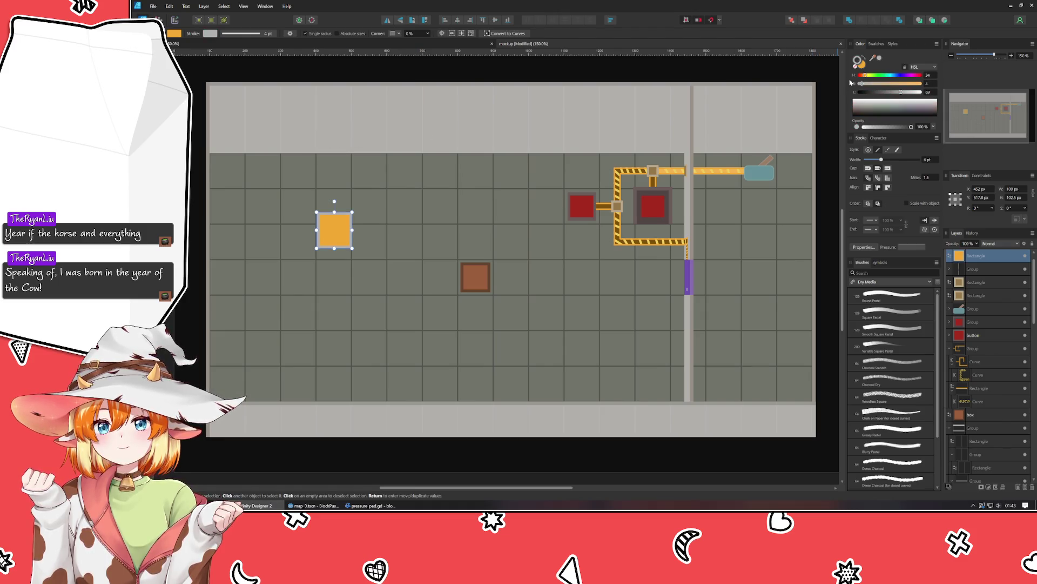
left_click(862, 64)
left_click_drag(874, 59, 554, 131)
left_click_drag(901, 92, 897, 93)
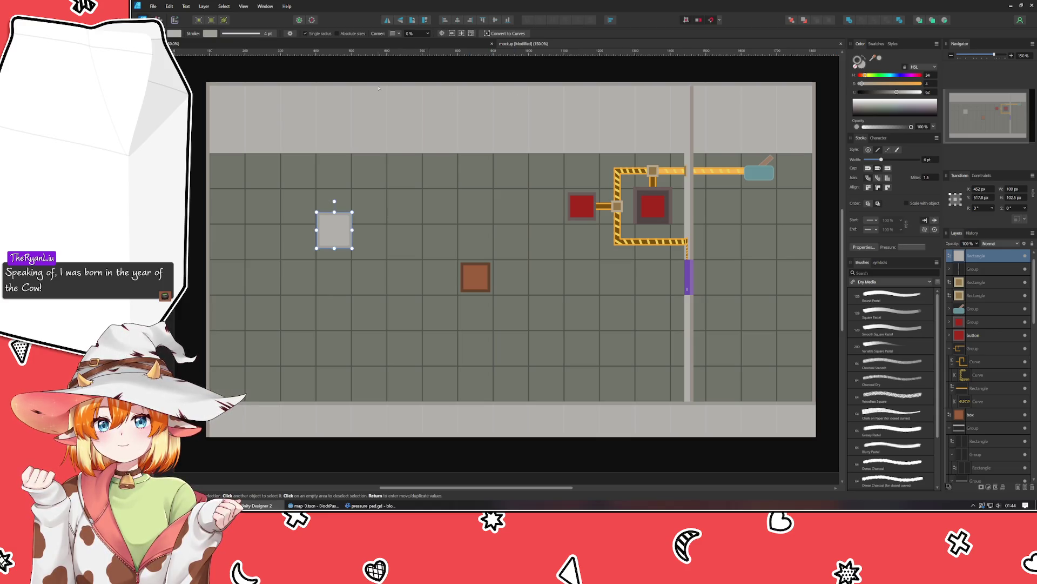
Step: Move the grey square up one grid cell and nudge it one pixel left onto the tile
key("v")
mouse_move(338, 227)
left_mouse_down()
mouse_move(336, 199)
mouse_move(344, 211)
left_mouse_up()
left_click(491, 180)
scroll(322, 168, "up", 5)
left_click_drag(355, 277, 355, 276)
scroll(355, 278, "down", 6)
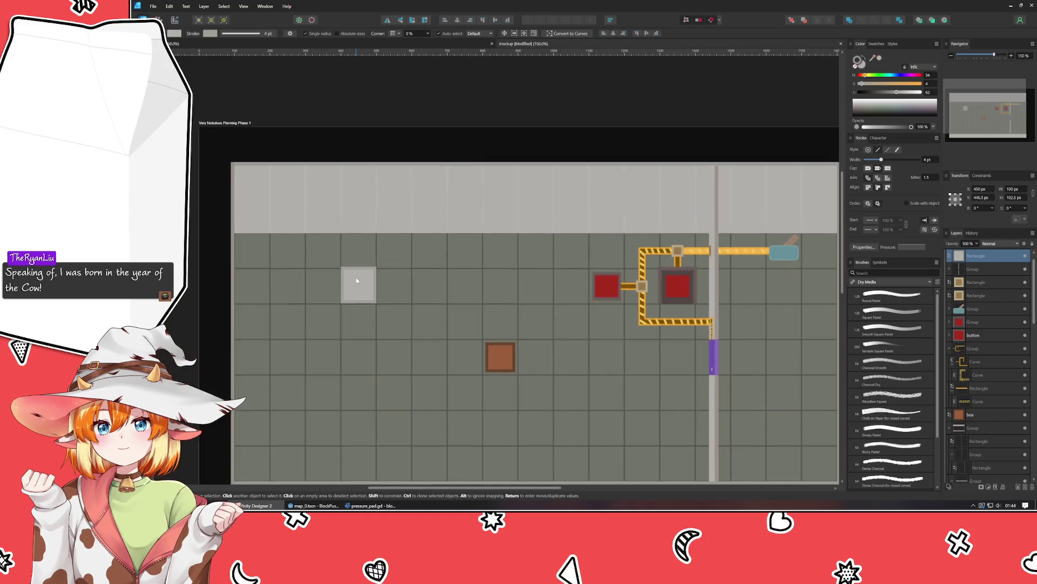
left_click(207, 306)
scroll(255, 302, "up", 3)
Step: Clone the brown box onto the tile below the grey square
left_click_drag(398, 331, 345, 343)
left_click(621, 407)
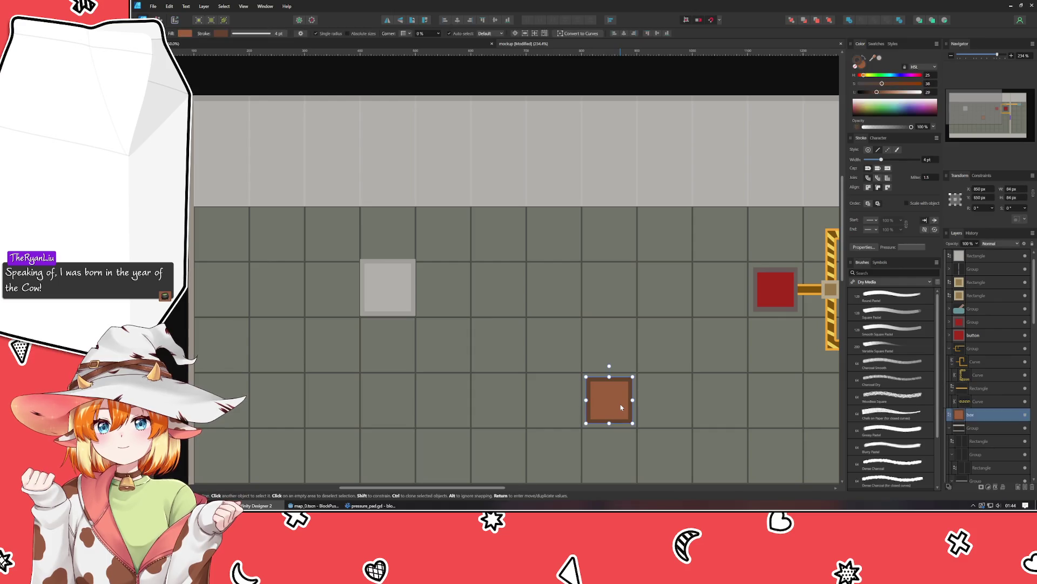
mouse_move(621, 406)
left_mouse_down()
mouse_move(640, 391)
mouse_move(395, 351)
left_mouse_up()
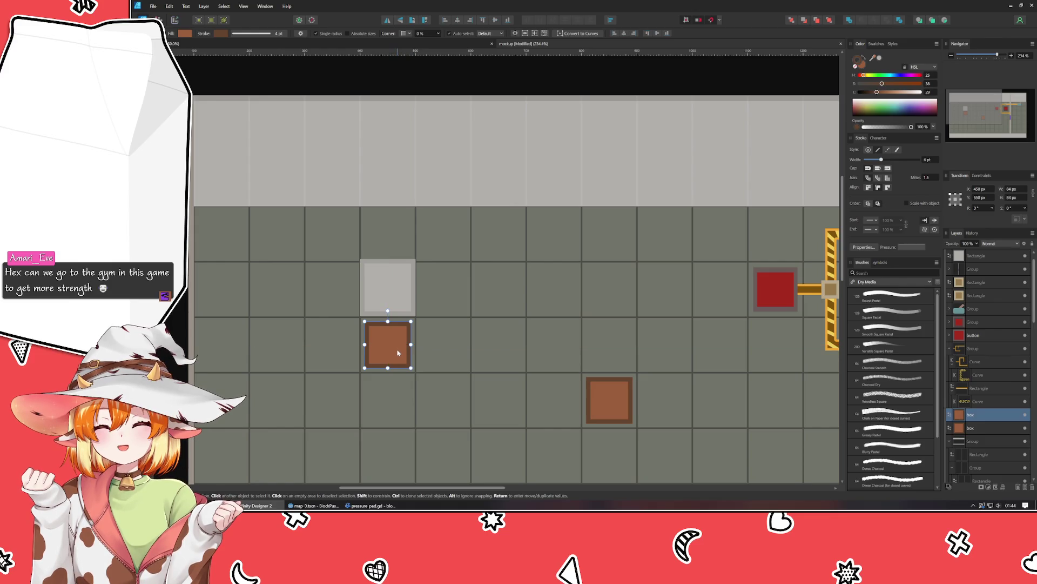
scroll(393, 355, "up", 4)
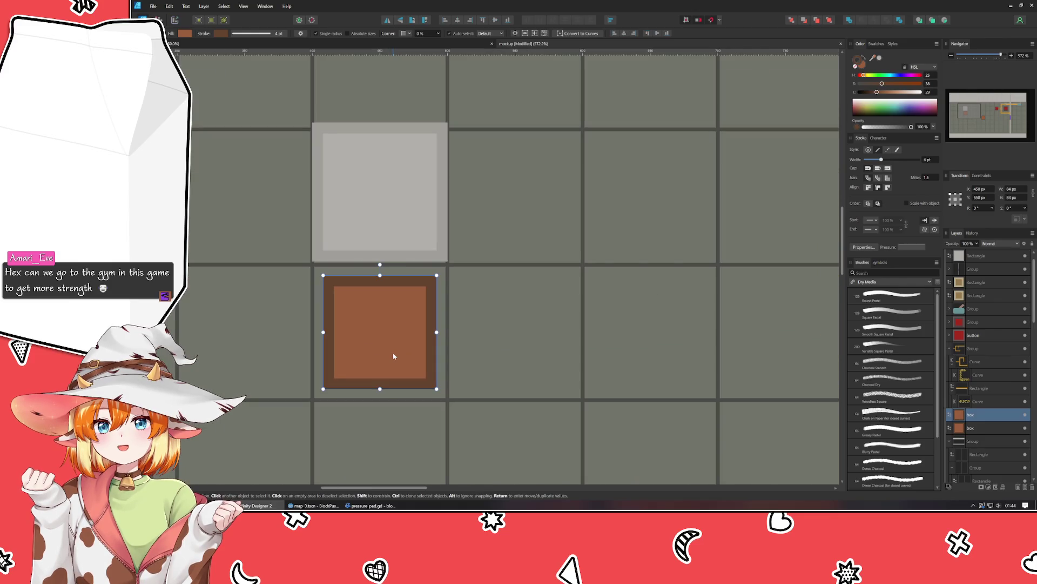
scroll(393, 353, "down", 4)
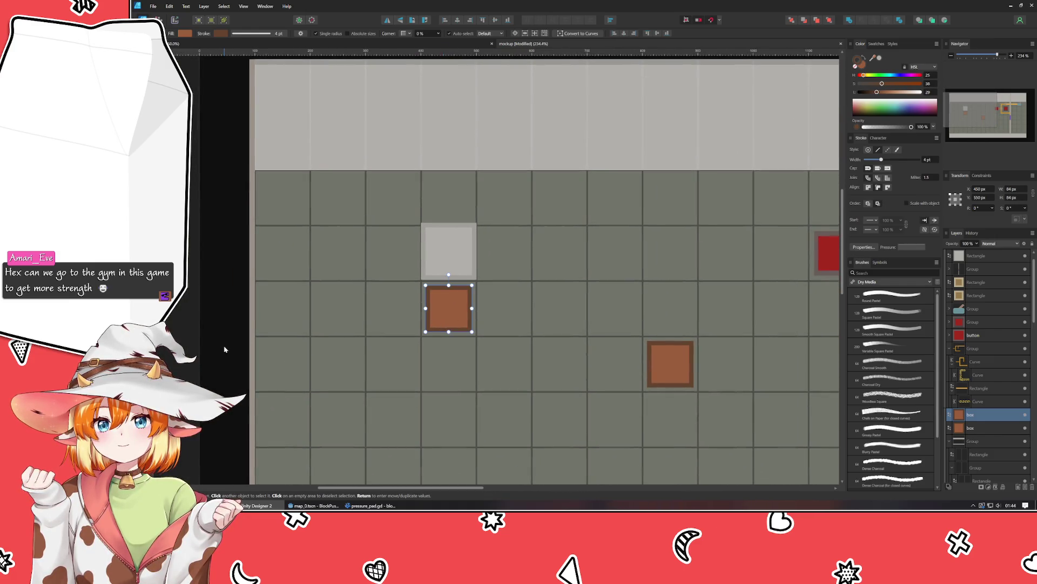
left_click(225, 350)
scroll(225, 349, "down", 2)
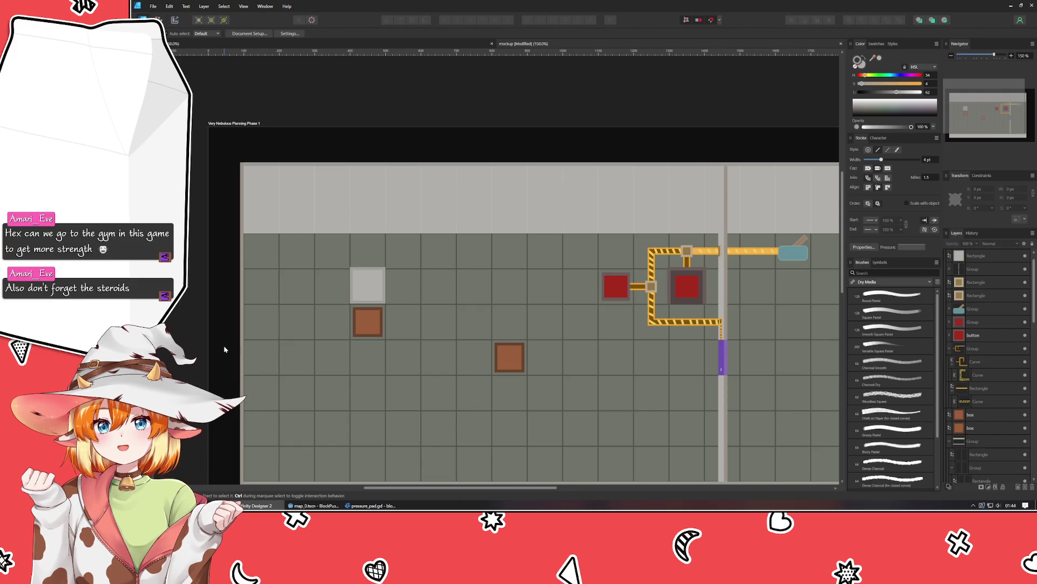
scroll(225, 350, "up", 3)
Step: Shorten the grey plate to about 88 px tall and nudge it slightly lower
left_click(511, 234)
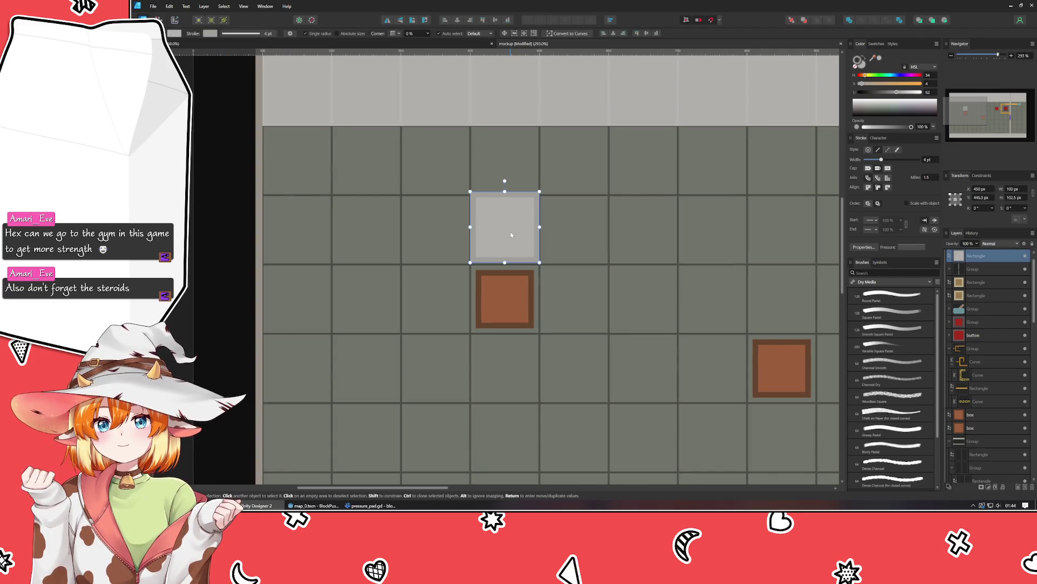
left_click_drag(511, 234, 464, 309)
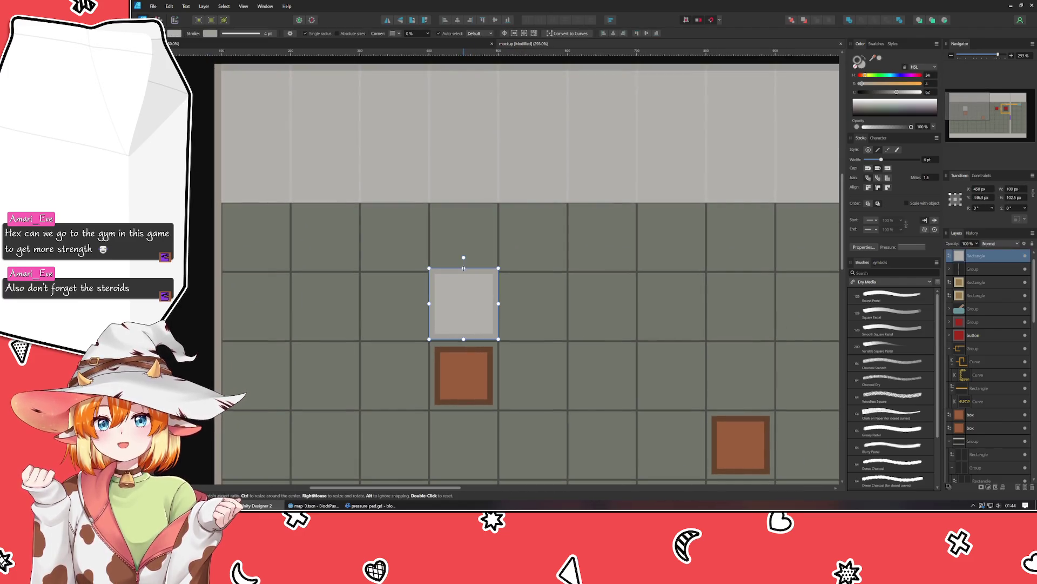
left_click_drag(464, 269, 464, 280)
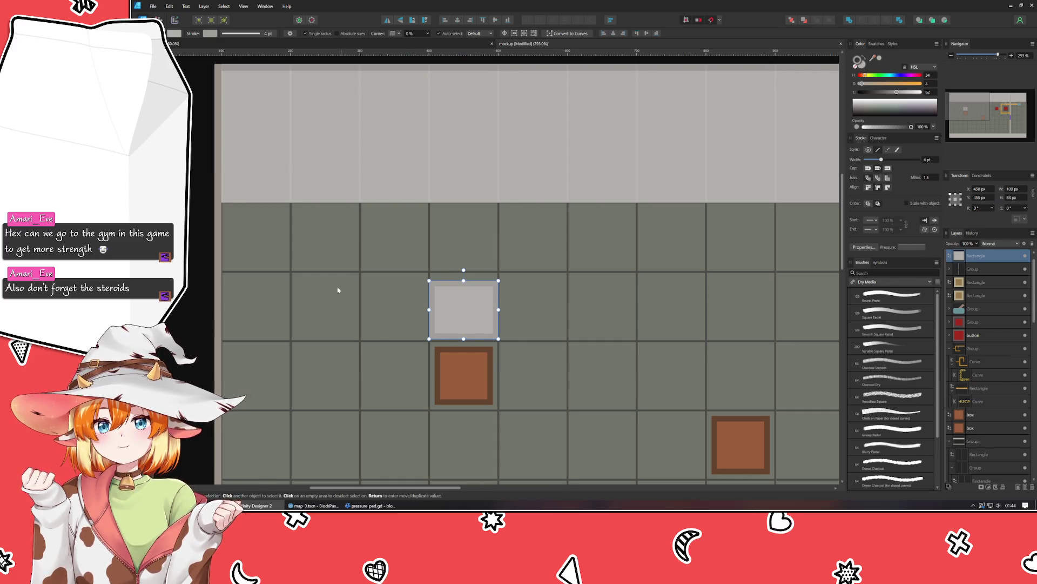
scroll(464, 310, "up", 5)
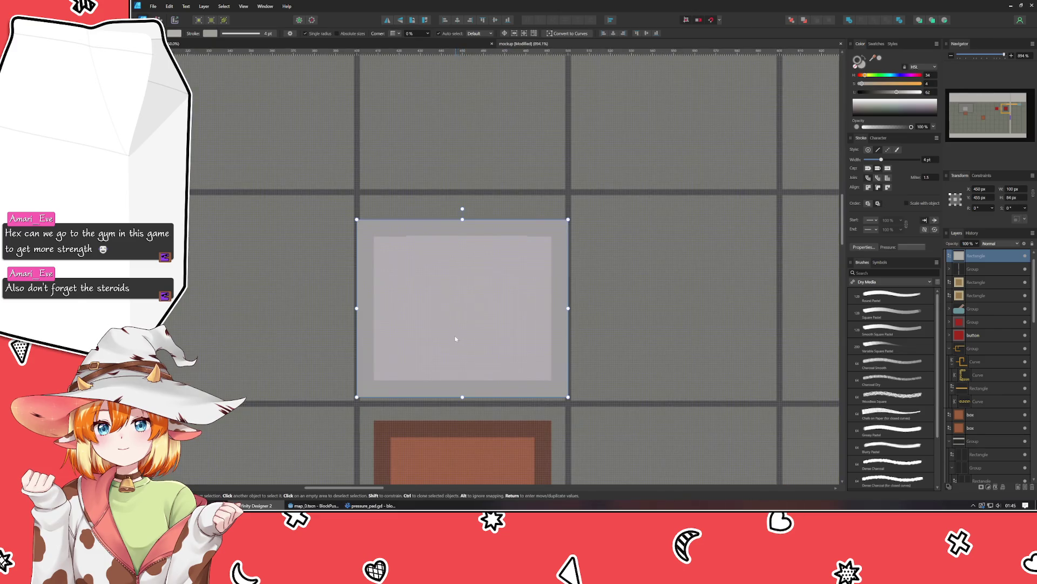
left_click_drag(455, 336, 456, 345)
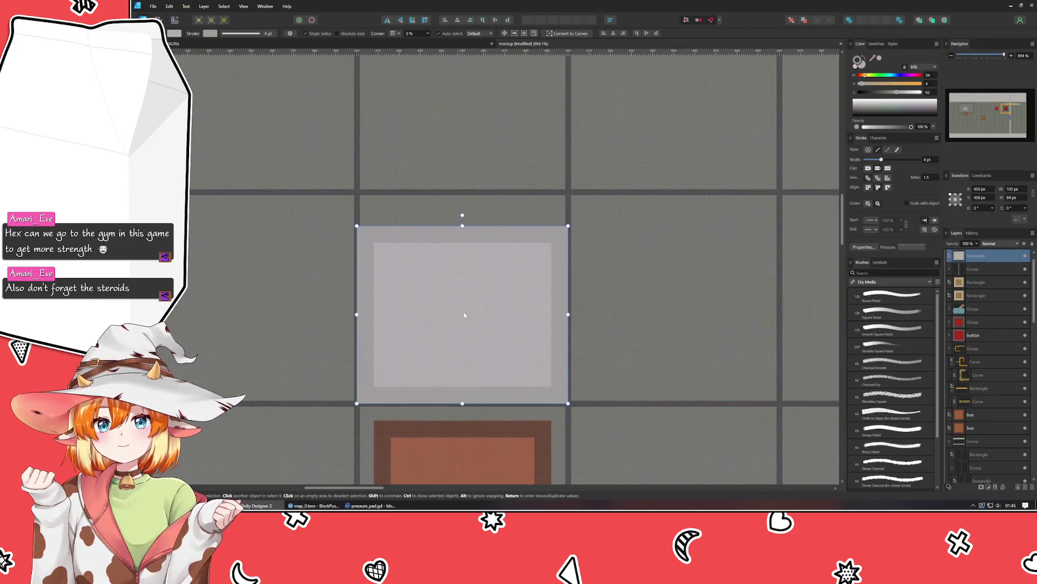
scroll(465, 297, "down", 8)
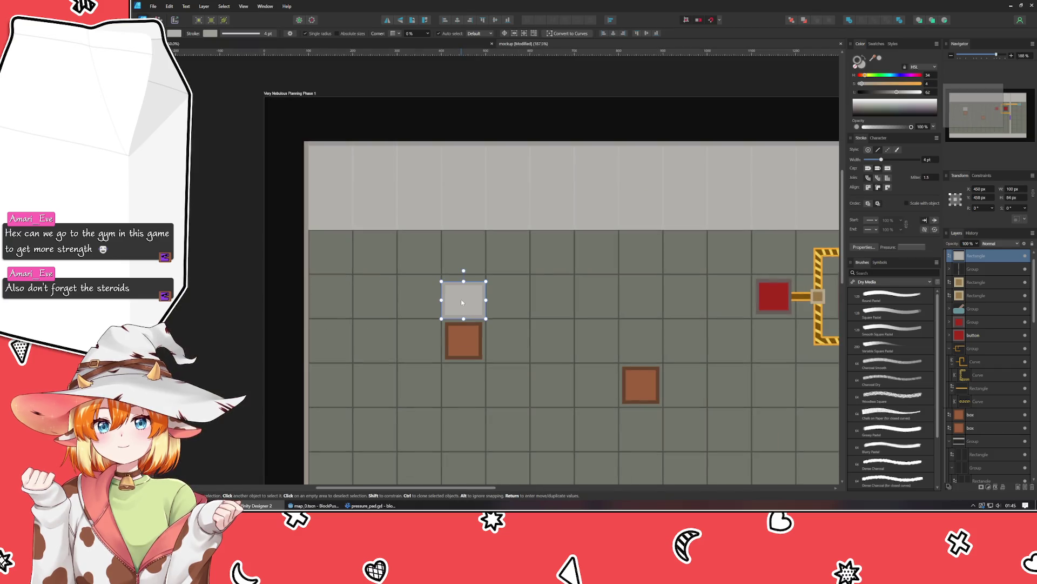
scroll(462, 300, "up", 4)
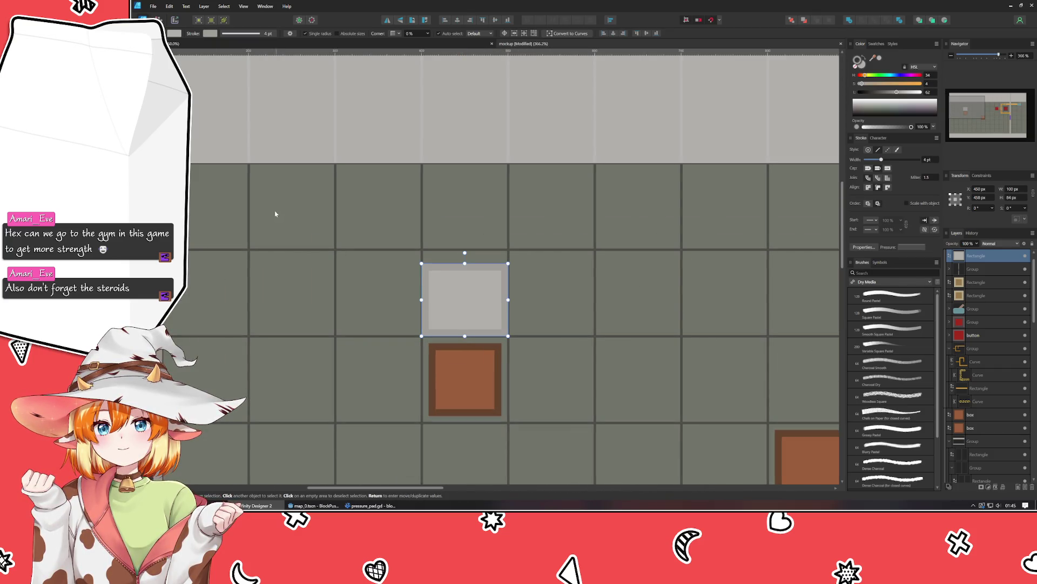
Step: Draw a tall thin bar above the grey plate and colour it dark brown
key("m")
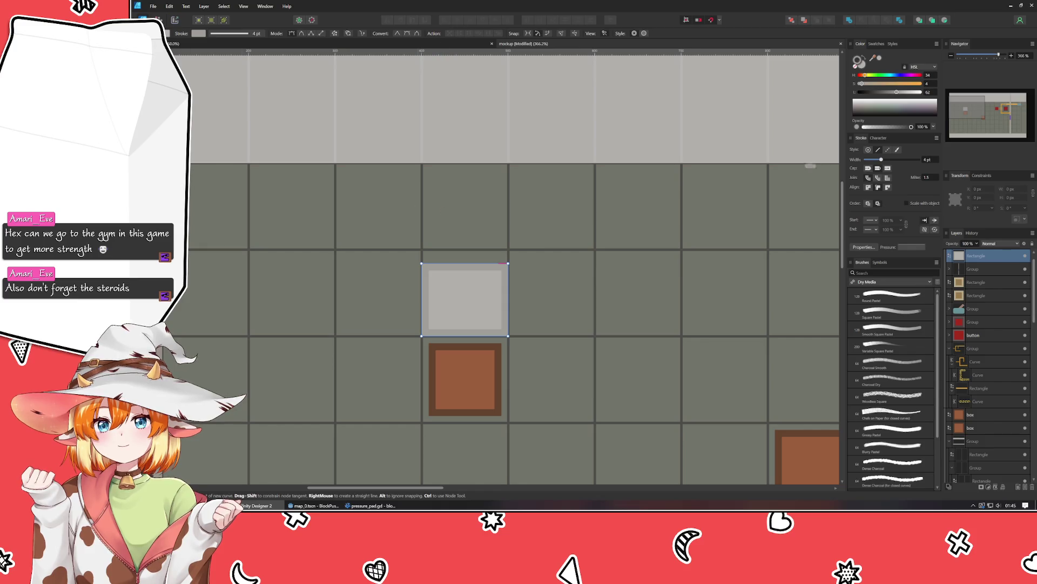
left_click_drag(448, 137, 479, 290)
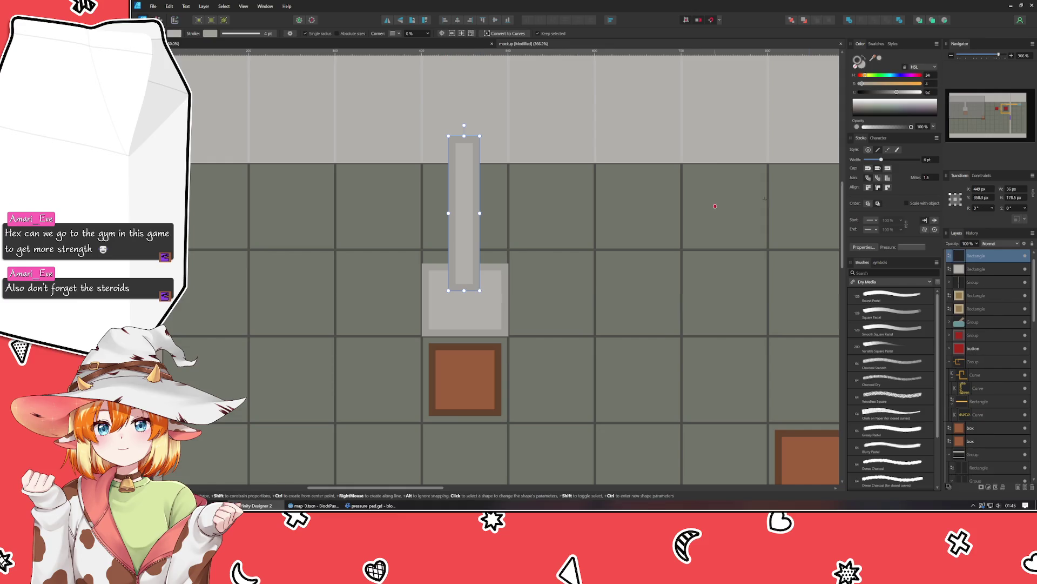
left_click(871, 93)
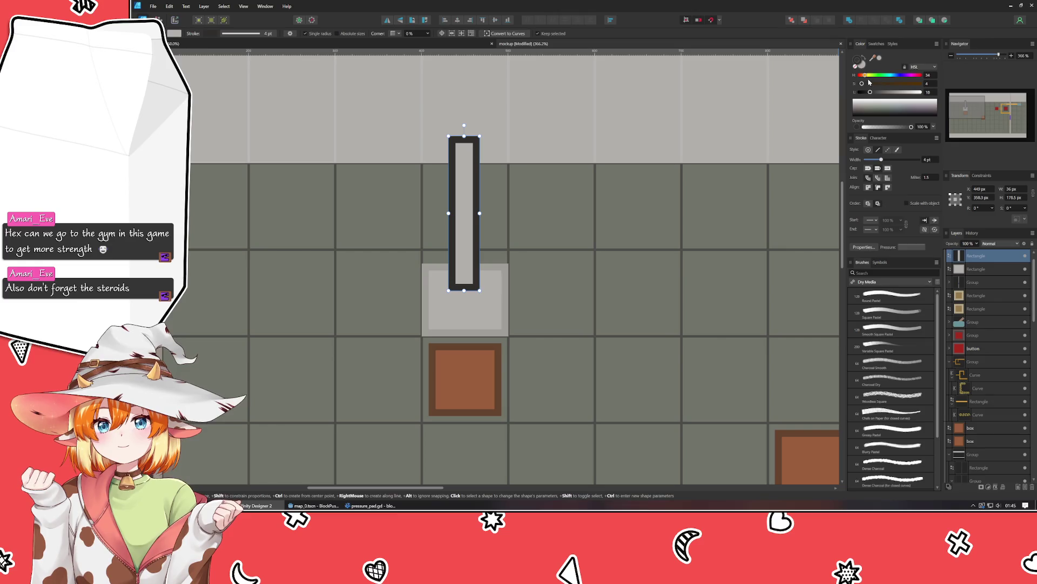
left_click(863, 76)
left_click(868, 84)
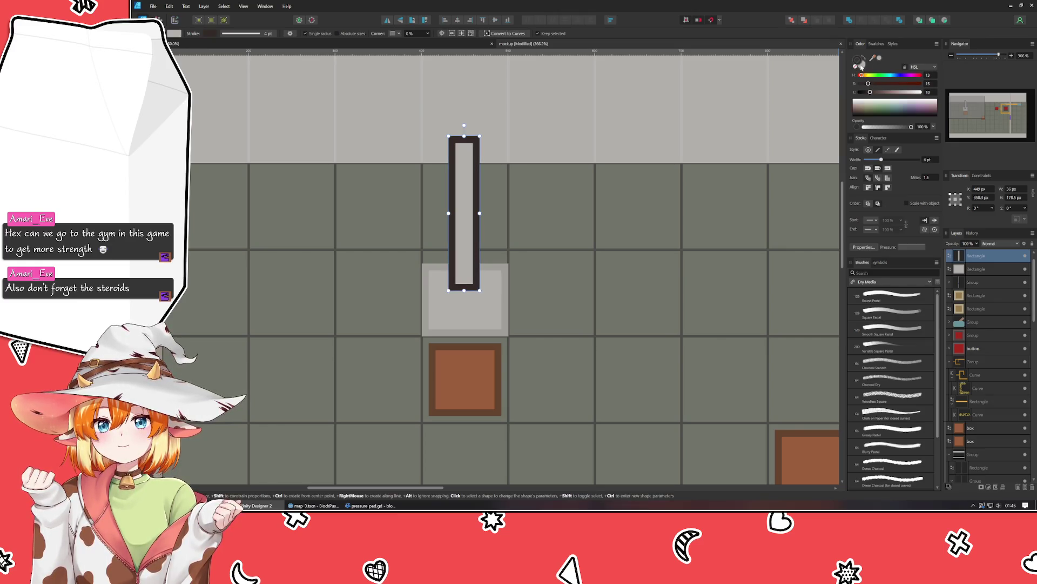
mouse_move(872, 57)
left_mouse_down()
mouse_move(857, 56)
mouse_move(873, 94)
left_mouse_up()
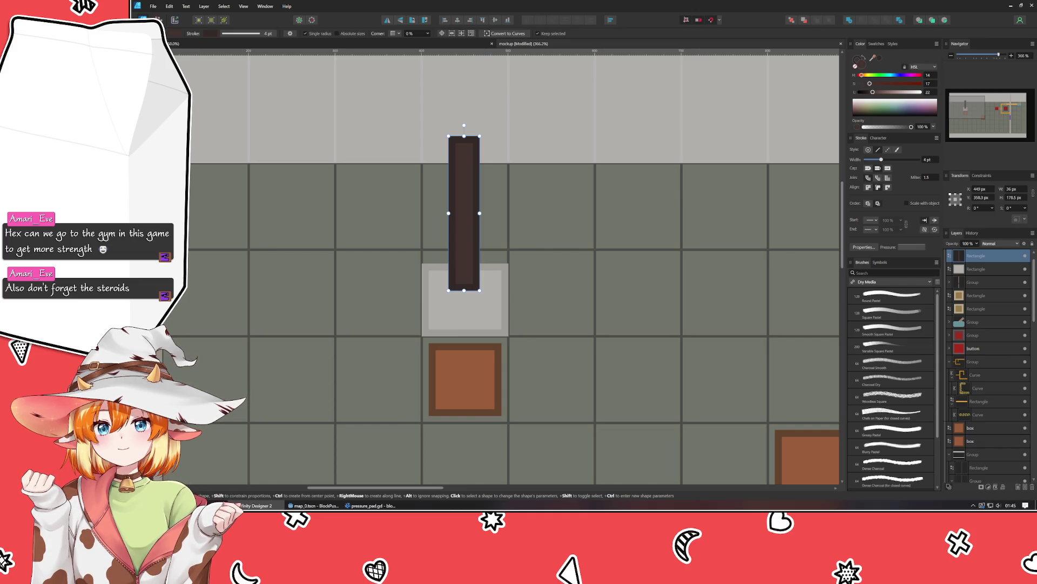
Step: Place a copy of the grey plate up on the wall, nudged down one pixel
key("v")
left_click(439, 289)
left_click_drag(439, 289, 440, 123)
scroll(441, 125, "up", 5, "ctrl")
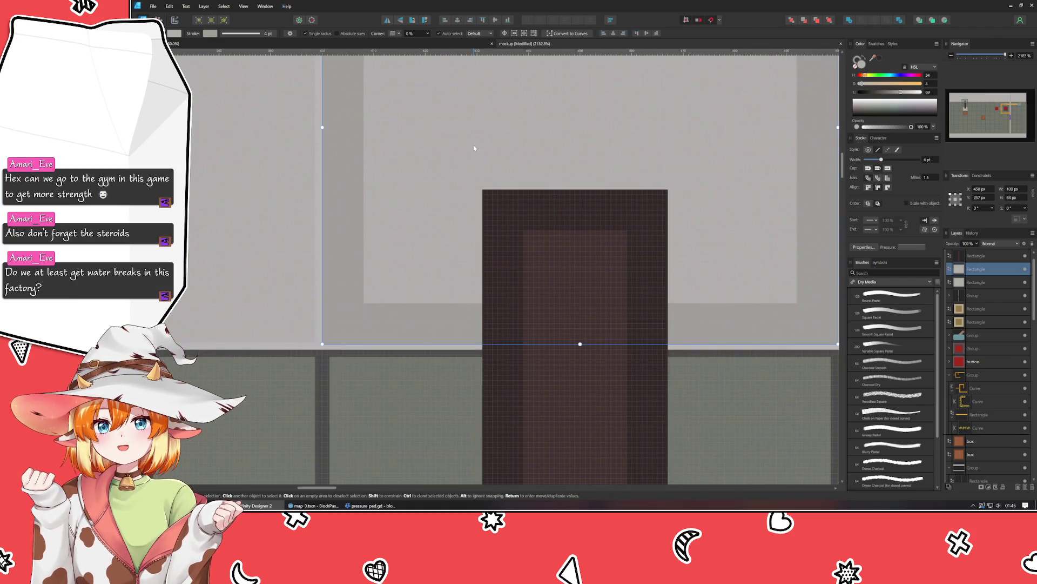
key("Down")
Step: Give the copied top square a near-black fill and a dark grey outline
scroll(473, 144, "down", 5, "ctrl")
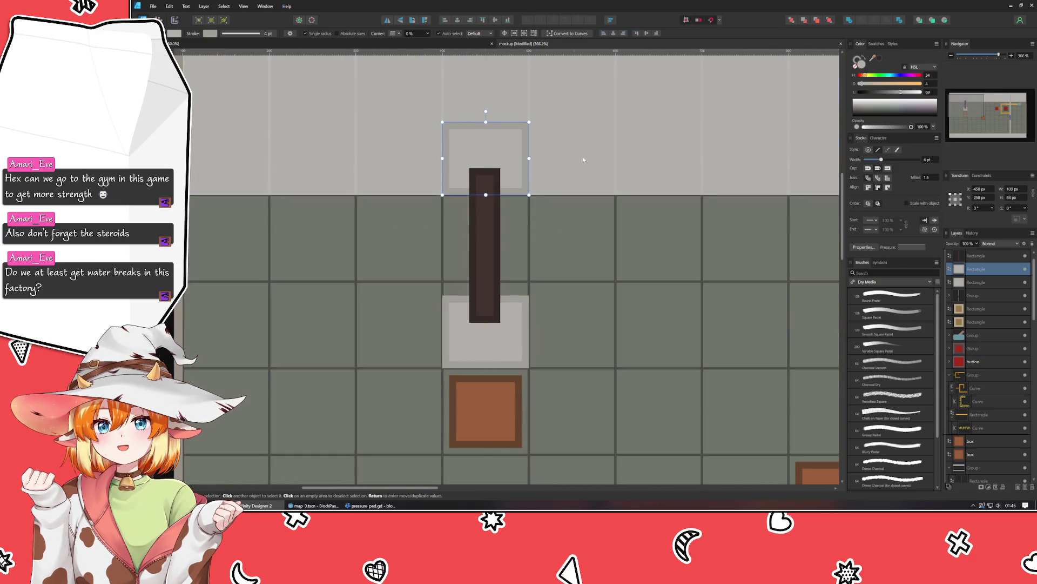
mouse_move(868, 92)
left_mouse_down()
mouse_move(859, 94)
mouse_move(867, 63)
mouse_move(500, 176)
mouse_move(487, 169)
left_mouse_up()
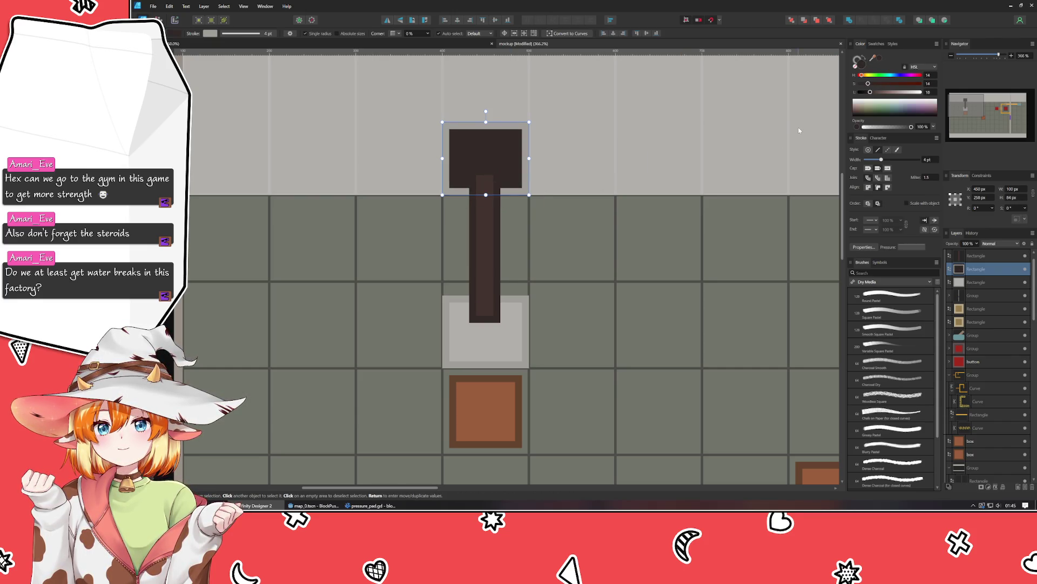
left_click(859, 62)
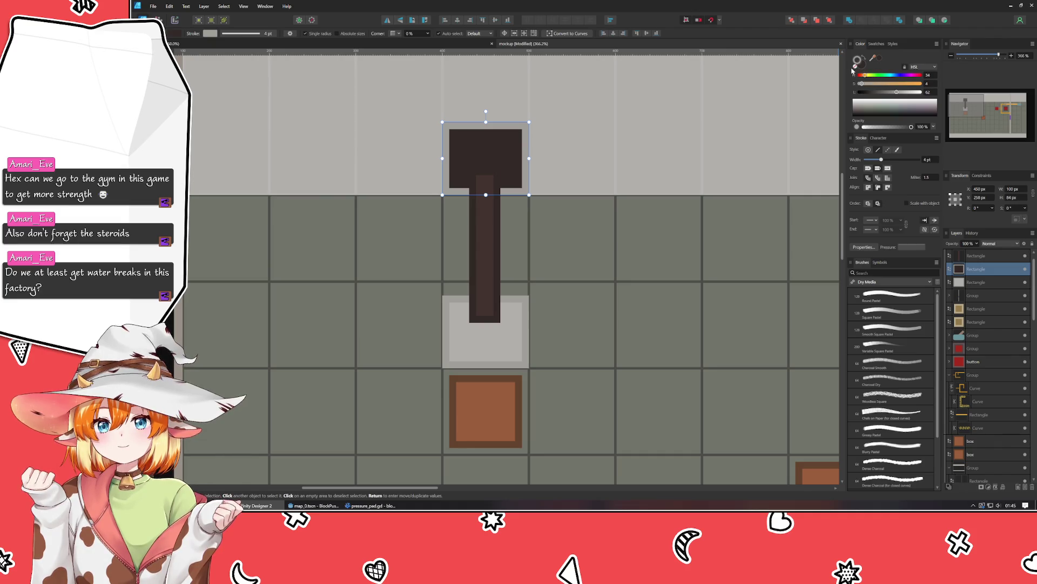
left_click_drag(896, 92, 878, 93)
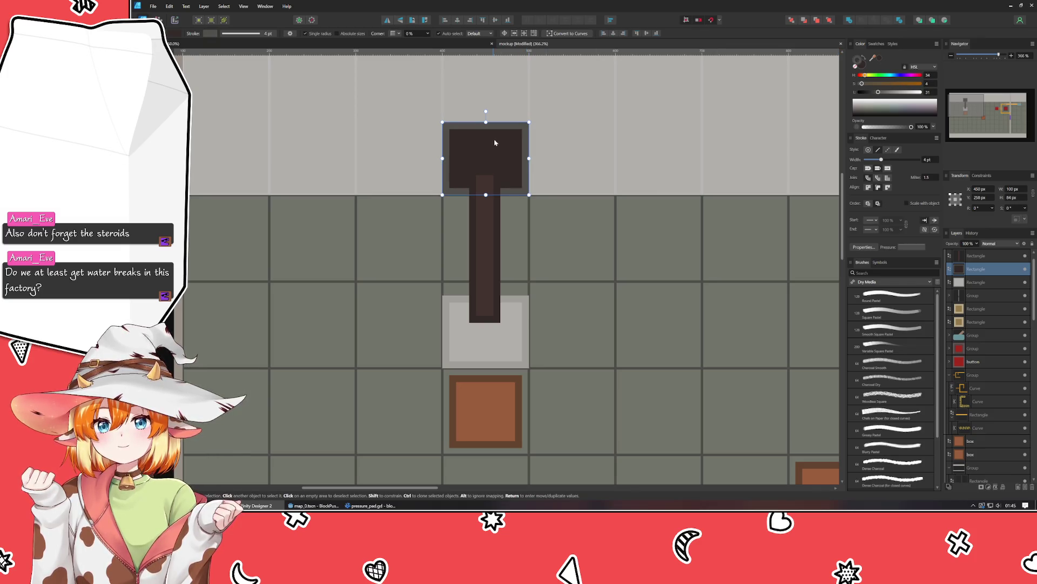
left_click(862, 68)
left_click_drag(870, 92, 871, 97)
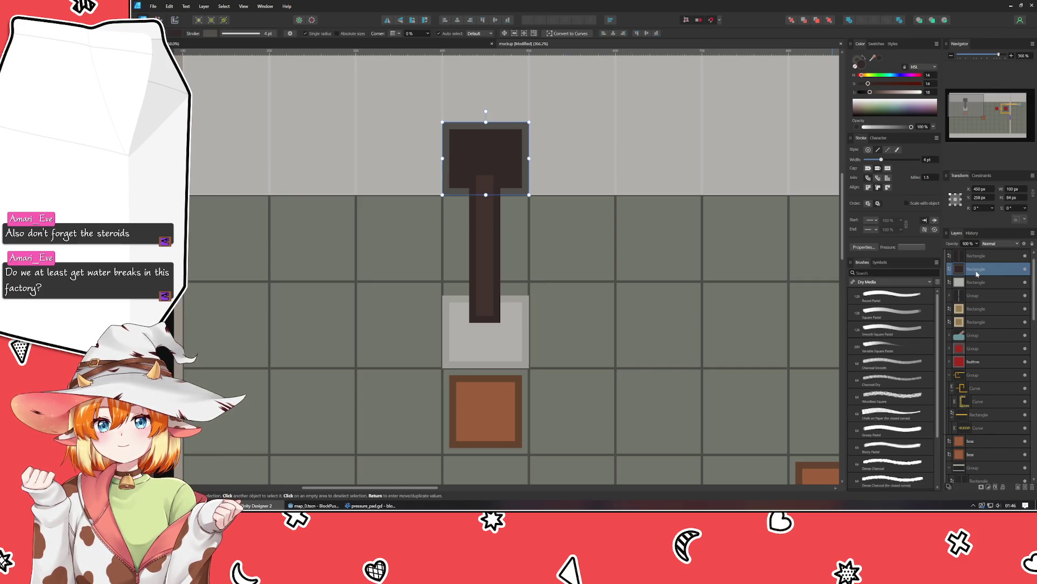
Step: Move the thin piston bar's layer below the grey plate in the Layers panel
scroll(978, 276, "up", 1)
left_click(989, 270)
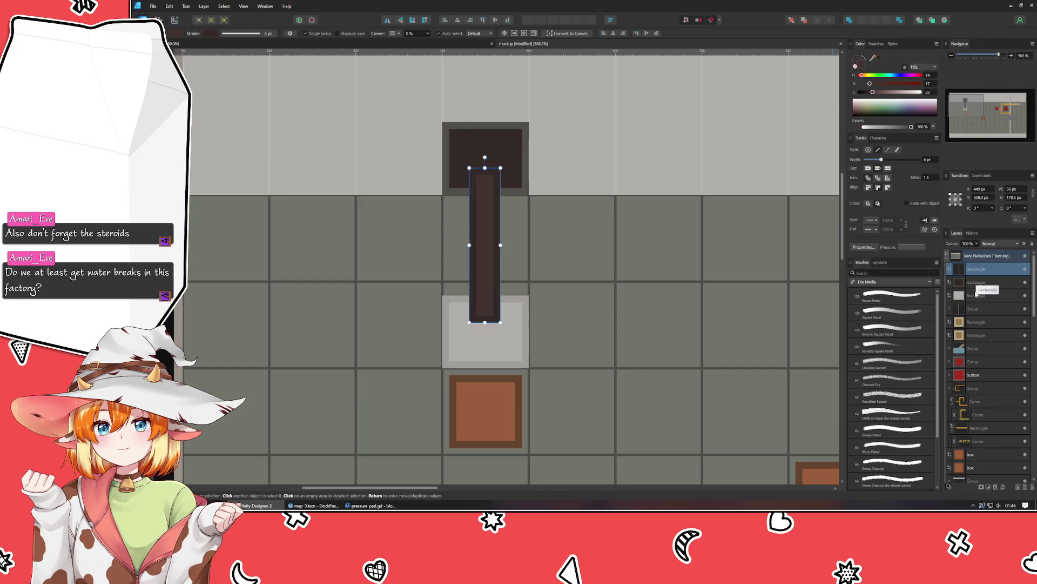
left_click_drag(984, 265, 994, 302)
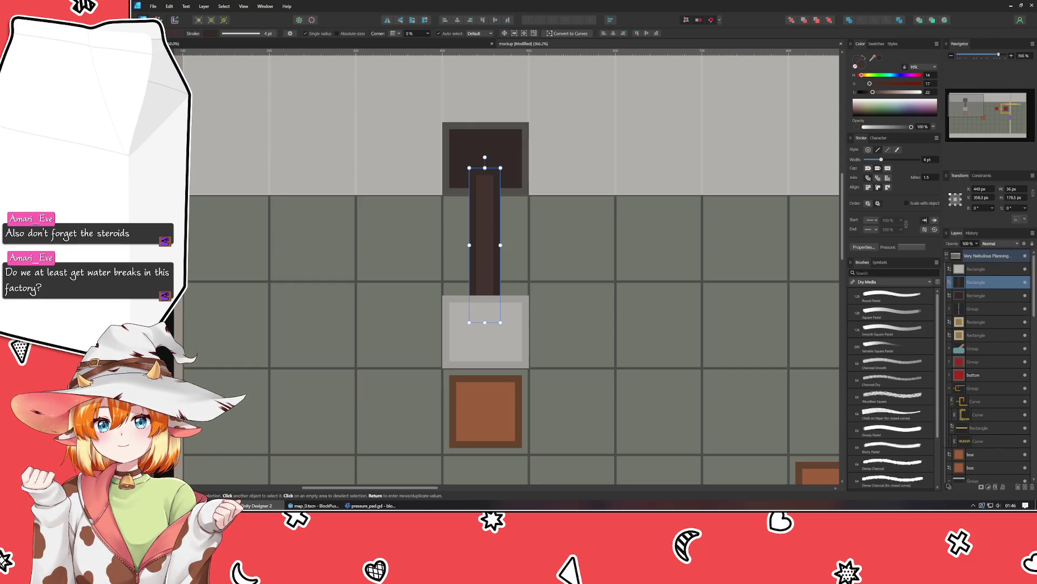
left_click(343, 314)
scroll(343, 314, "down", 2)
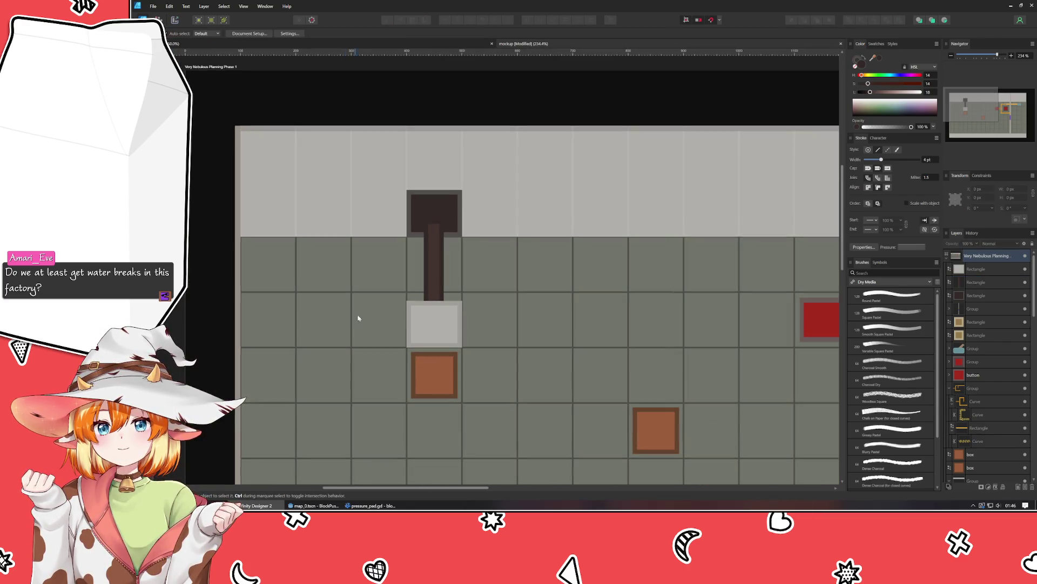
scroll(413, 310, "up", 1)
left_click(439, 254)
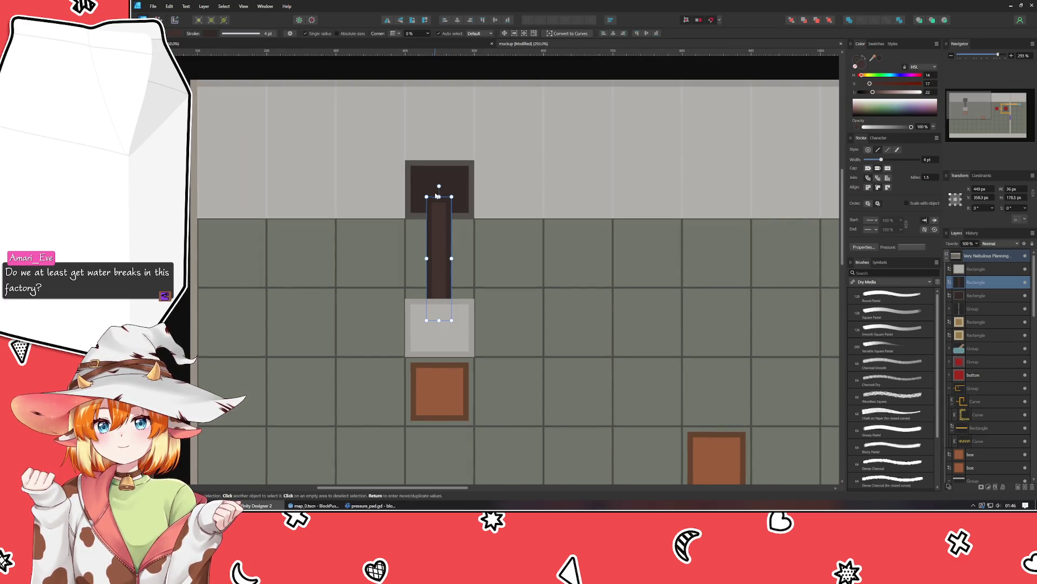
left_click(191, 290)
scroll(250, 287, "left", 4)
left_click(253, 296)
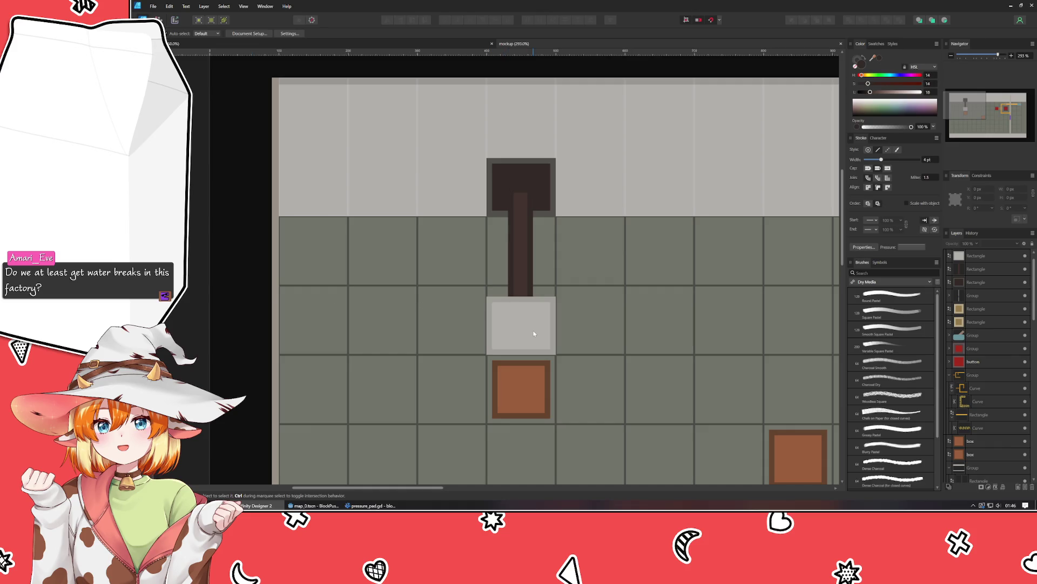
Step: Group the dark square, piston bar and grey plate into one group
left_click(992, 283)
left_click(983, 268, "shift")
left_click(981, 256, "shift")
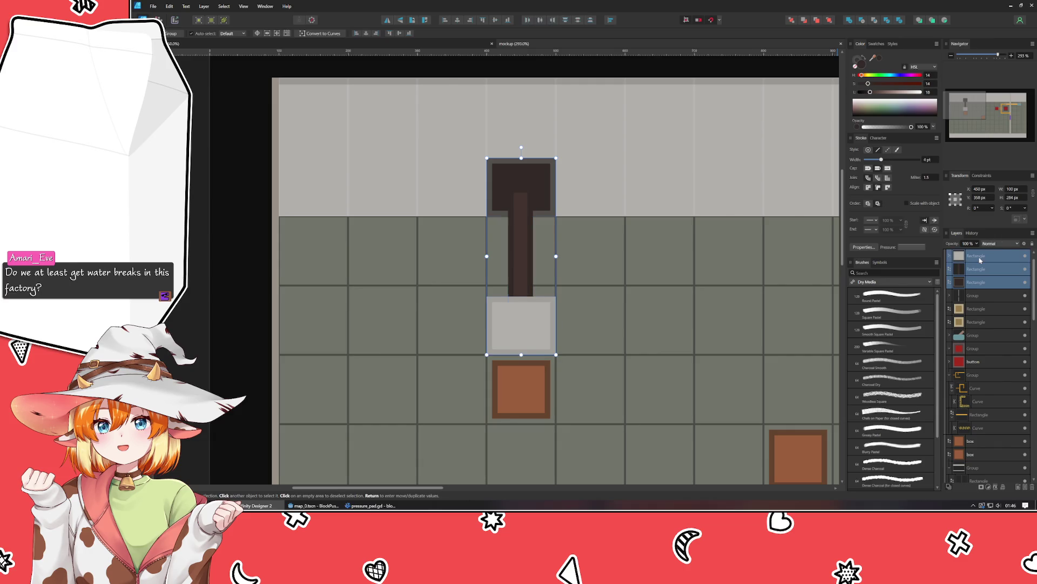
key("ctrl+g")
Step: Move the two connector squares into the connector pipe group and save the mockup
left_click(982, 268)
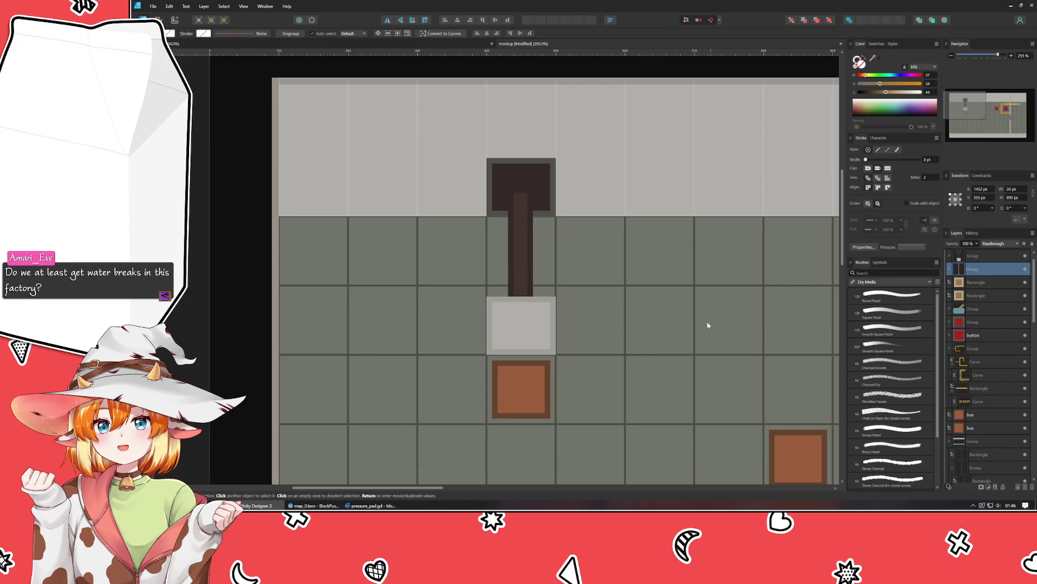
scroll(667, 303, "down", 3)
mouse_move(667, 303)
left_mouse_down()
mouse_move(533, 297)
mouse_move(389, 217)
left_mouse_up()
left_click(982, 322)
left_click(982, 335, "shift")
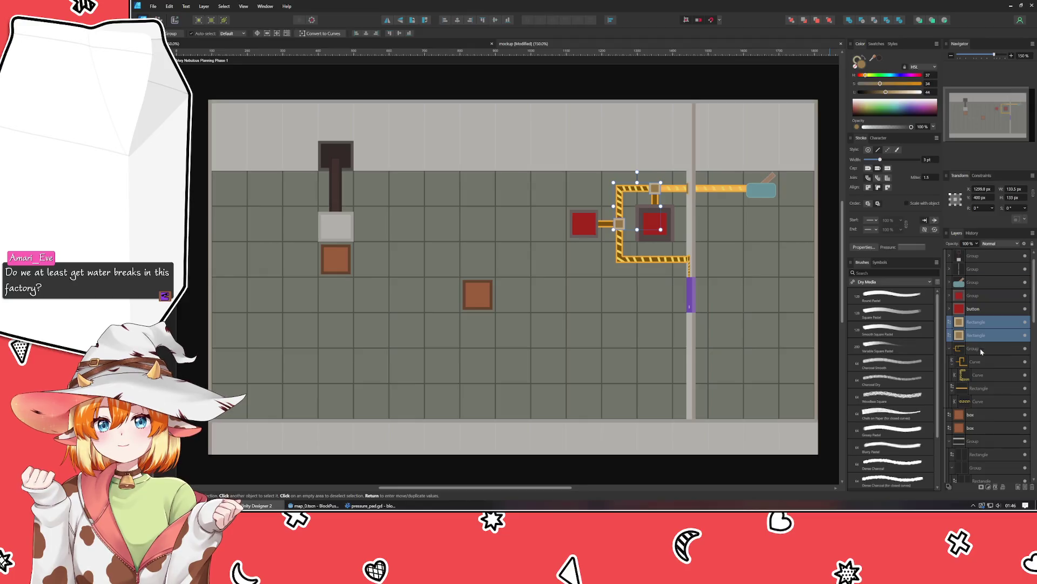
left_click(950, 348)
left_click(959, 351)
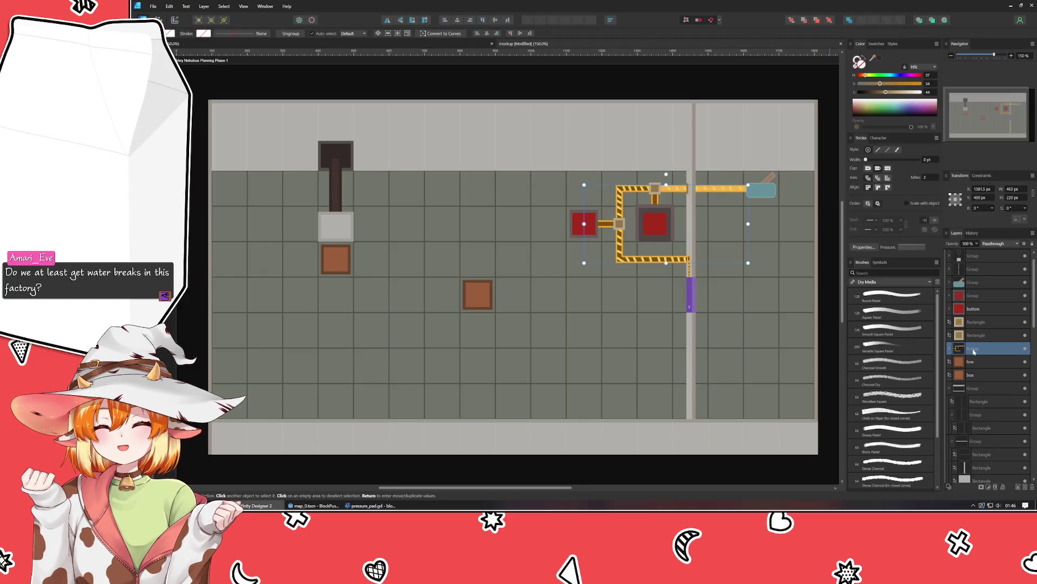
left_click(950, 348)
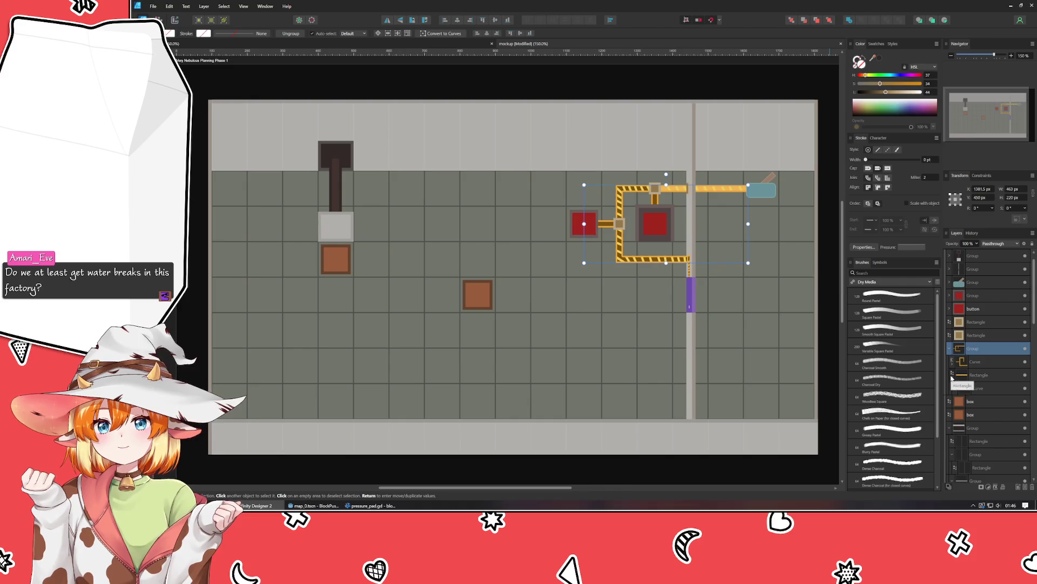
left_click(975, 321)
left_click(976, 335, "shift")
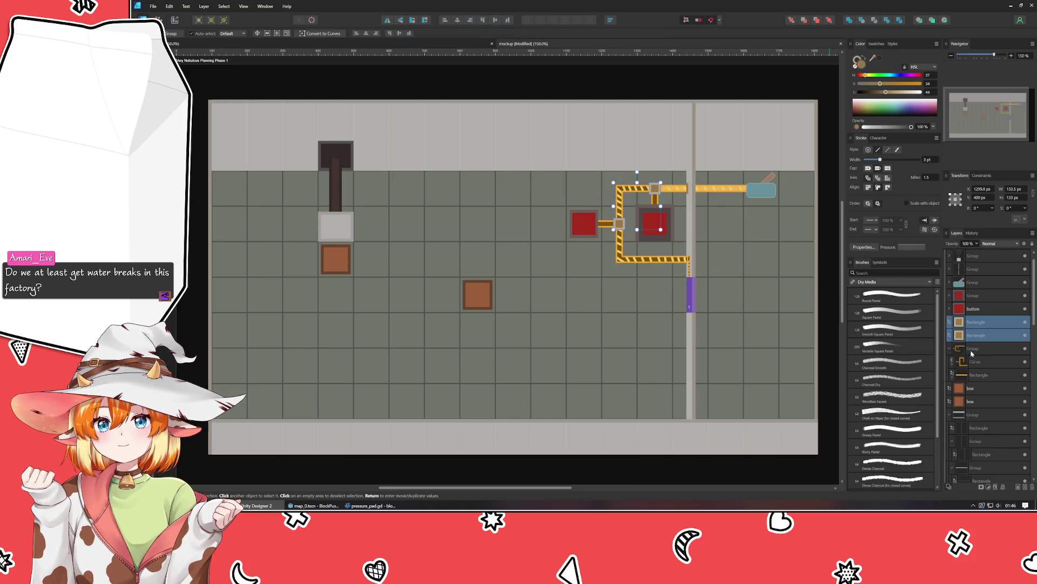
left_click_drag(977, 354, 976, 350)
left_click(782, 381)
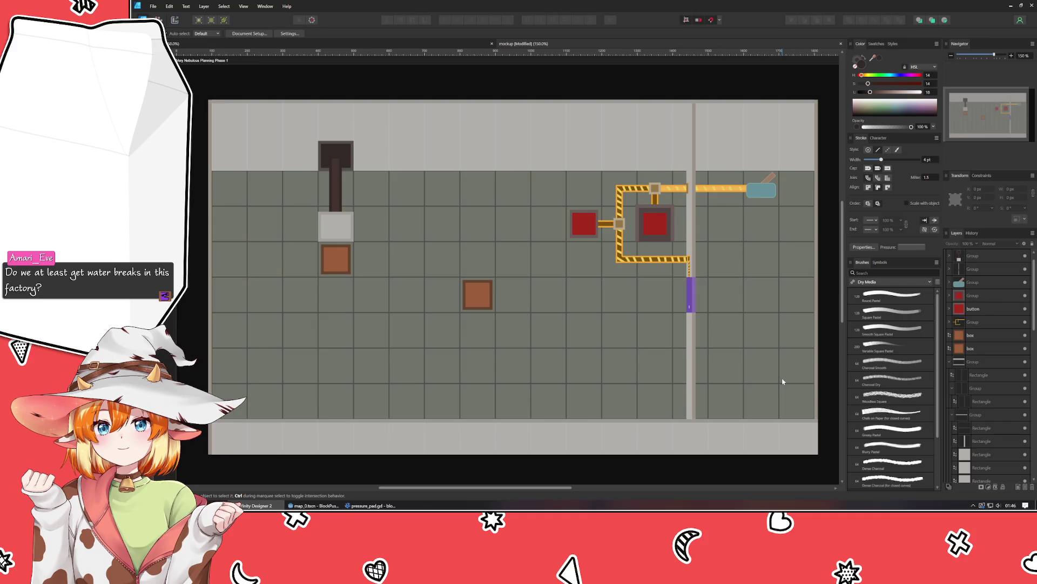
key("ctrl+s")
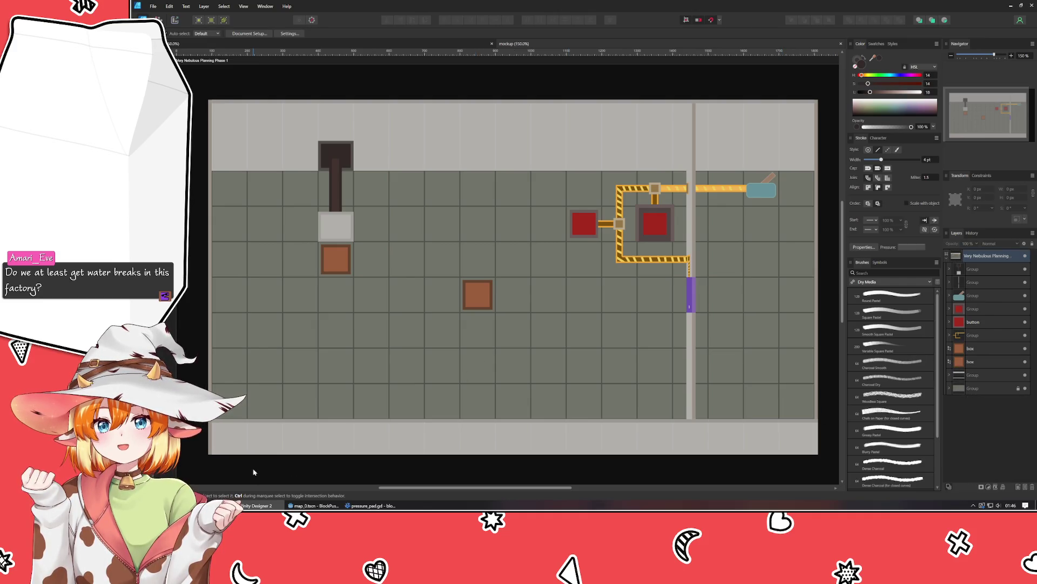
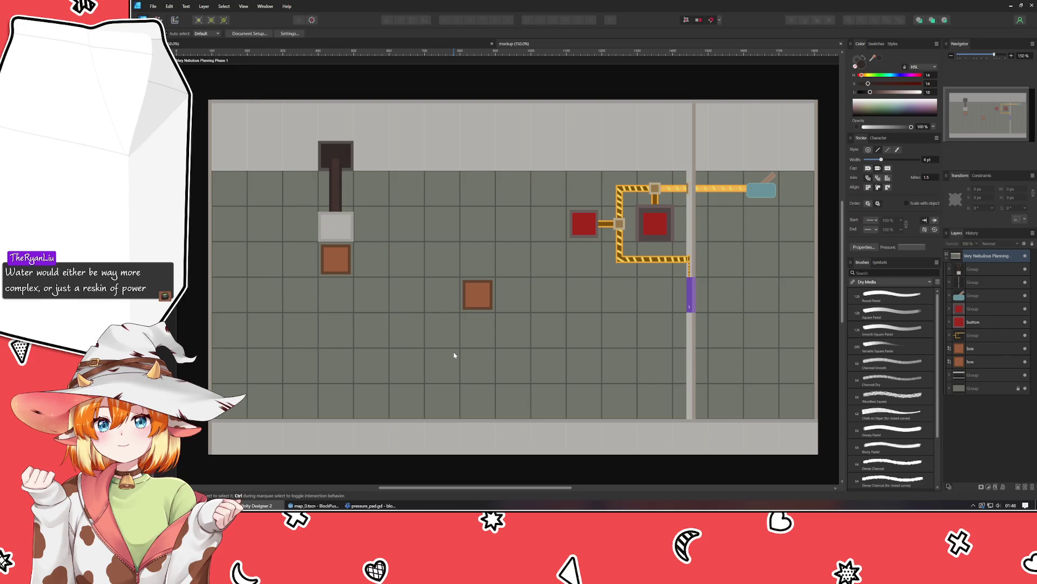
Step: Draw a double-headed Arrow shape with Chevron ends in the lower-left grid cell
key("p")
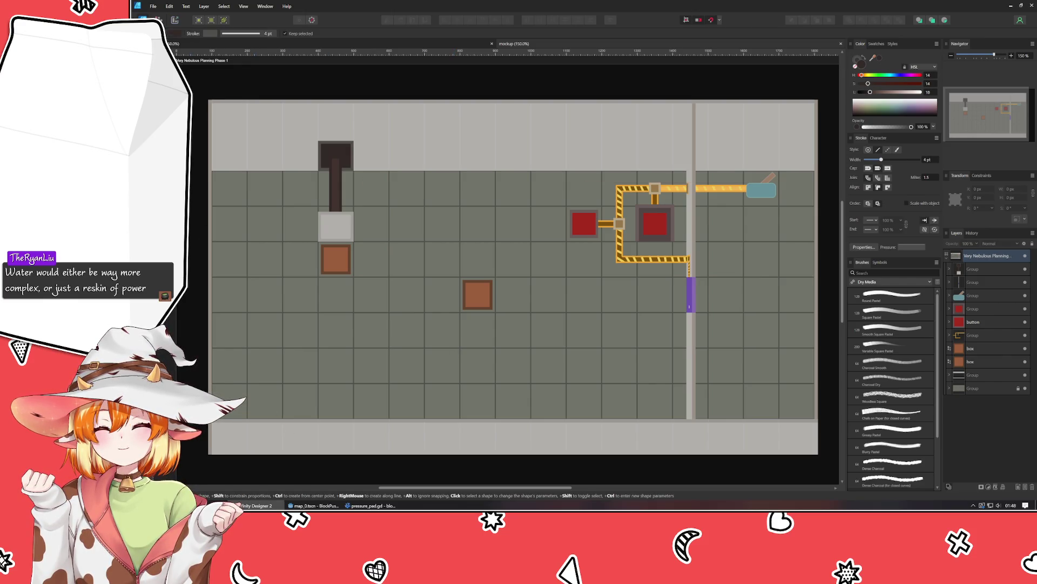
left_click(148, 157)
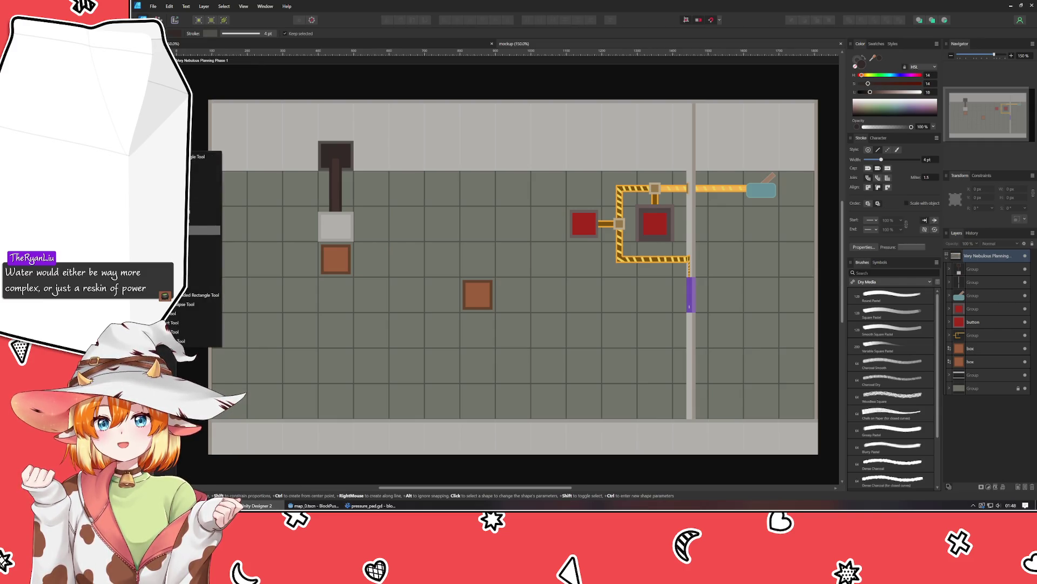
left_click(204, 230)
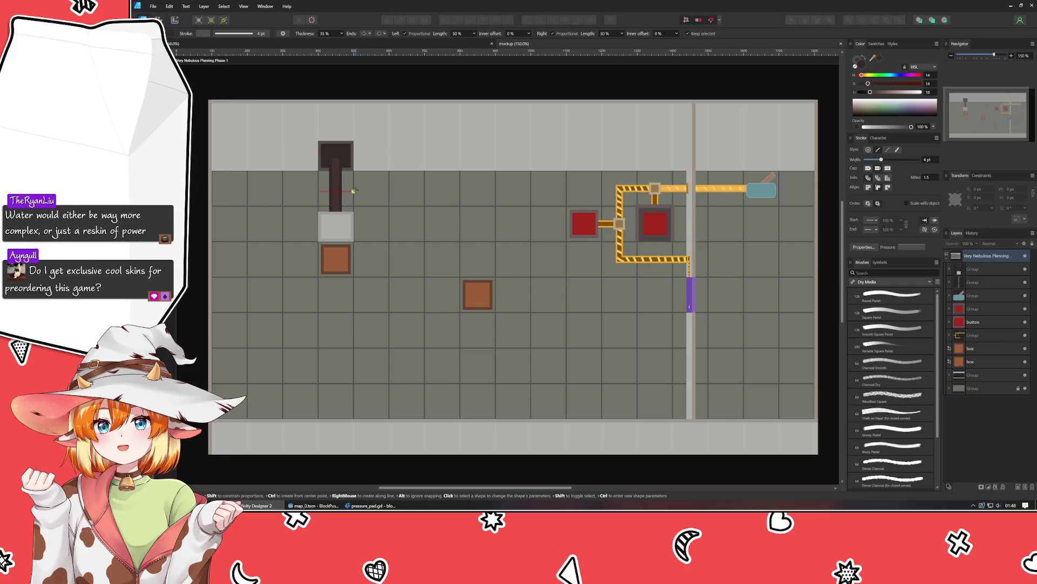
left_click(378, 34)
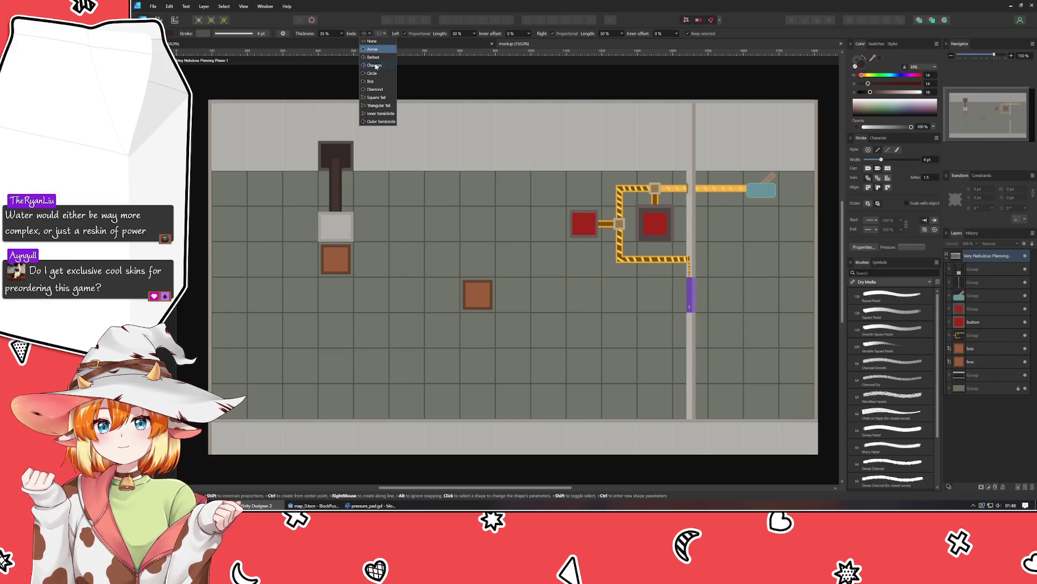
left_click(374, 65)
left_click_drag(328, 358, 369, 378)
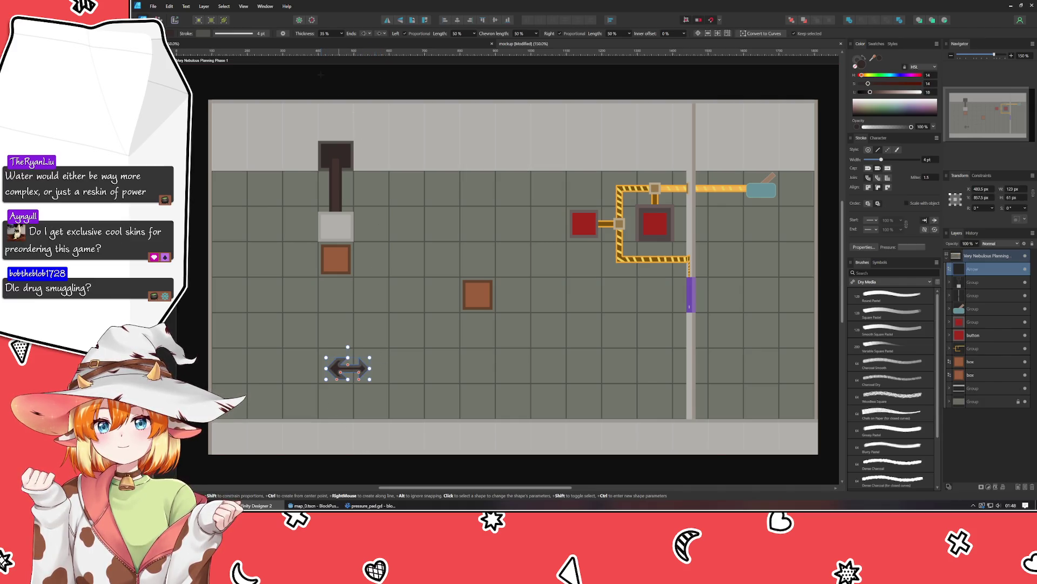
Step: Give the arrow's left end a rounded tail style
left_click(368, 33)
key("Down")
key("Down")
key("Down")
key("Down")
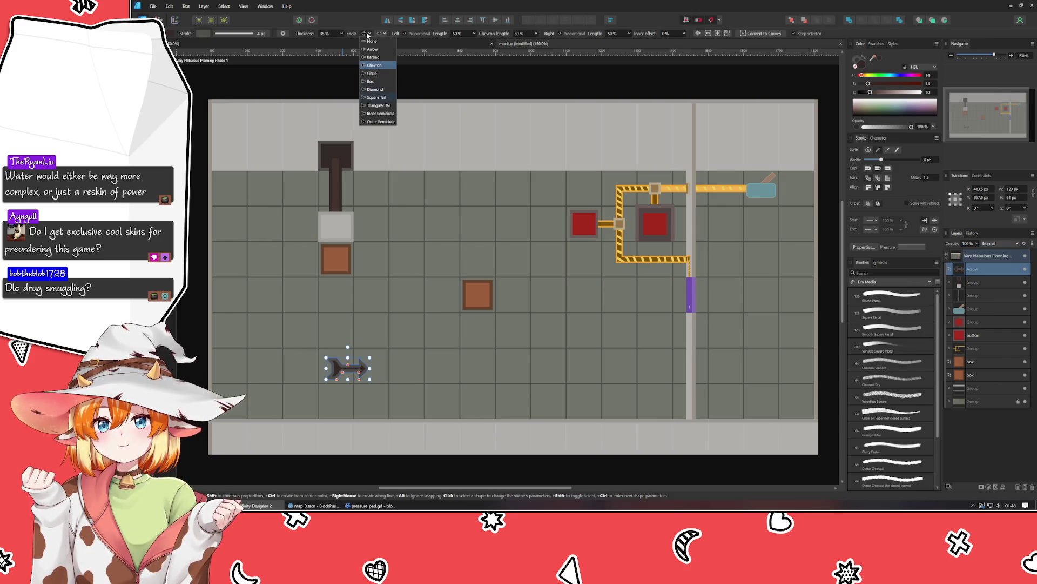
key("Up")
key("Up")
key("Up")
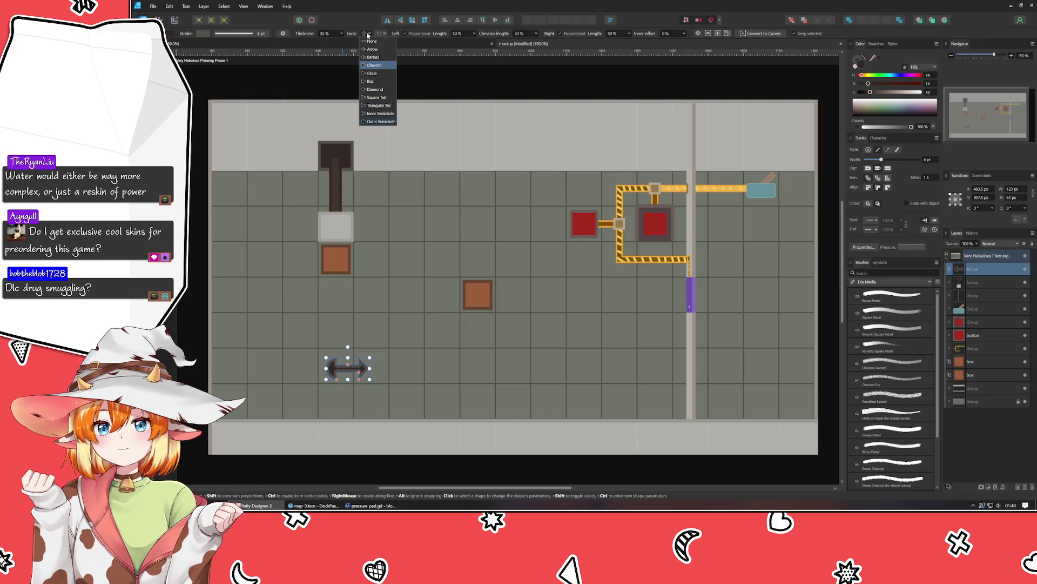
key("Up")
key("Up")
key("Return")
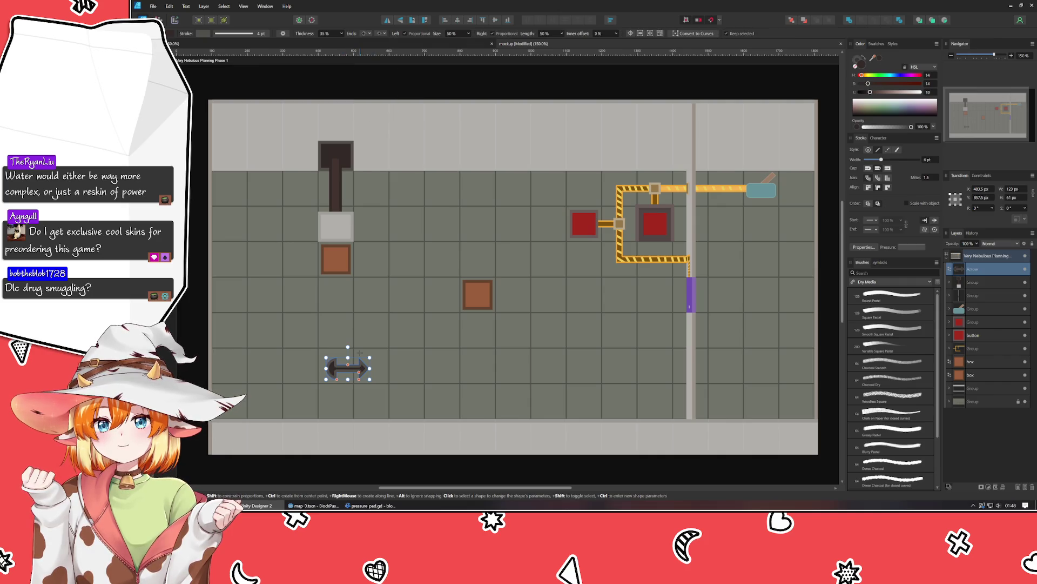
Step: Lengthen the arrowhead and narrow the arrow to fit one grid cell
left_click(343, 378)
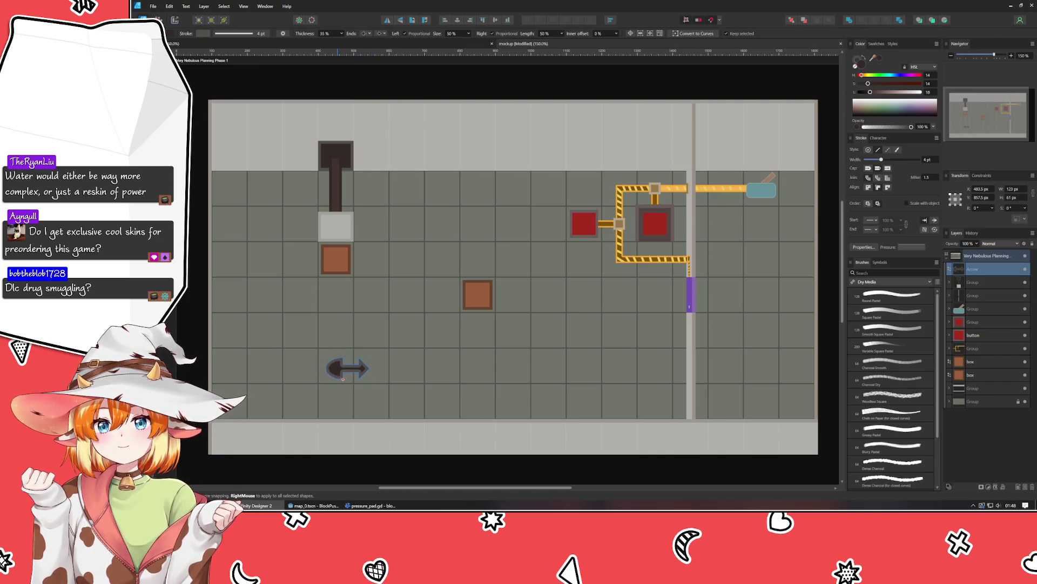
left_click(346, 373)
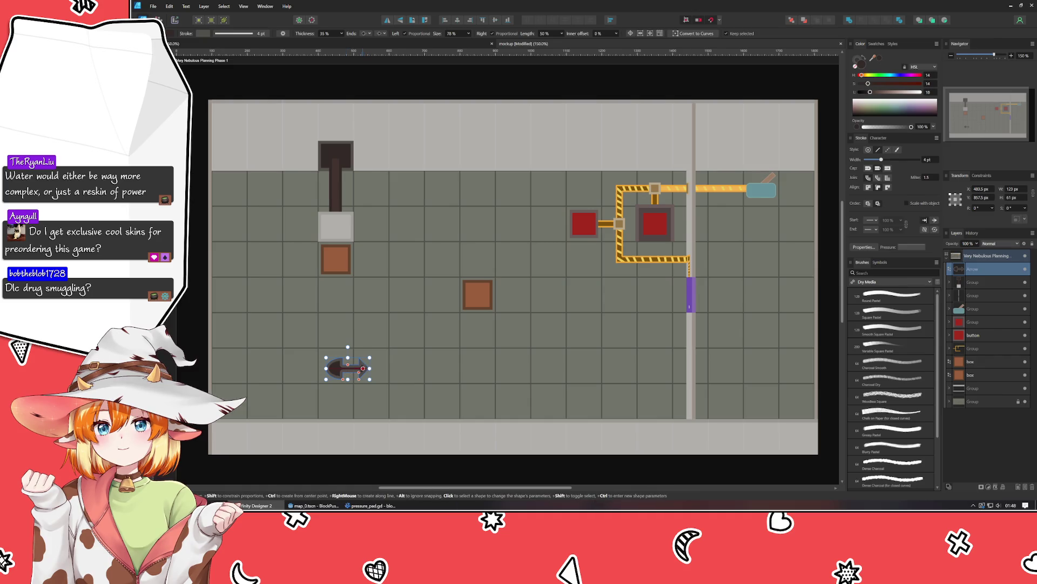
left_click_drag(359, 377, 346, 378)
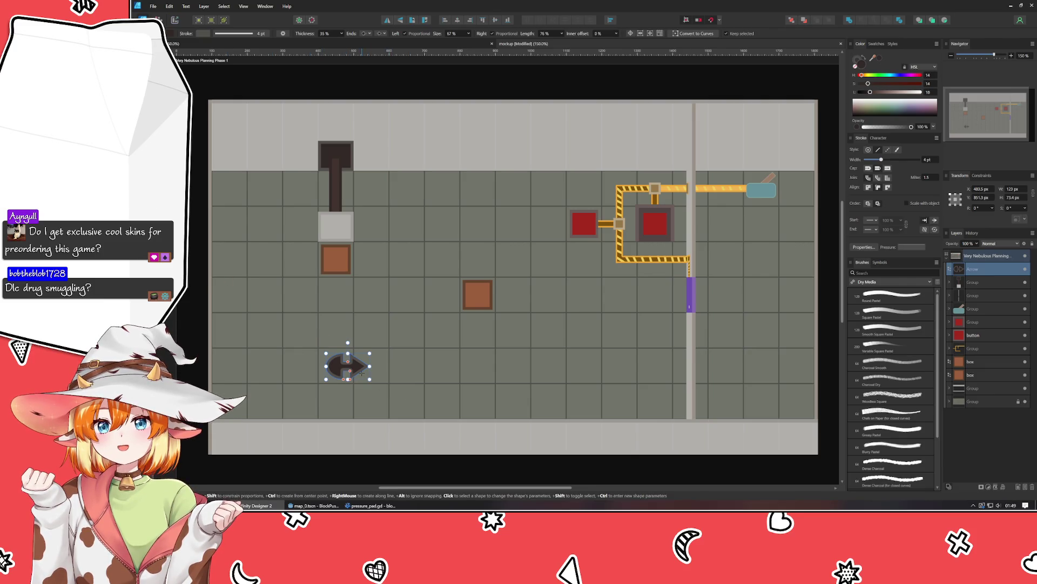
key("v")
left_click_drag(370, 366, 339, 371)
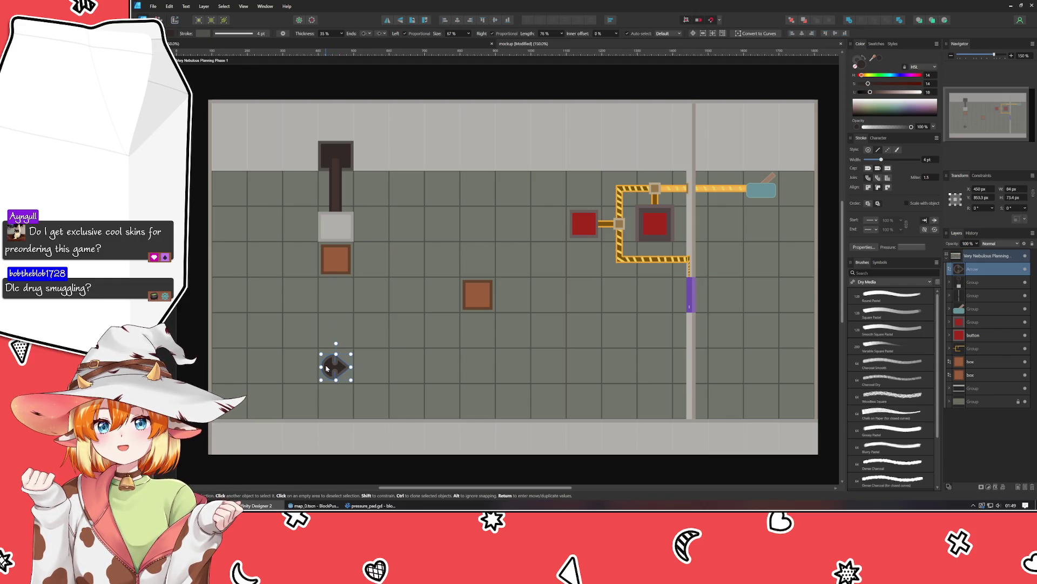
Step: Nudge the arrow slightly upward and widen its left and right edges within the cell
scroll(322, 391, "up", 2)
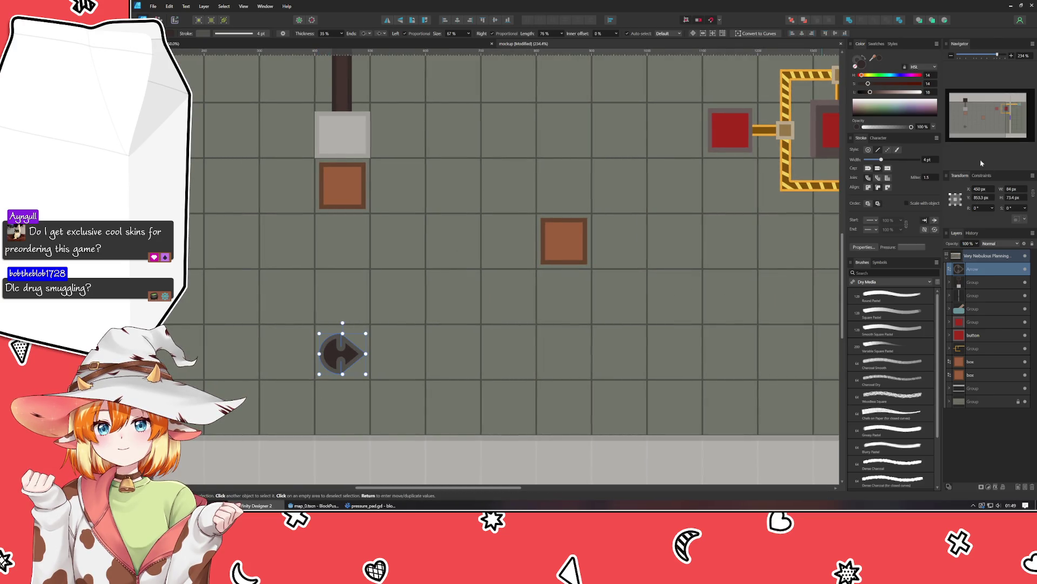
scroll(932, 160, "down", 2)
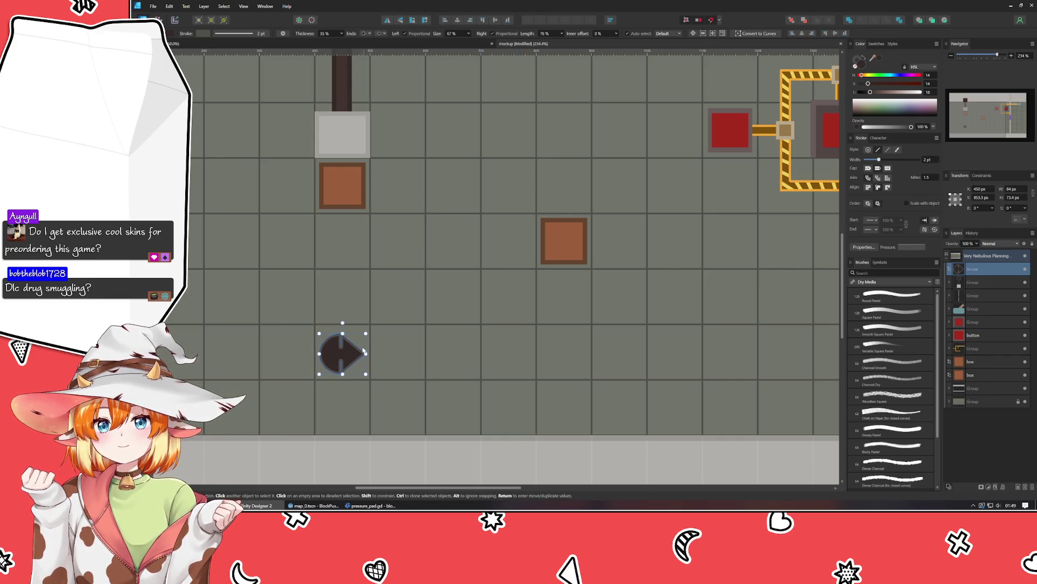
left_click_drag(346, 355, 293, 354)
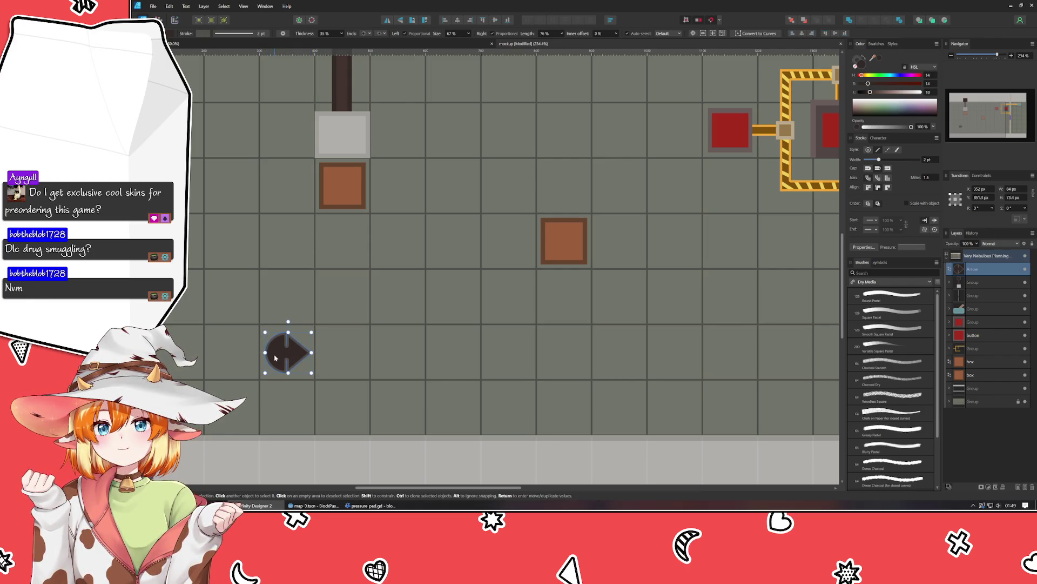
scroll(275, 353, "up", 3)
left_click_drag(255, 353, 248, 353)
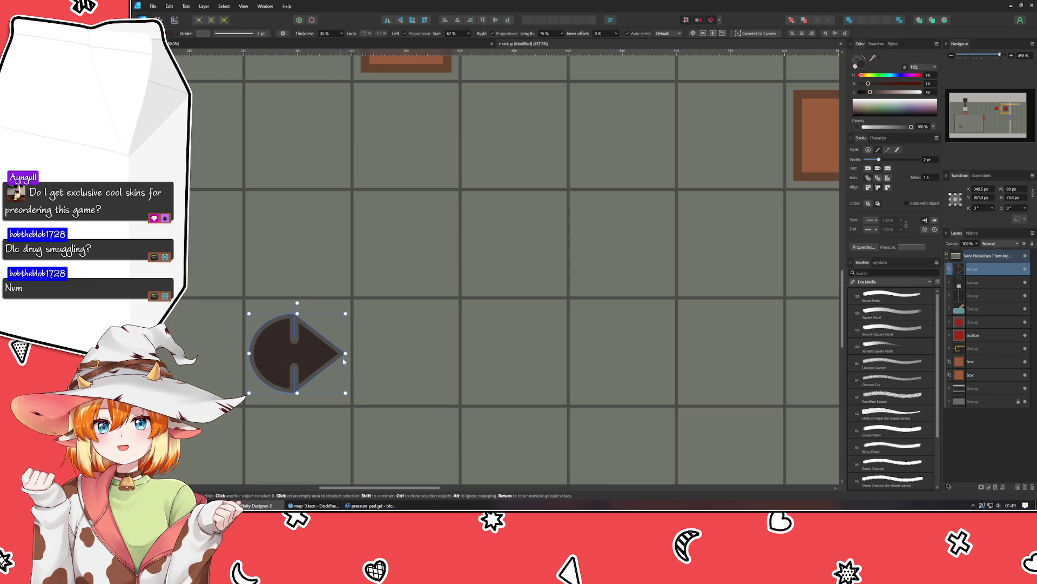
left_click_drag(345, 352, 346, 353)
Step: Zoom in on the arrow, then bring up the Godot level editor
scroll(281, 359, "up", 3)
scroll(279, 360, "up", 2)
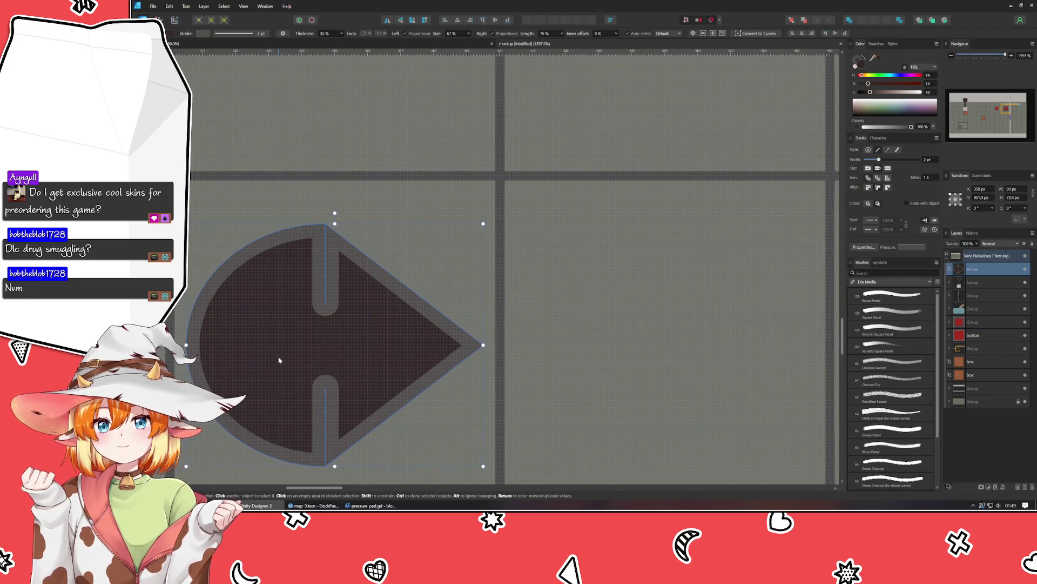
left_click(314, 505)
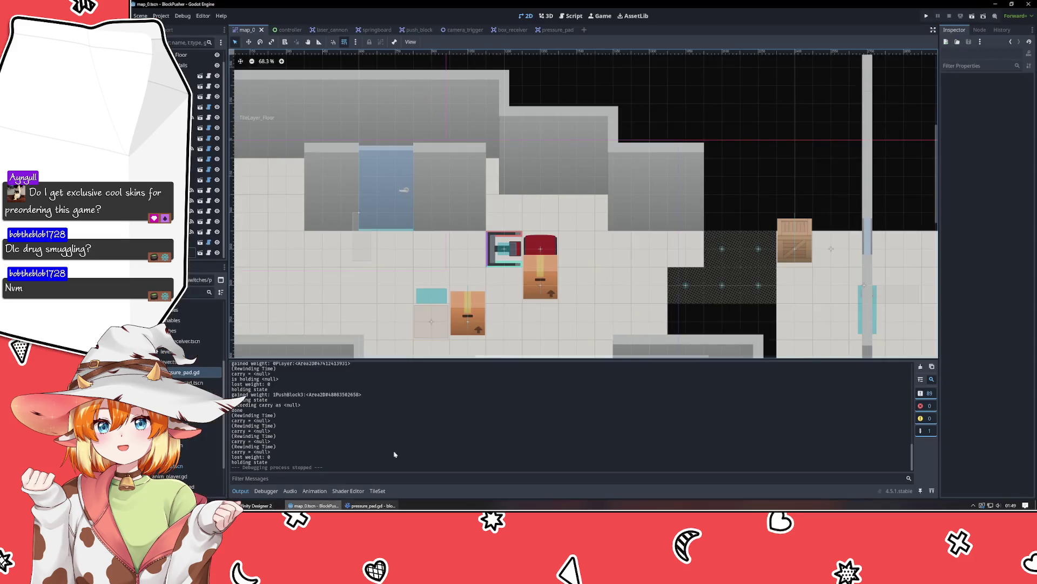
scroll(430, 255, "down", 5)
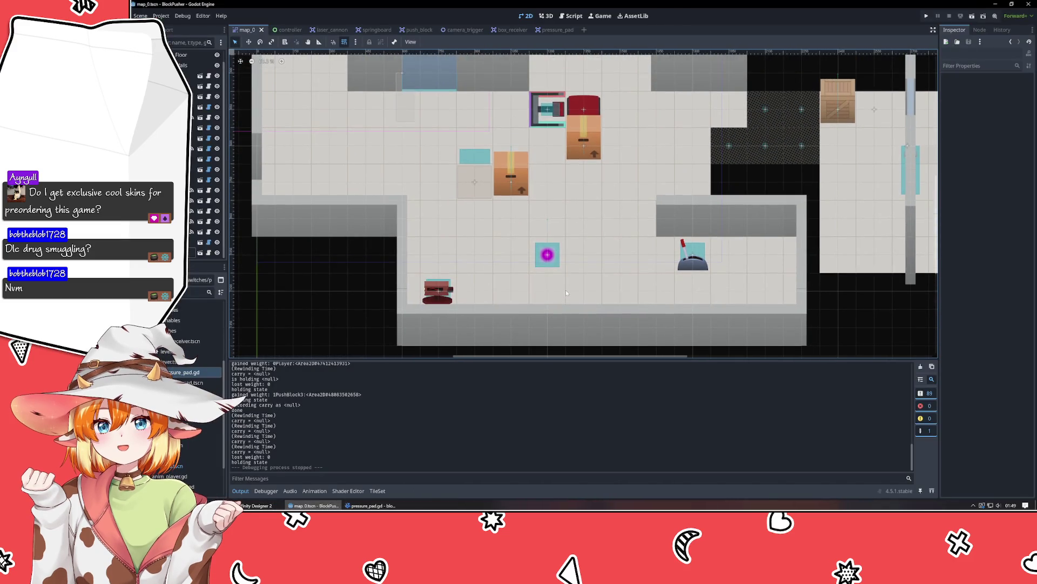
scroll(545, 259, "up", 4)
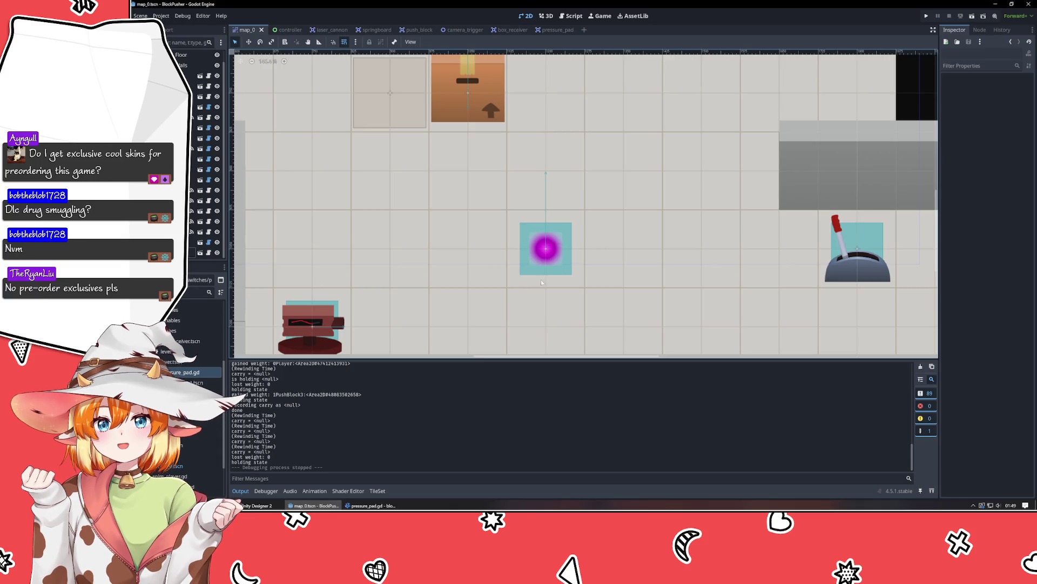
scroll(486, 278, "down", 4)
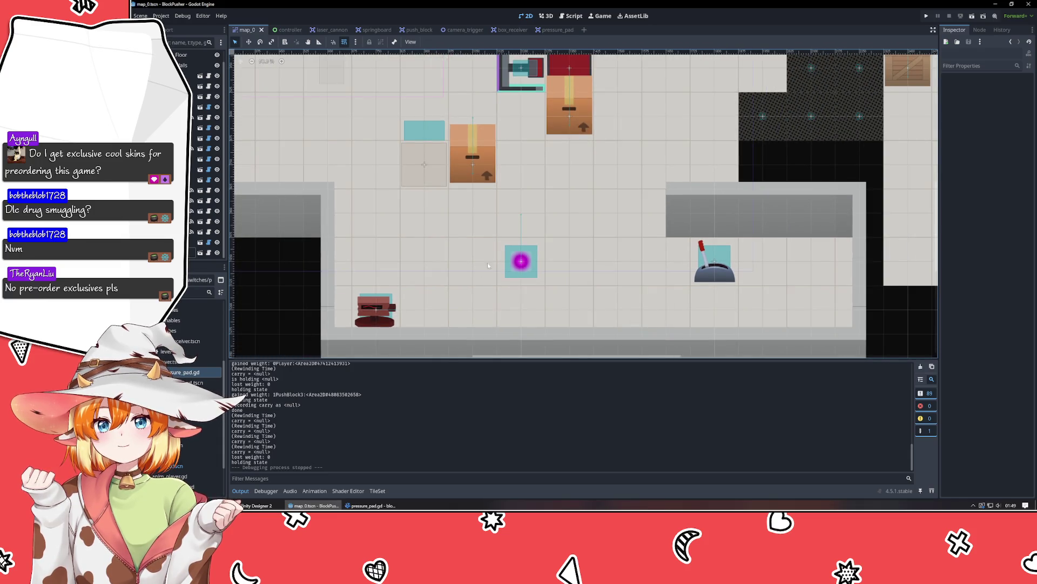
scroll(482, 282, "up", 1)
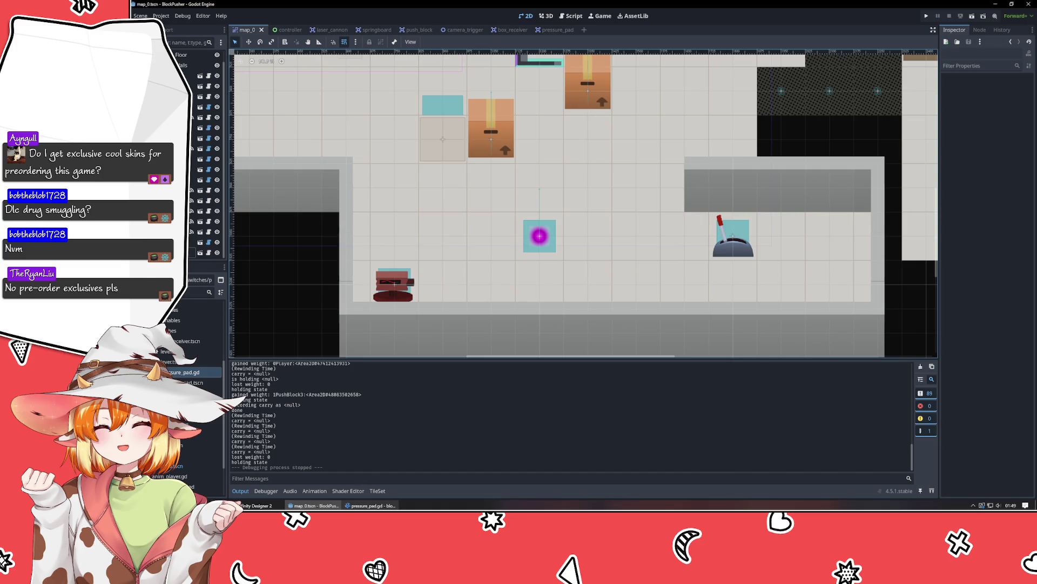
left_click(367, 505)
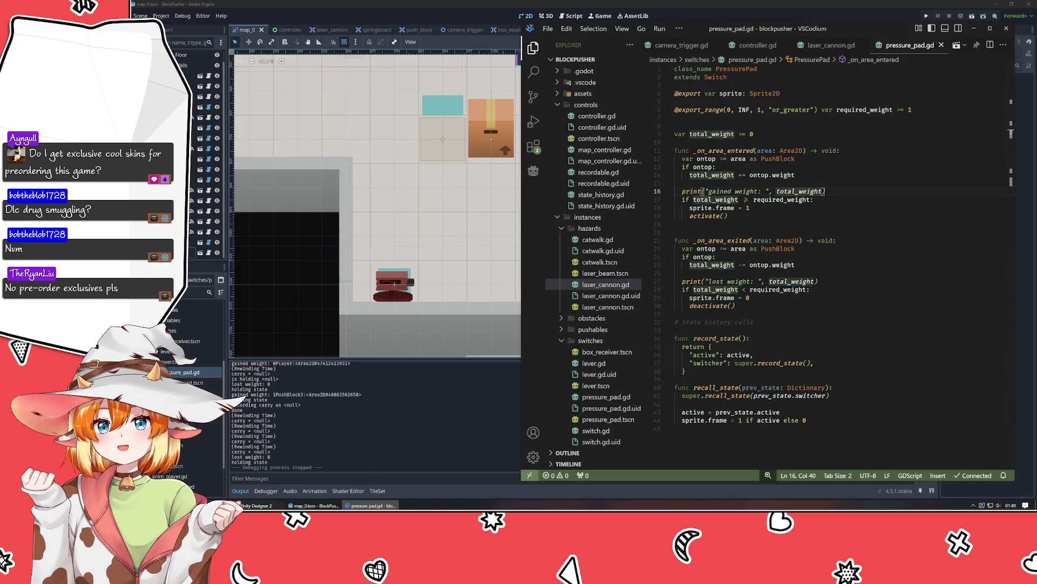
left_click(257, 505)
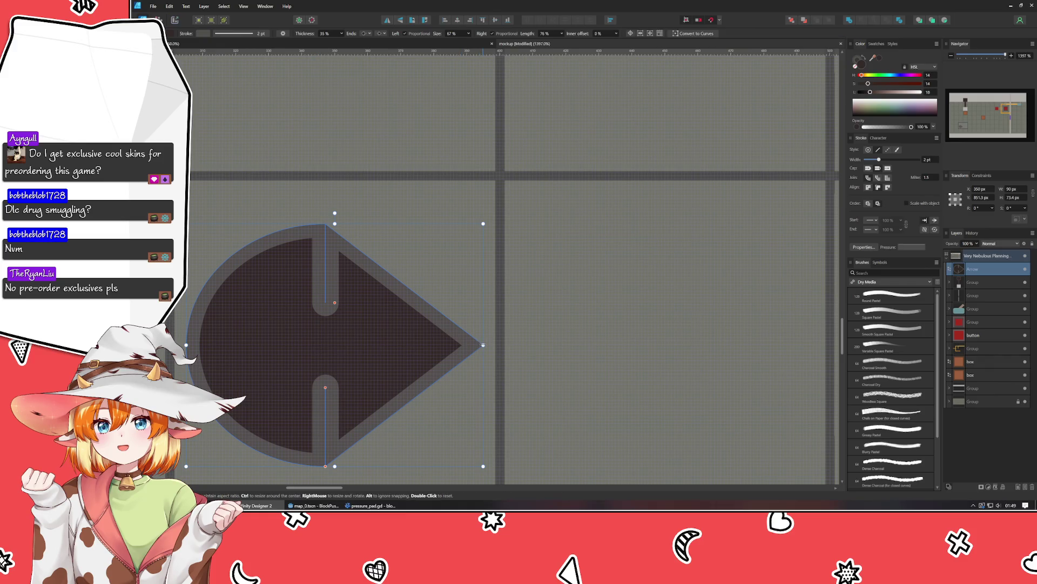
Step: Widen the arrow slightly by extending its right and left edges
left_click_drag(483, 344, 491, 344)
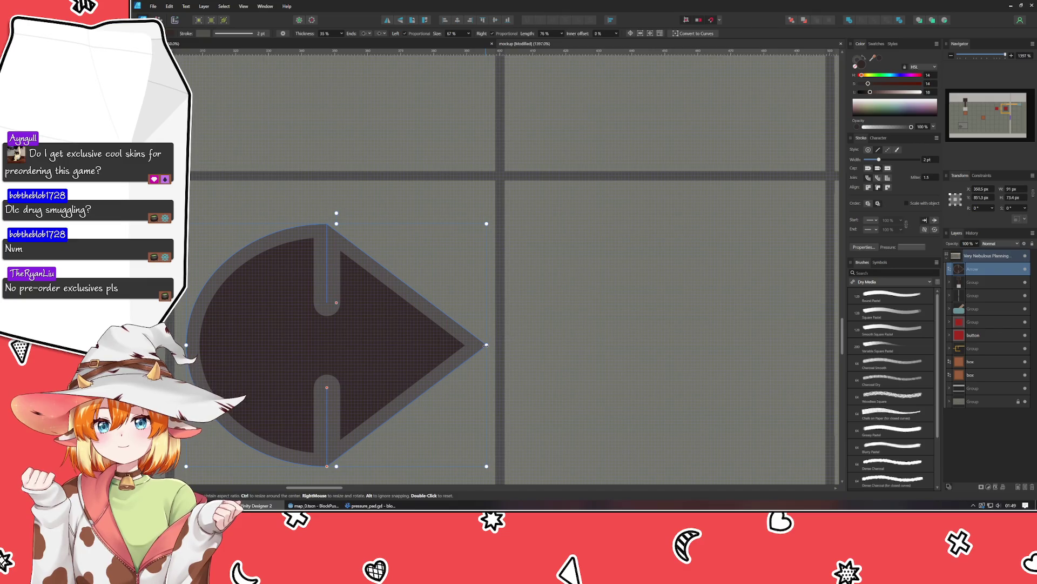
scroll(338, 357, "up", 2)
scroll(336, 363, "down", 2)
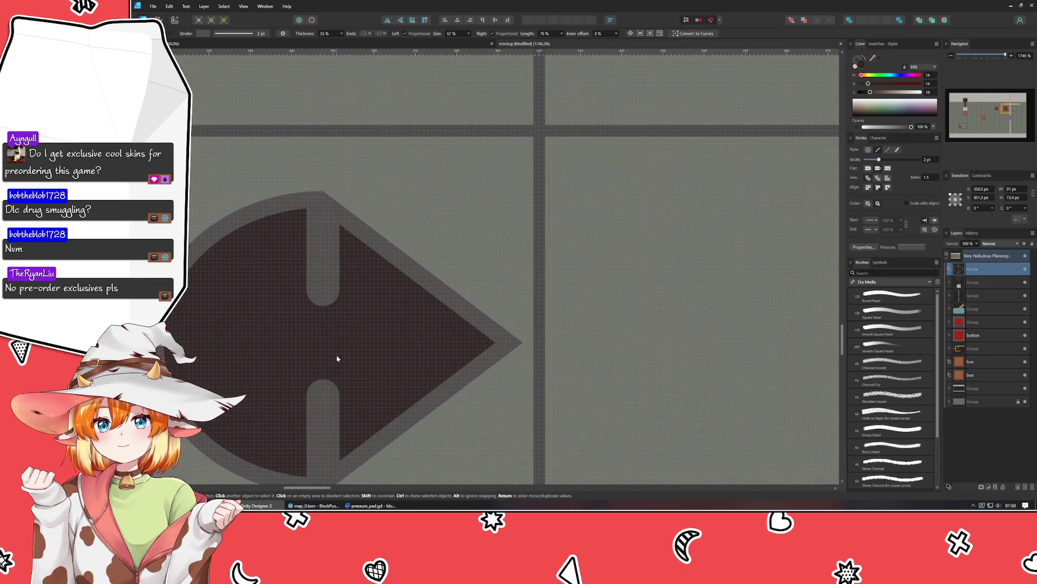
scroll(463, 355, "up", 1)
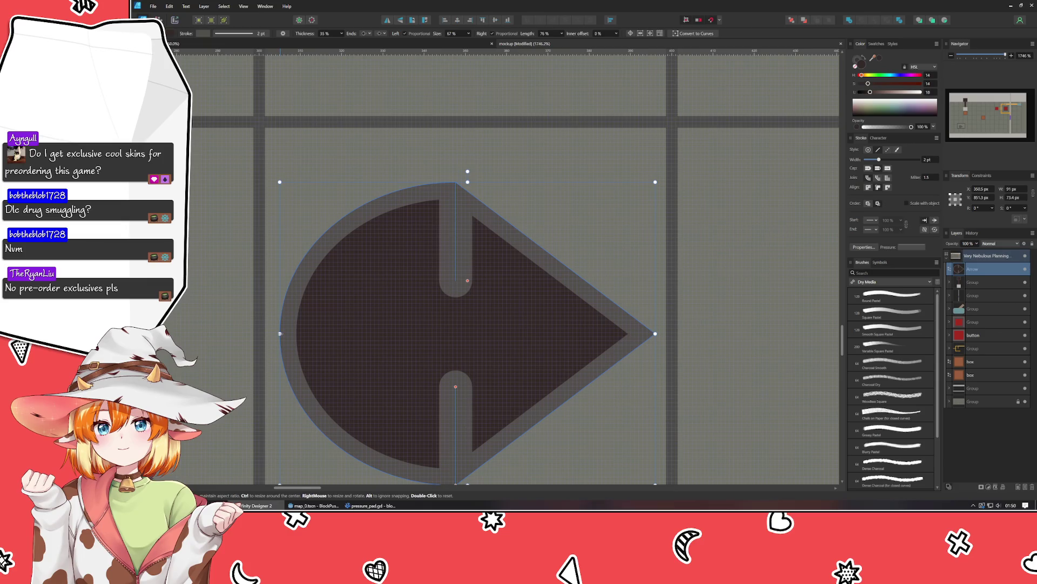
left_click_drag(280, 333, 275, 334)
Step: Set the arrow's Transform height, trying 90 and 92 px before committing 80 px
left_click(1022, 199)
type("90")
key("Return")
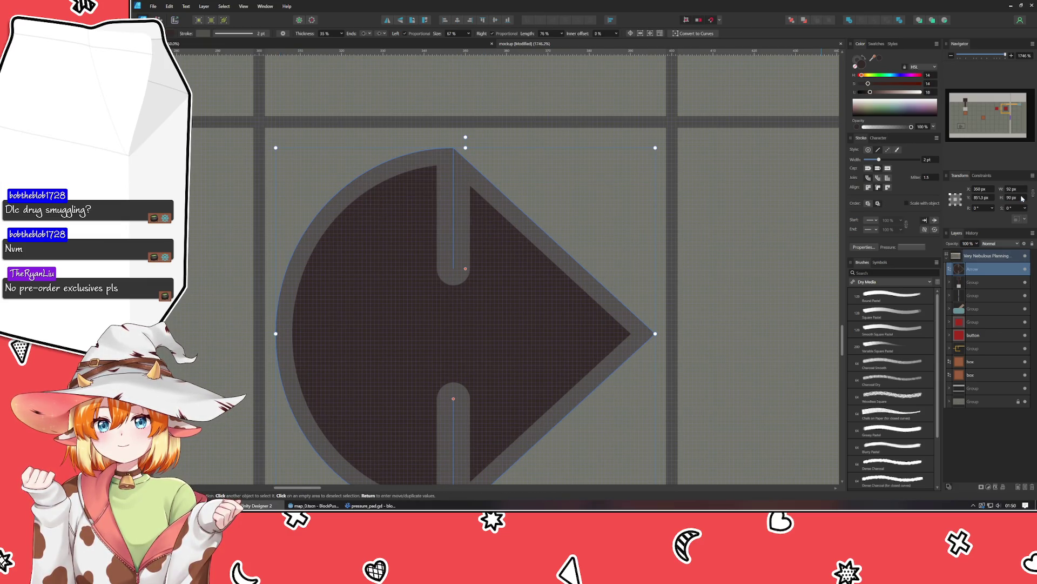
left_click(1022, 198)
type("92")
key("Return")
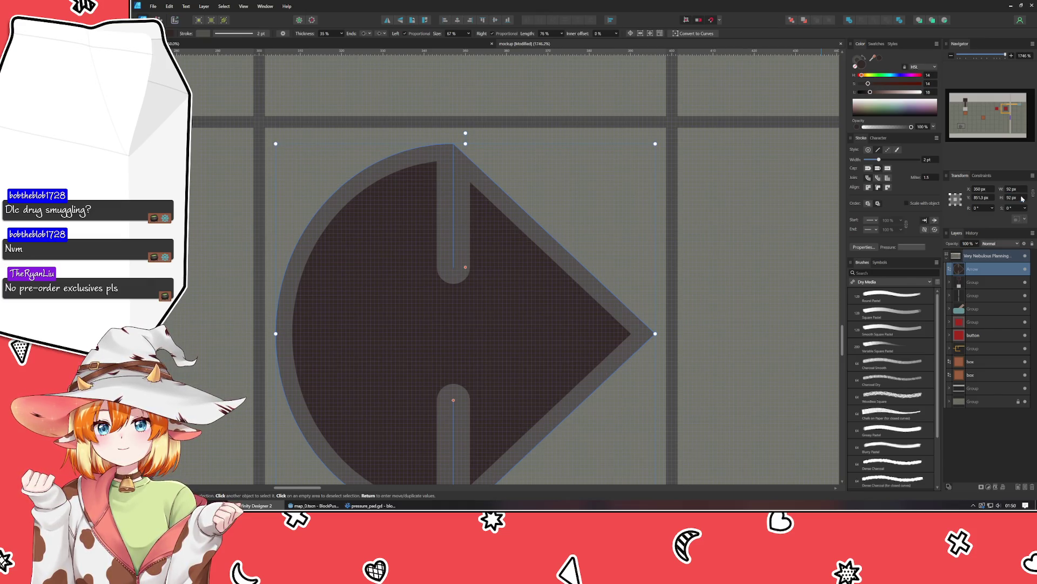
scroll(608, 255, "down", 3)
scroll(608, 286, "up", 2)
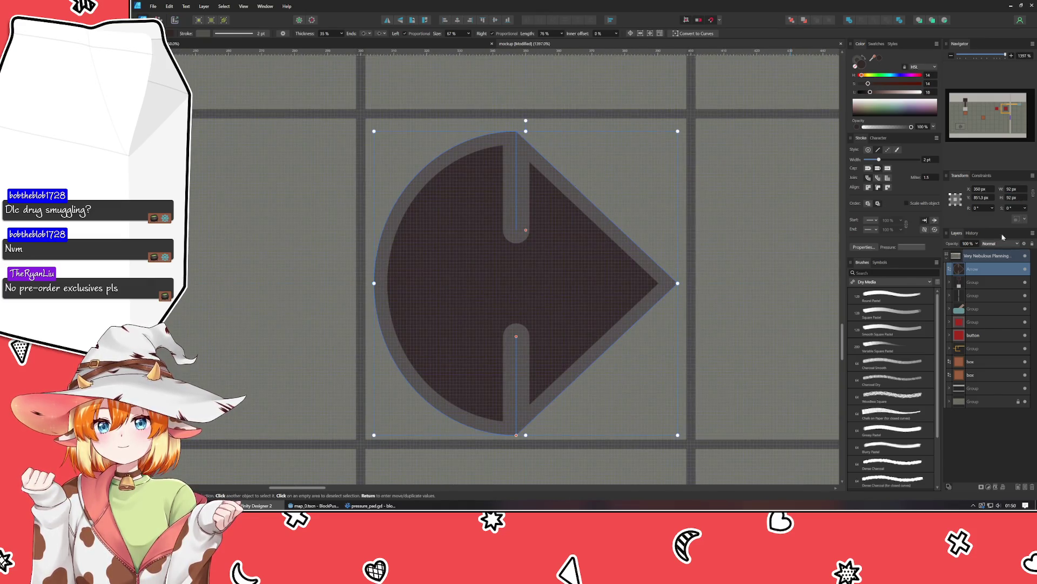
left_click(1012, 198)
type("9")
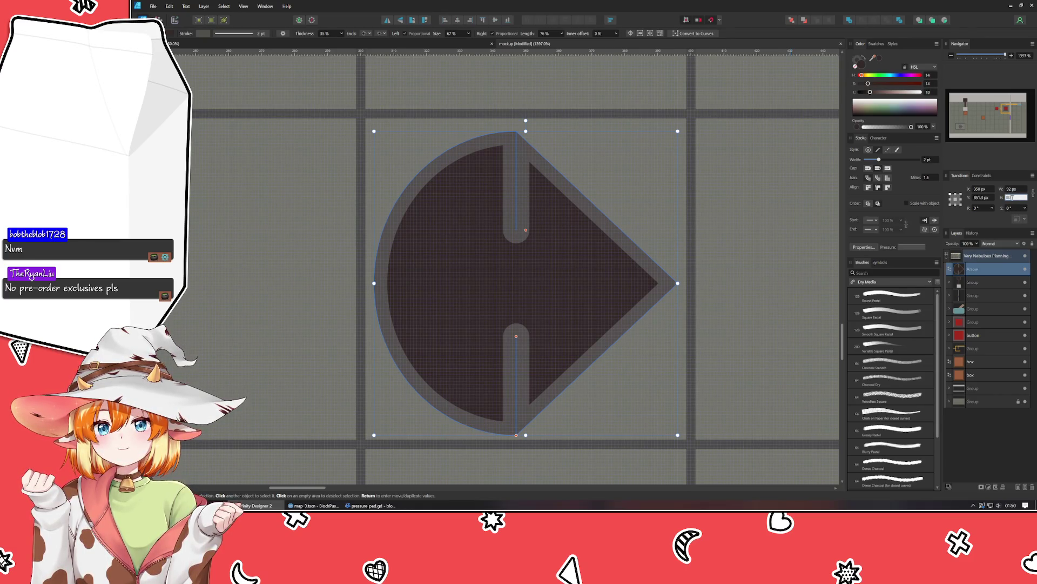
key("Return")
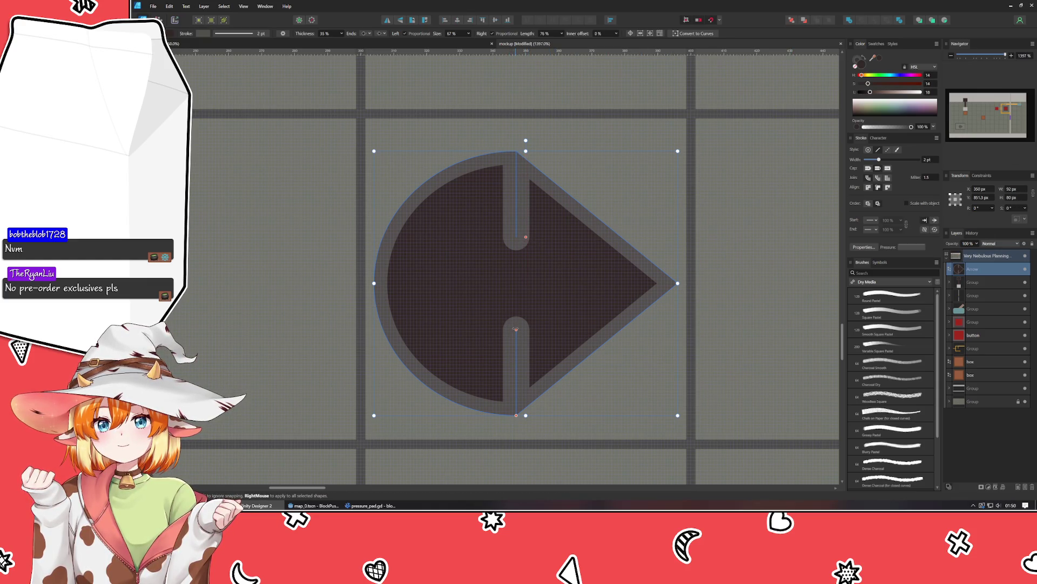
Step: Turn the arrow's notches into a long wide shaft, comparing via undo and redo
left_click_drag(515, 331, 499, 329)
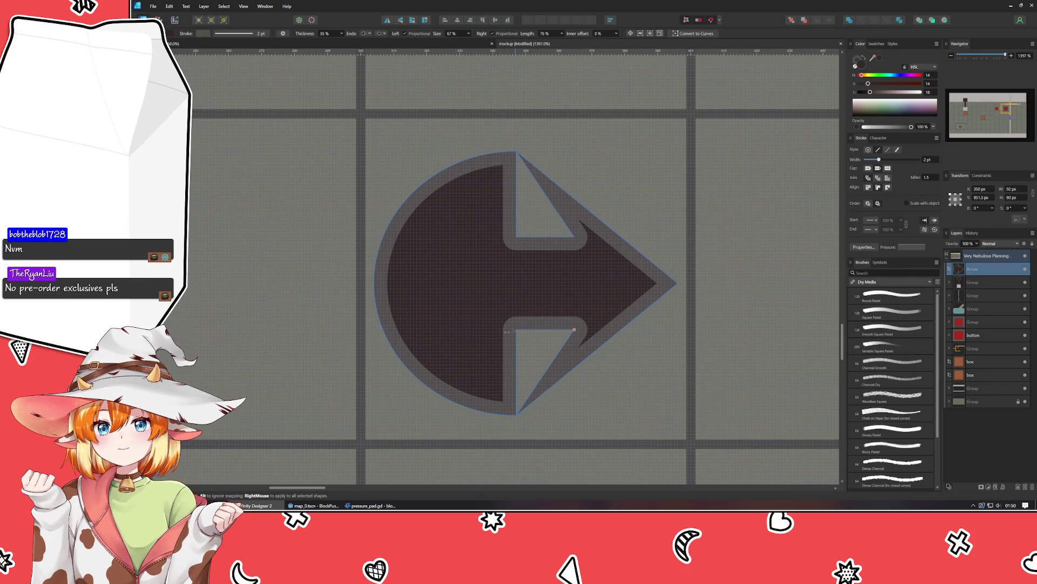
key("ctrl+shift+z")
key("ctrl+z")
key("ctrl+shift+z")
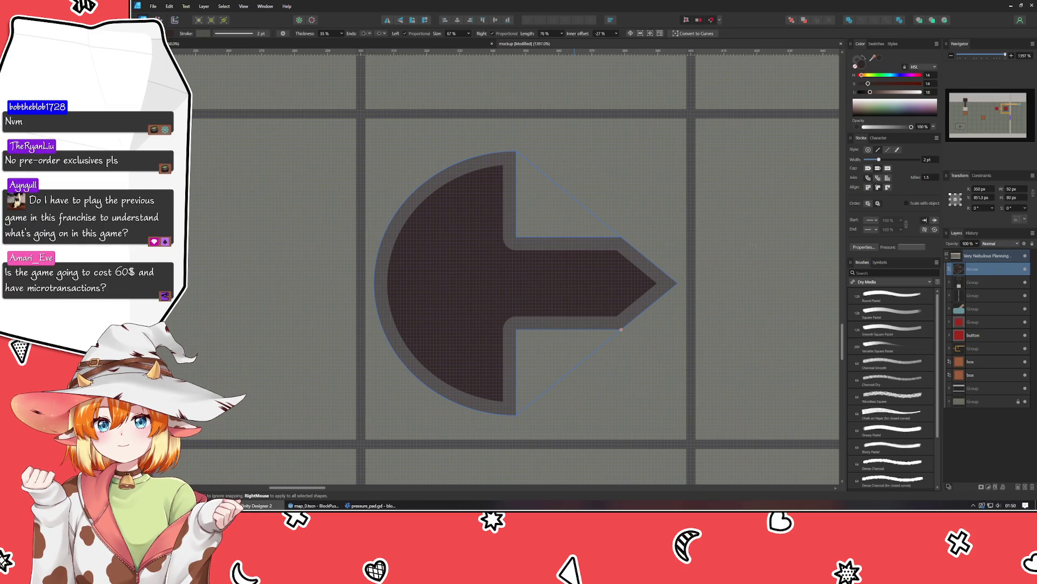
Step: Resize the arrowhead into a narrow point and zoom out
key("a")
left_click(686, 306)
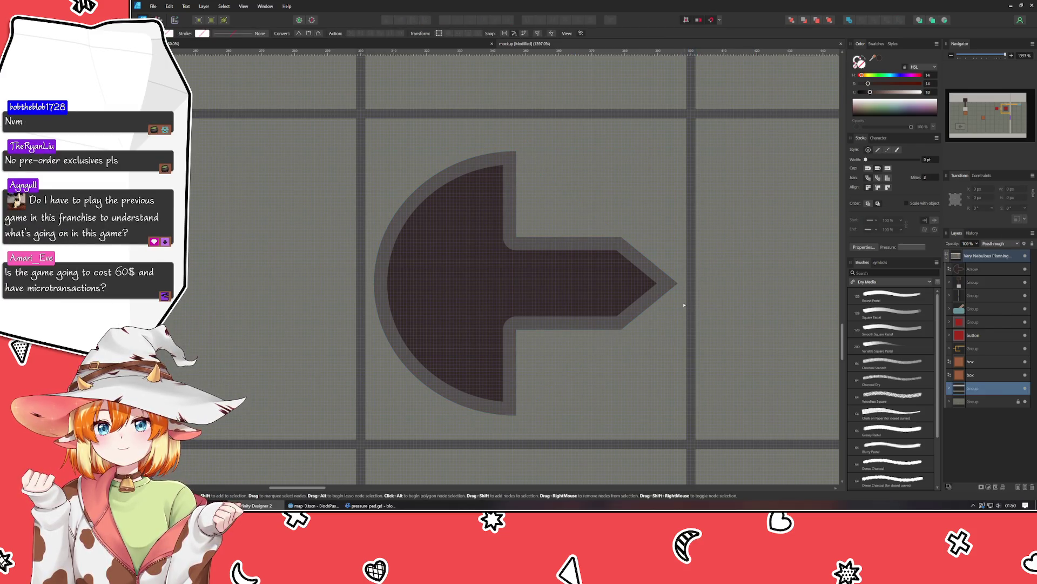
left_click(581, 322)
mouse_move(620, 336)
left_mouse_down()
mouse_move(610, 334)
mouse_move(621, 328)
left_mouse_up()
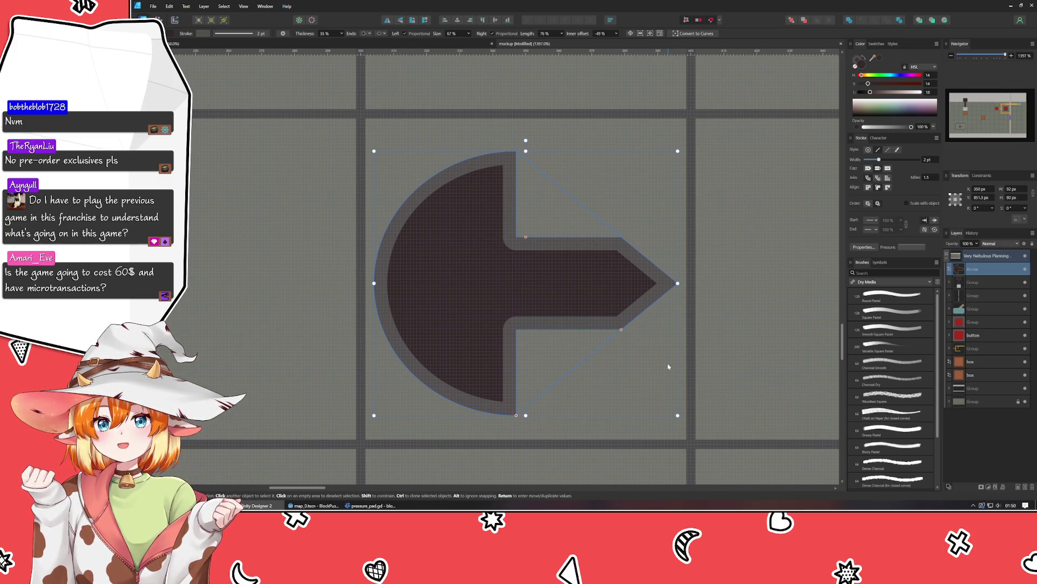
key("a")
left_click(753, 355)
scroll(753, 354, "down", 5)
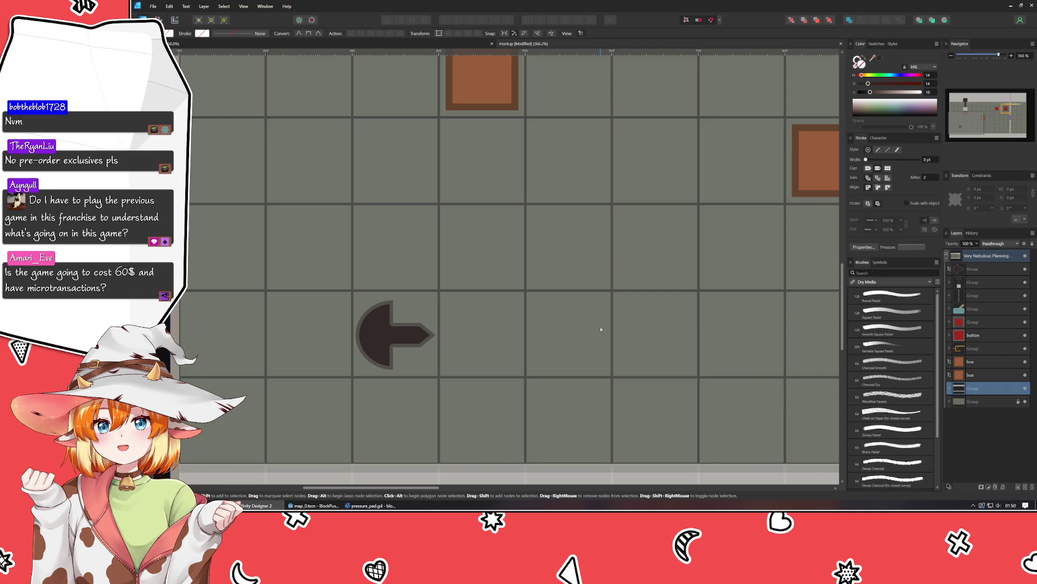
scroll(567, 303, "down", 5)
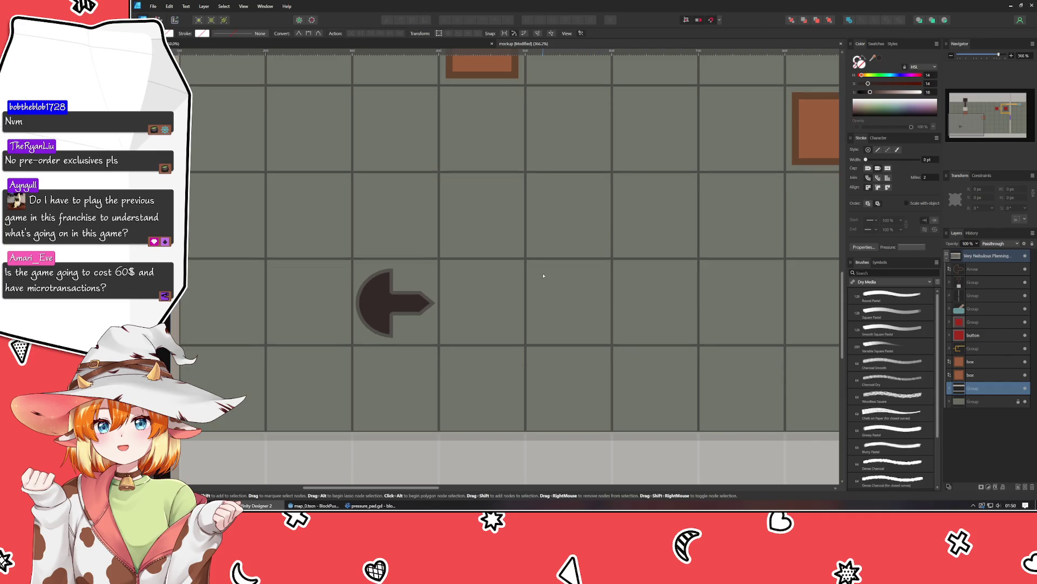
key("v")
left_click(406, 281)
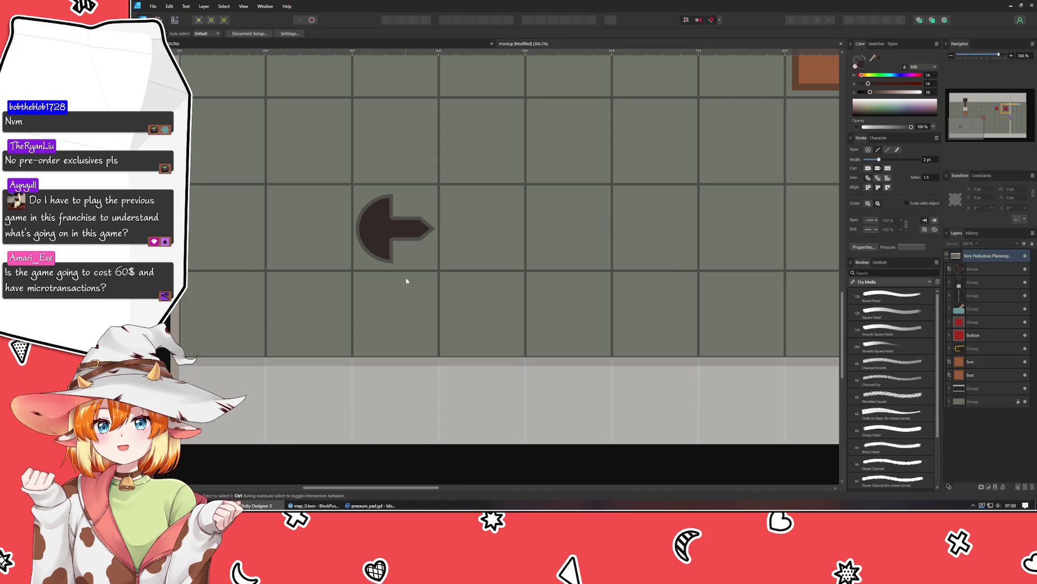
scroll(407, 280, "up", 5)
scroll(378, 351, "right", 2)
left_click(344, 346)
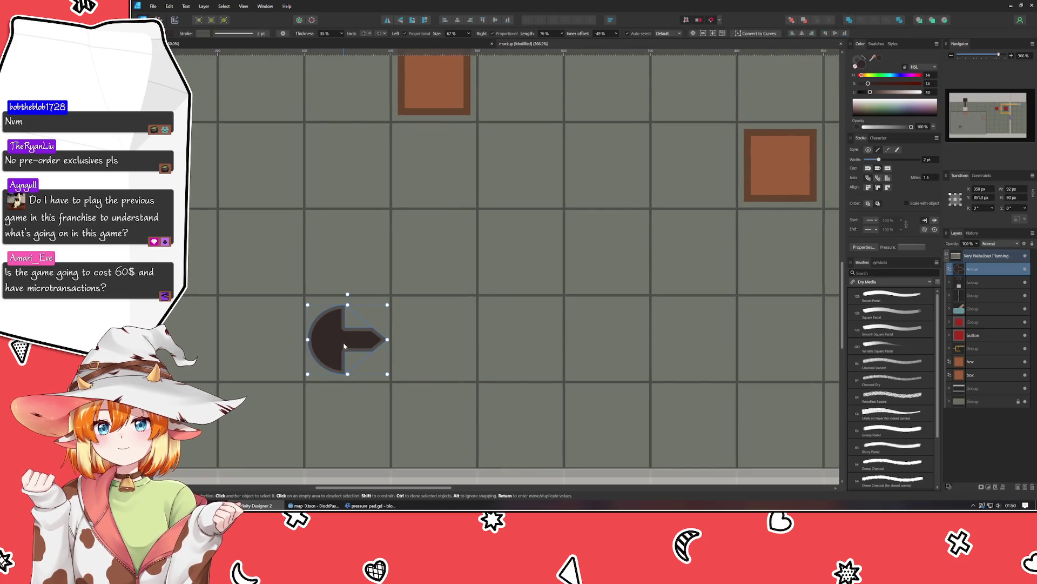
scroll(335, 343, "down", 1)
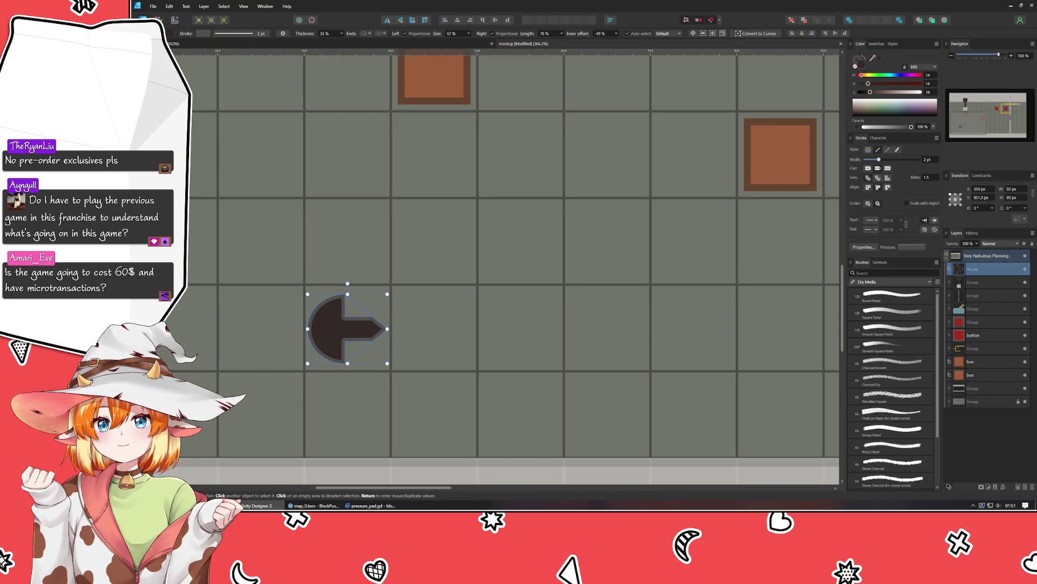
key("m")
key("p")
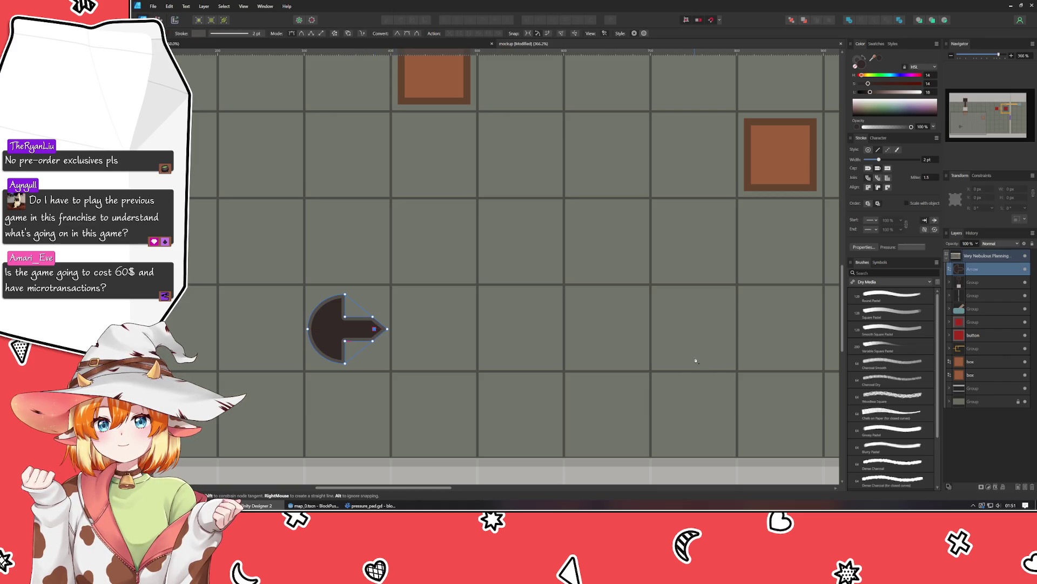
scroll(695, 359, "right", 10)
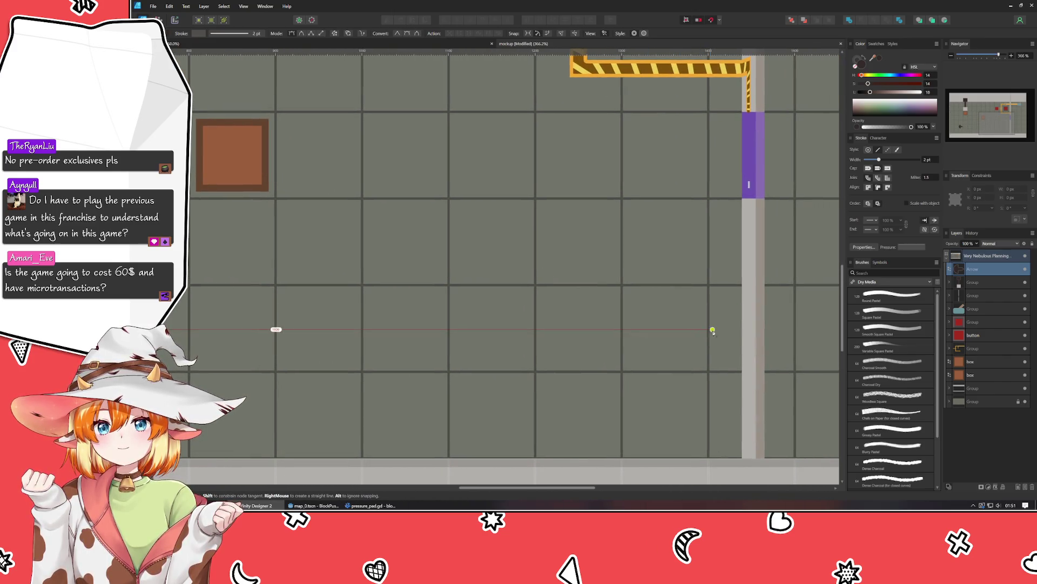
Step: Draw a red-stroked laser line from the wall to the arrow and open its layer effects
left_click(742, 329)
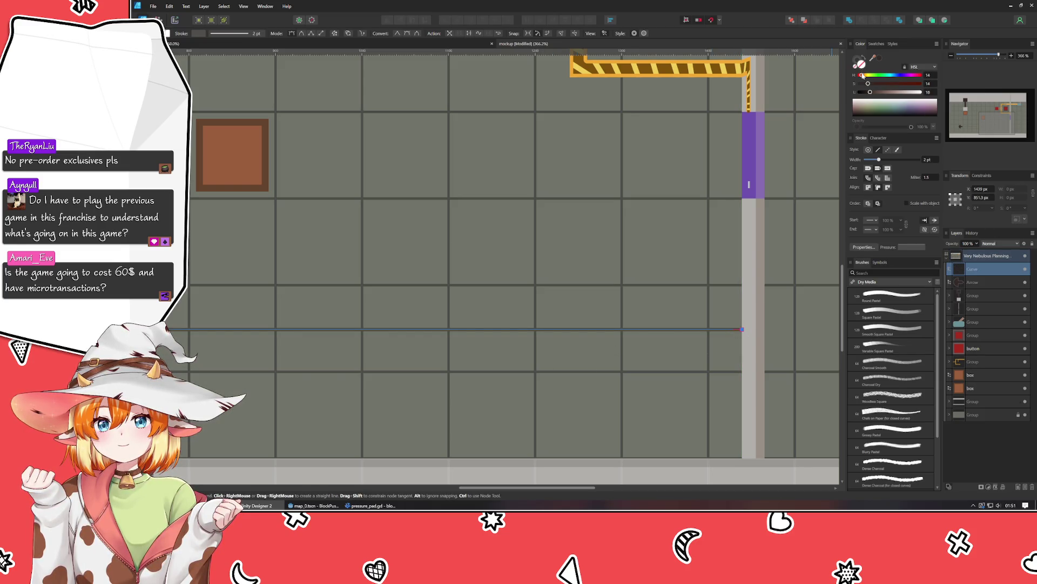
left_click(918, 84)
left_click(887, 93)
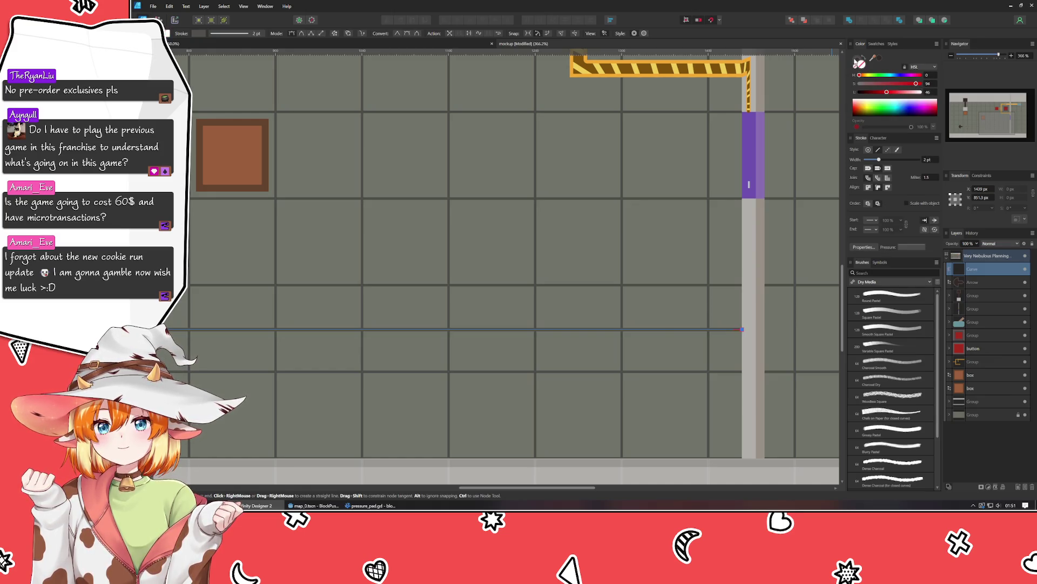
left_click(857, 65)
left_click(860, 75)
left_click(906, 84)
left_click(887, 92)
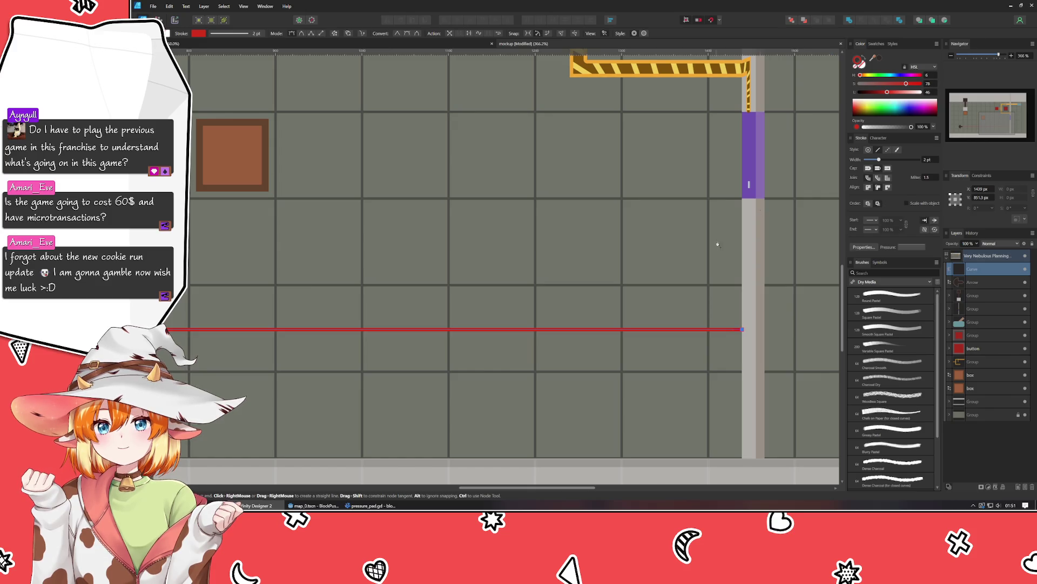
mouse_move(317, 317)
left_mouse_down()
mouse_move(695, 298)
mouse_move(728, 328)
mouse_move(589, 332)
left_mouse_up()
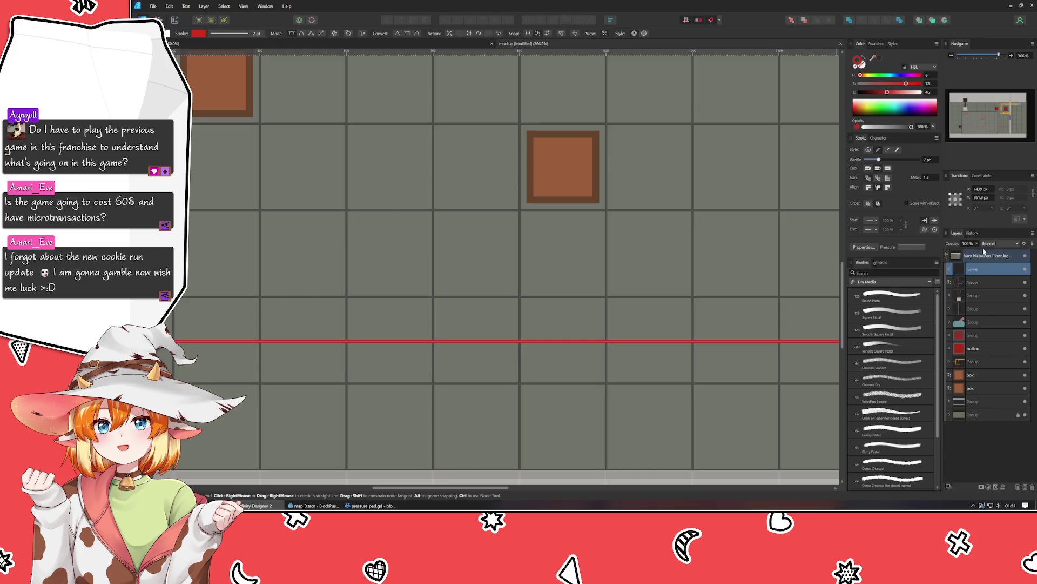
left_click(996, 486)
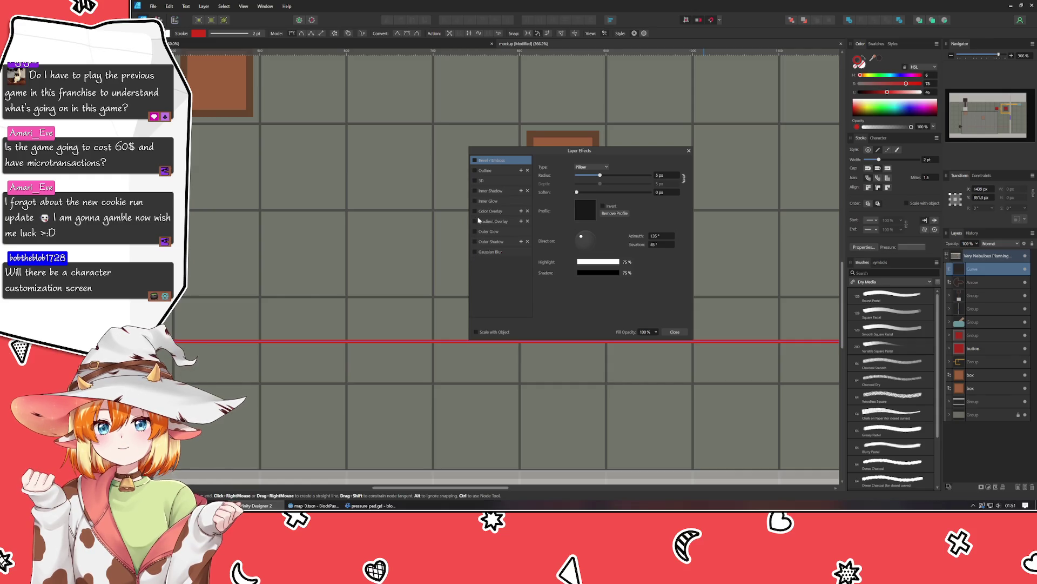
Step: Add a red Outer Glow of about 7.6 px radius to the laser line
left_click(475, 232)
left_click(489, 232)
left_click(585, 200)
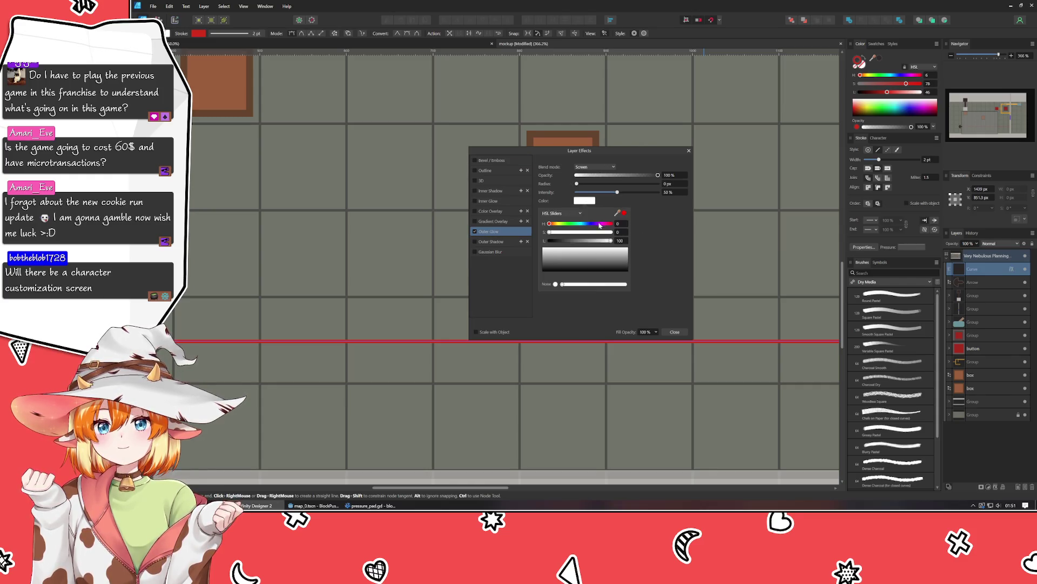
mouse_move(571, 230)
left_mouse_down()
mouse_move(599, 232)
mouse_move(575, 245)
left_mouse_up()
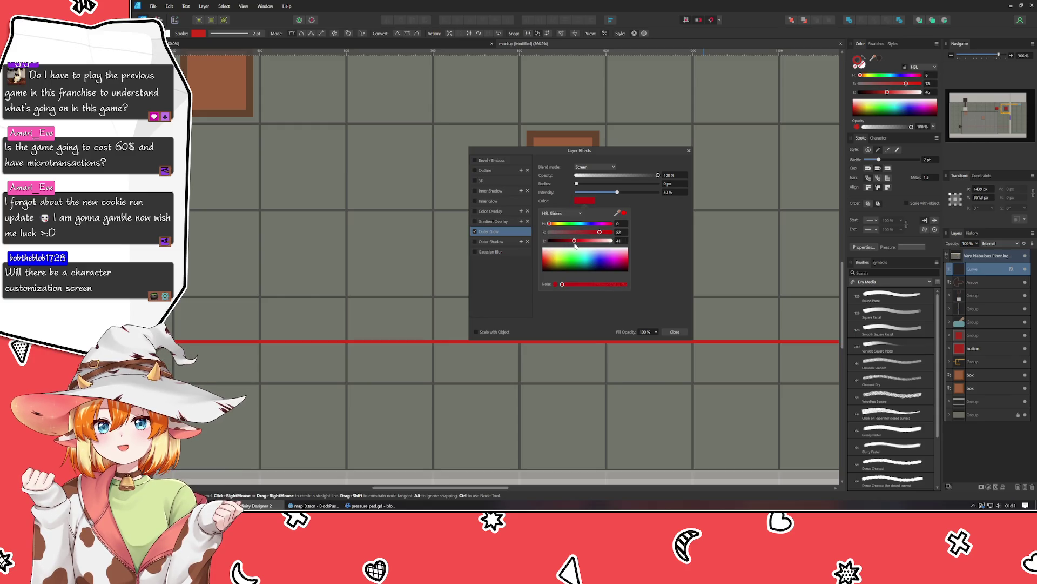
left_click_drag(577, 183, 607, 187)
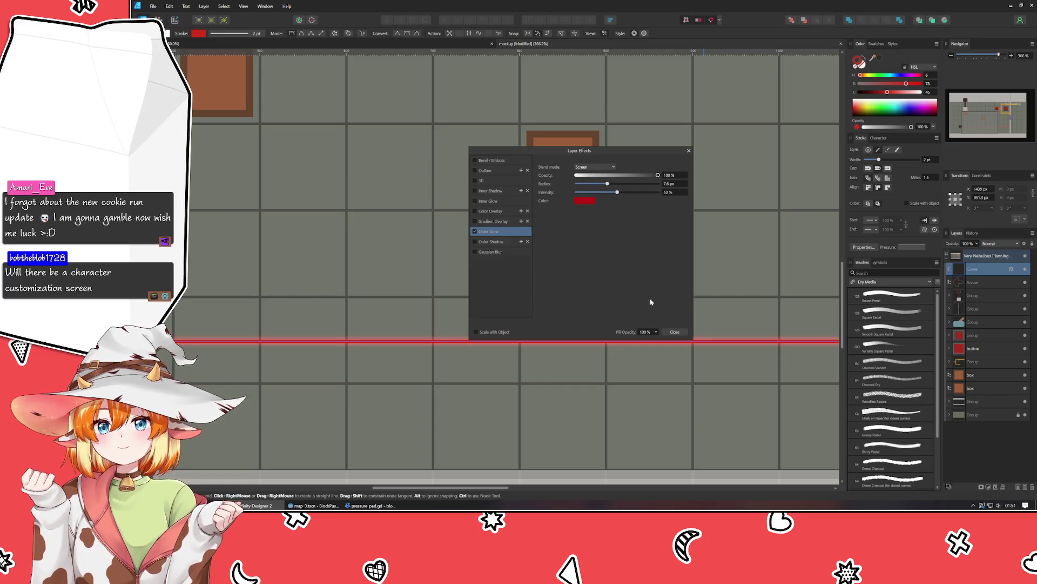
left_click(676, 335)
scroll(507, 364, "down", 4)
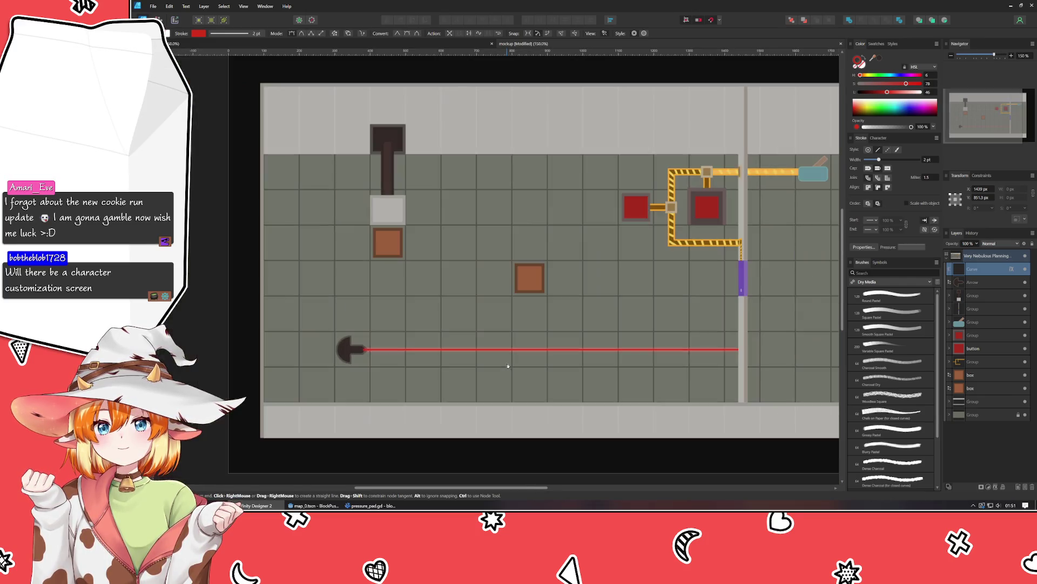
Step: Undo the stray pen segment and move the Arrow layer above the laser Curve layer
left_click(360, 453)
key("ctrl+z")
key("v")
scroll(421, 378, "up", 2)
key("p")
left_click_drag(984, 285, 990, 270)
Step: Check the arrow's placement at the laser start and save the mockup
key("v")
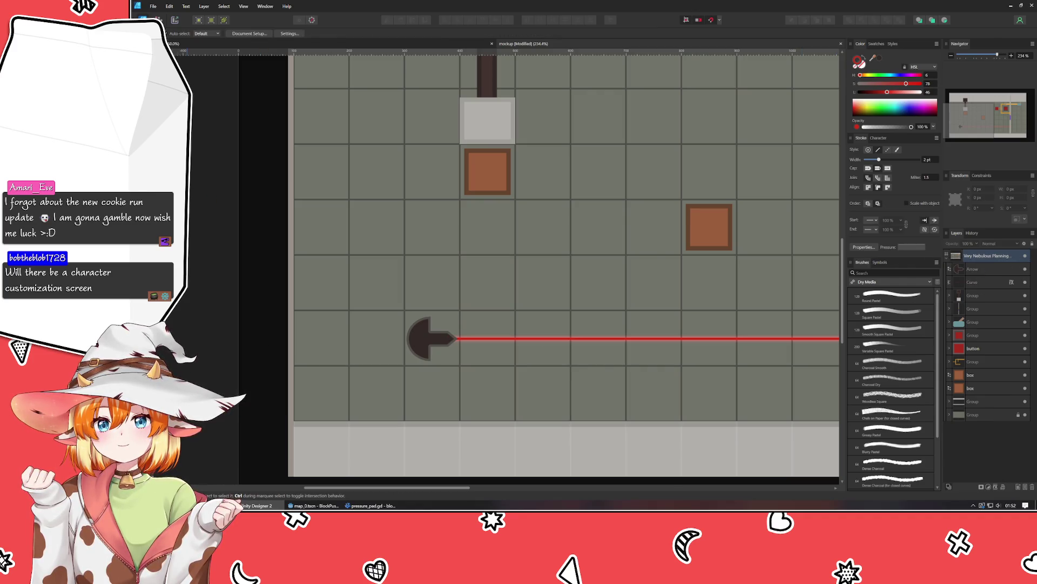
mouse_move(669, 396)
left_mouse_down()
mouse_move(431, 361)
mouse_move(535, 391)
left_mouse_up()
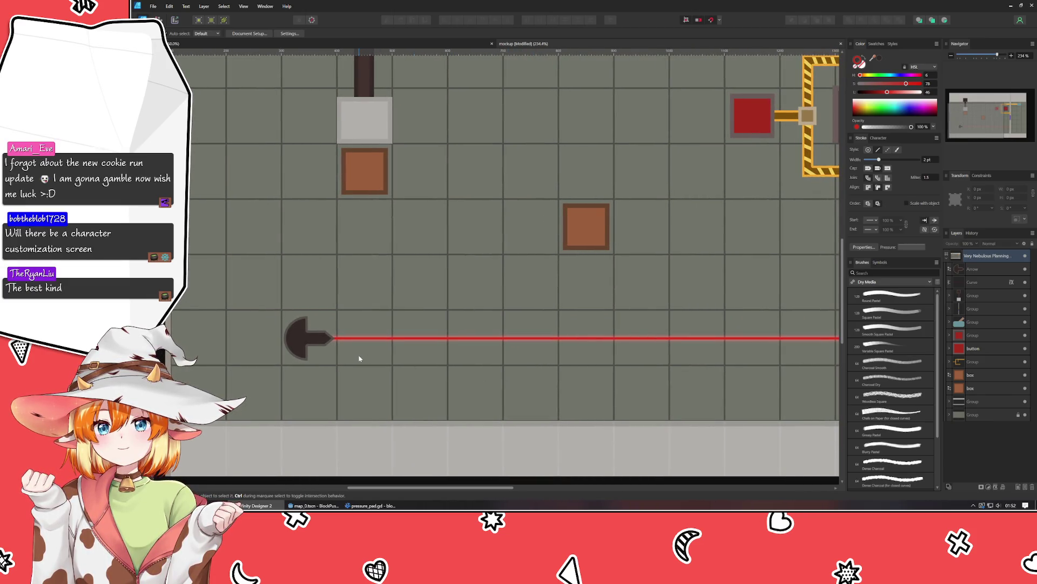
scroll(305, 347, "up", 2)
scroll(306, 347, "down", 2)
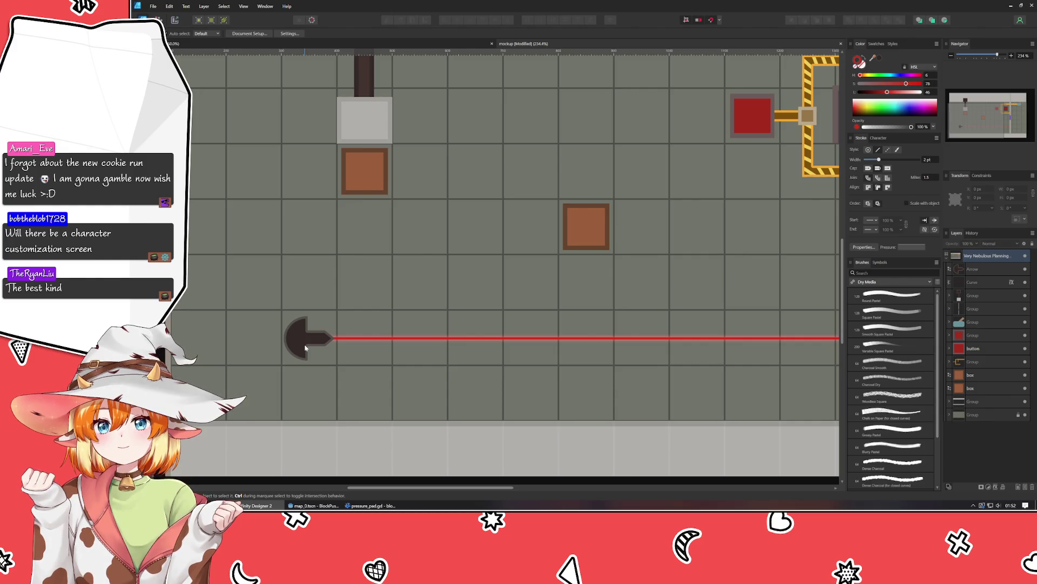
left_click(298, 341)
key("ctrl+d")
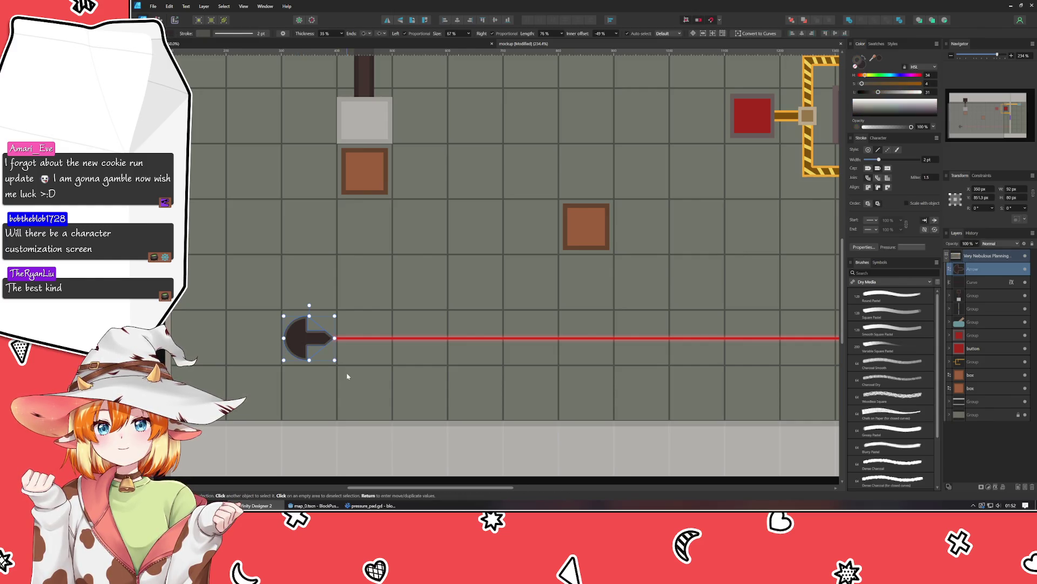
scroll(298, 340, "down", 3)
scroll(226, 384, "up", 2)
scroll(226, 383, "down", 2)
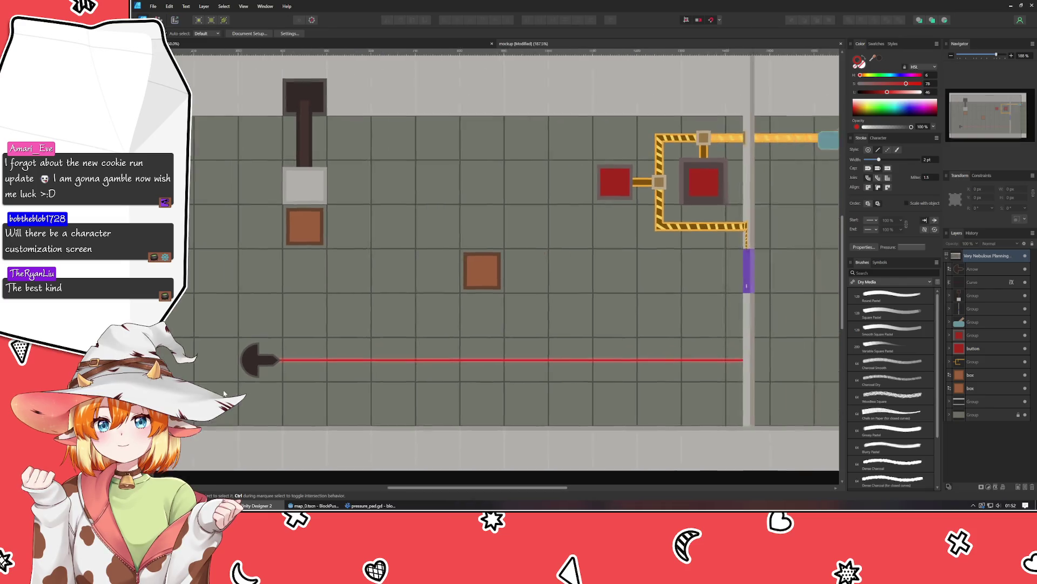
key("ctrl+s")
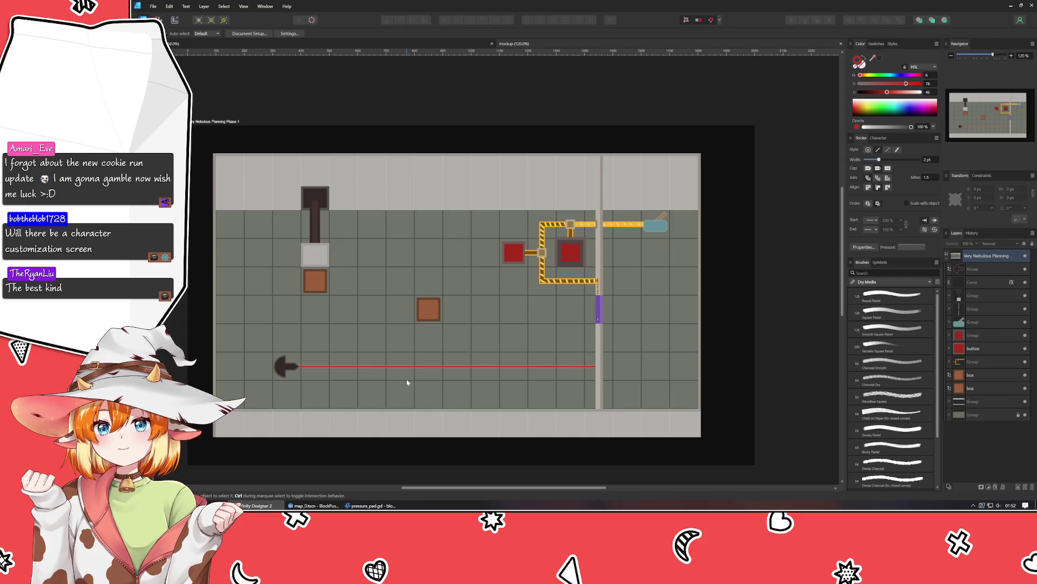
Step: Select the locked floor grid group
scroll(408, 382, "up", 2)
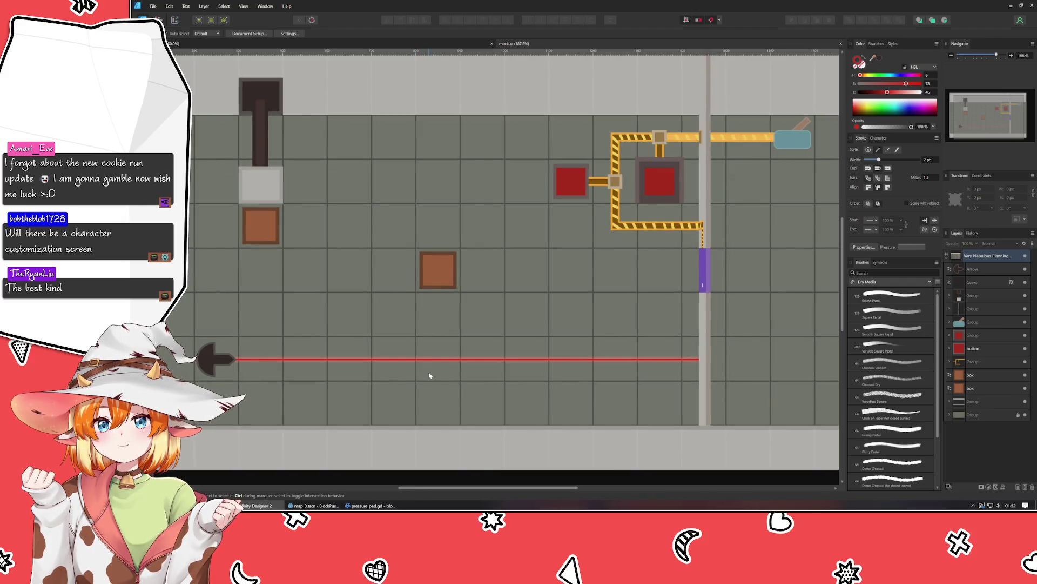
left_click(429, 375)
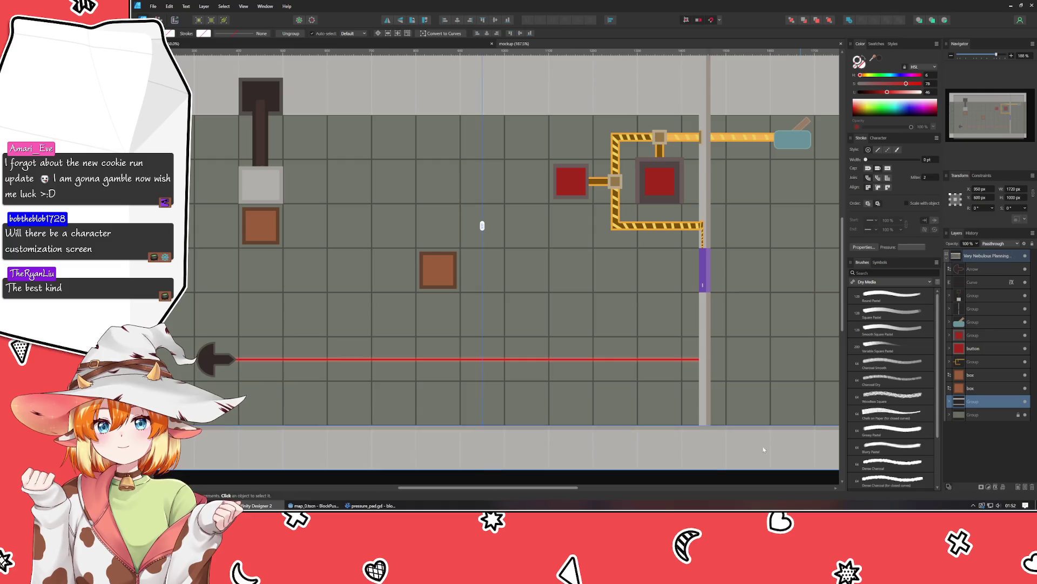
scroll(688, 436, "down", 2)
left_click(689, 436)
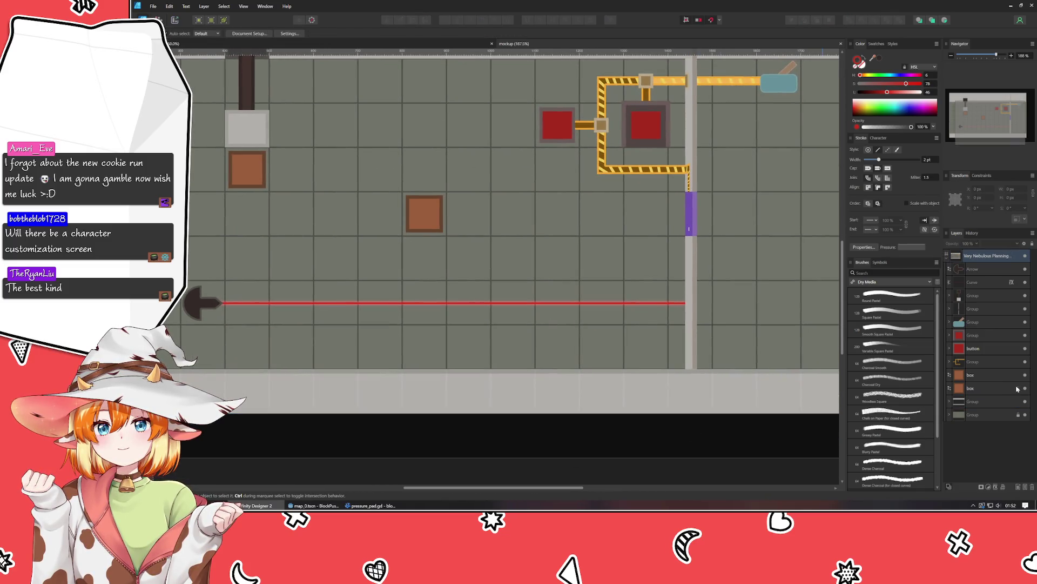
left_click(1013, 416)
Step: Select the whole row of floor tiles over the laser and delete them
double_click(363, 318)
left_click(469, 302)
left_click(422, 317, "shift")
left_click(380, 317, "shift")
left_click(557, 319, "shift")
left_click(602, 318, "shift")
left_click(646, 317, "shift")
left_click(289, 320, "shift")
left_click(248, 319, "shift")
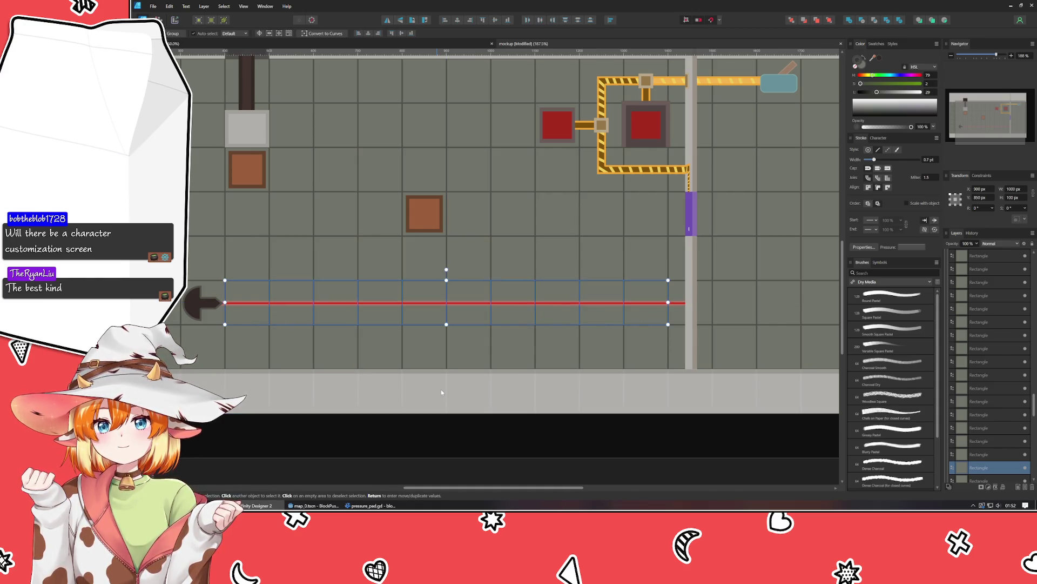
key("Delete")
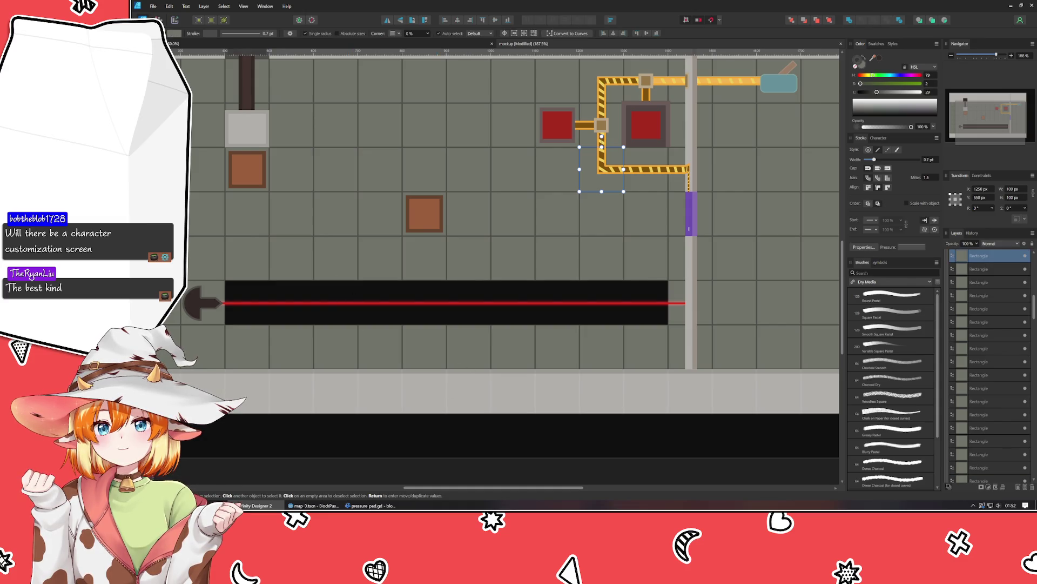
Step: With the Rectangle tool active, select the empty tile left of the emitter, then clear the selection
key("m")
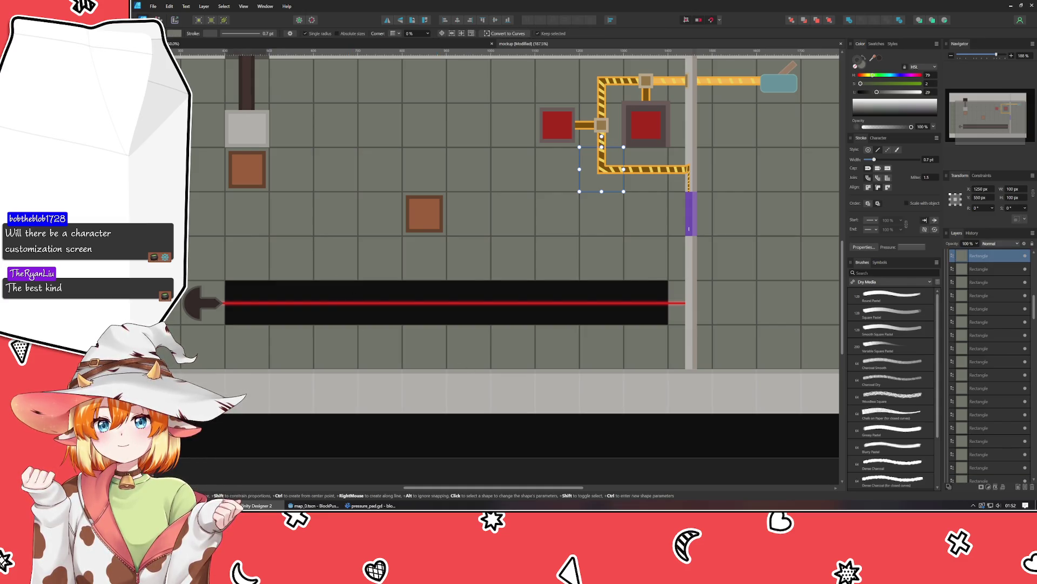
scroll(508, 216, "left", 5)
left_click(374, 327)
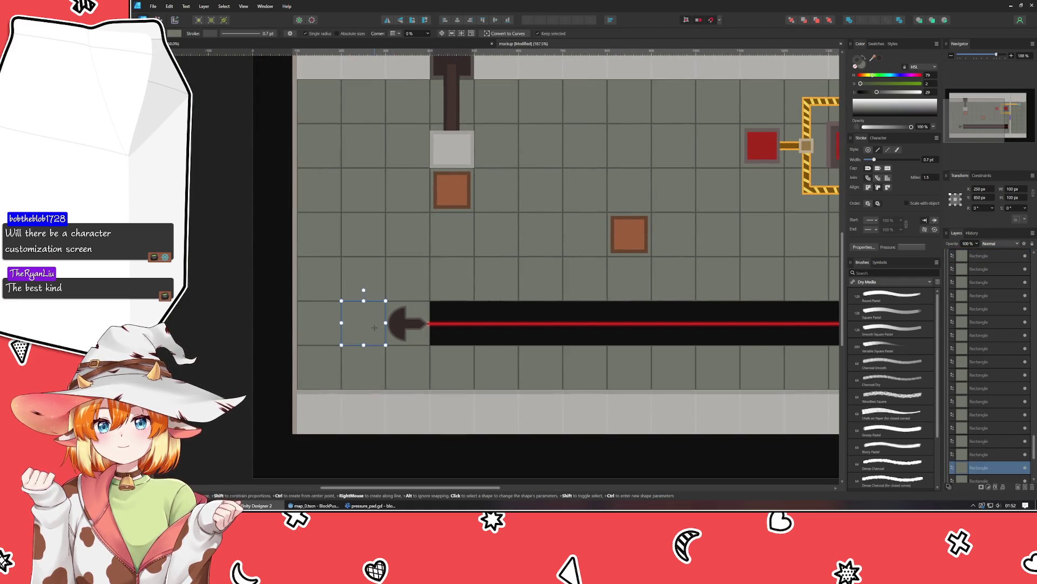
scroll(321, 313, "right", 5)
scroll(321, 312, "down", 2)
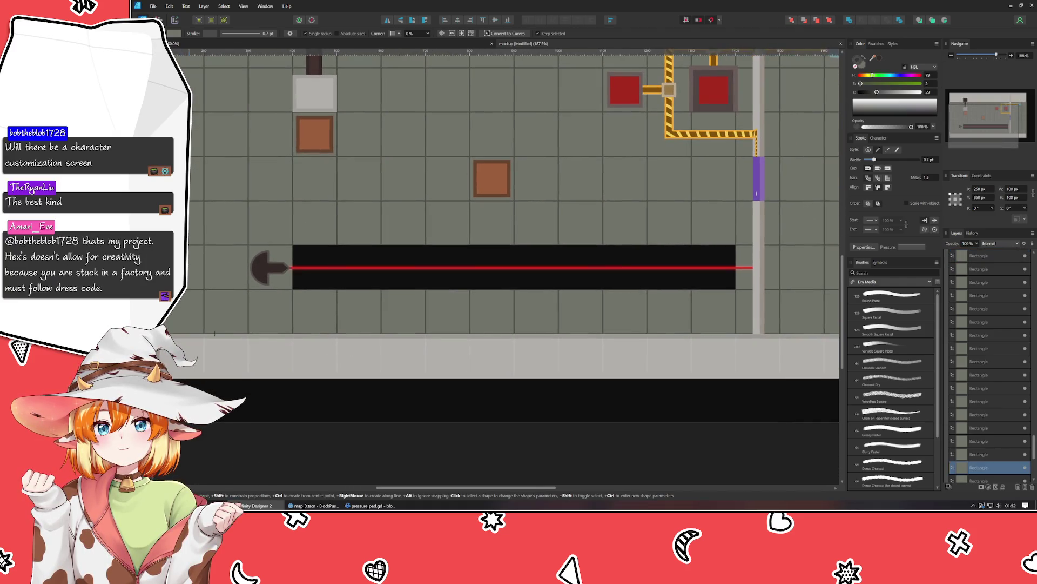
key("Escape")
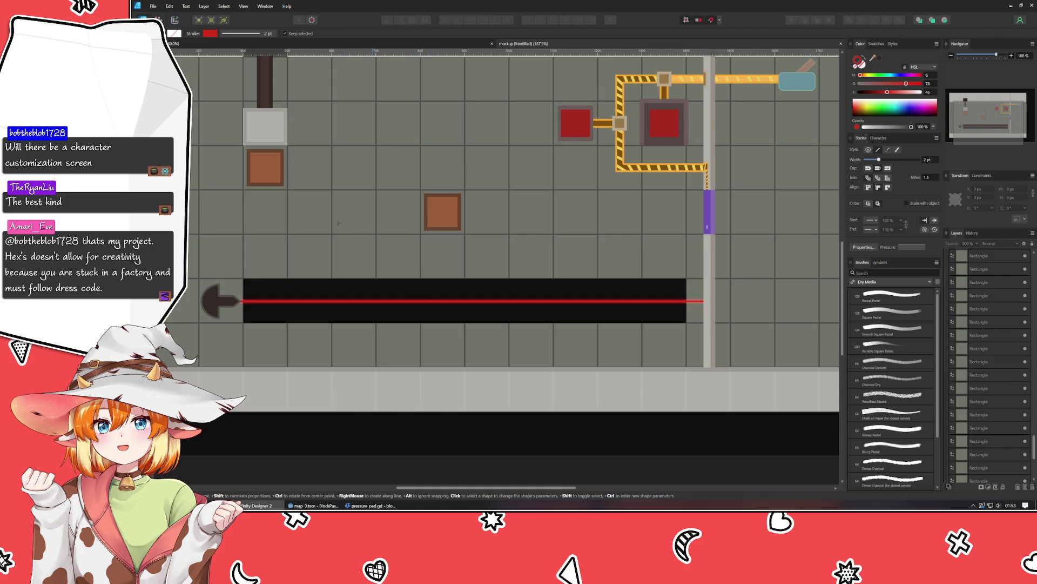
Step: Move the transparent square down onto the laser channel
key("v")
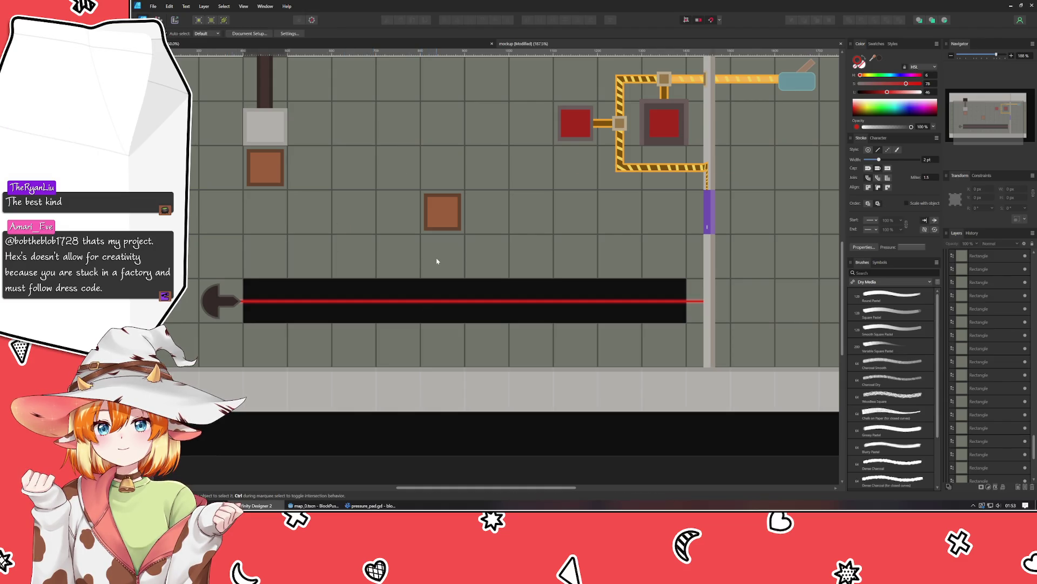
left_click(437, 261)
left_click_drag(437, 261, 437, 307)
scroll(397, 306, "up", 4)
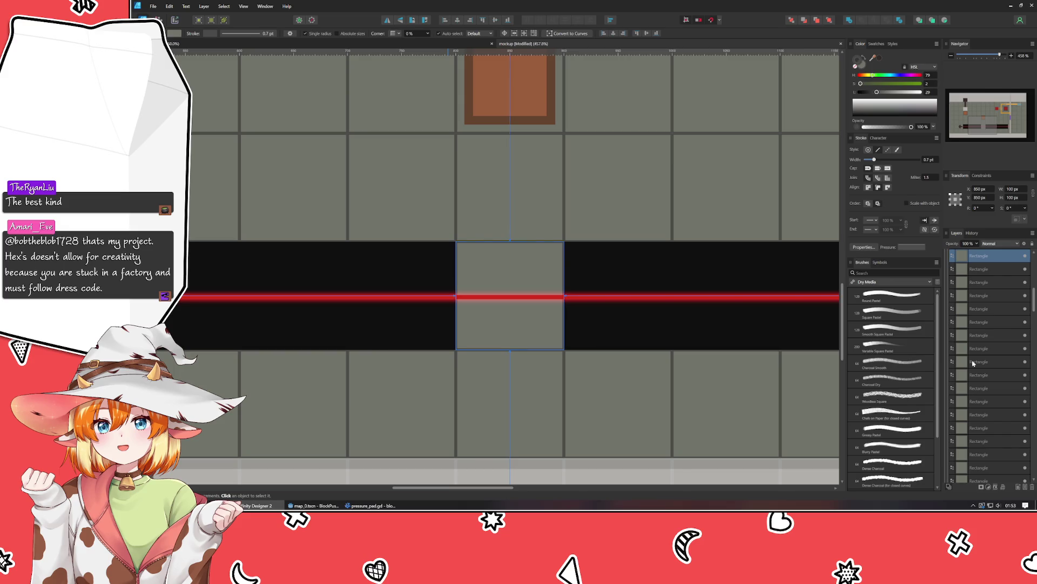
Step: Move the square's layer out of the tile group and lock both the square and tile group
left_click(958, 256)
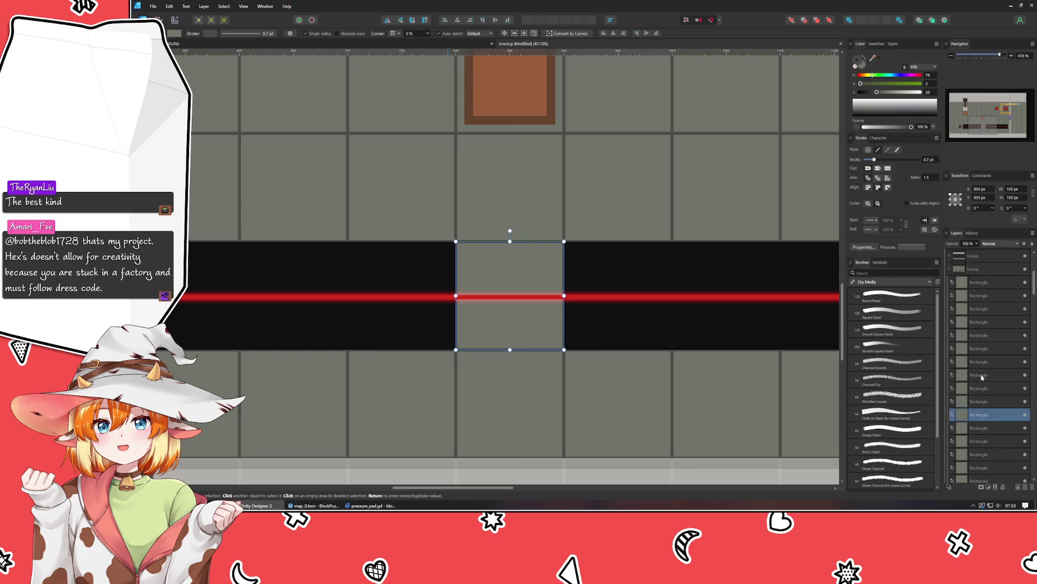
mouse_move(979, 415)
left_mouse_down()
mouse_move(965, 303)
mouse_move(959, 328)
left_mouse_up()
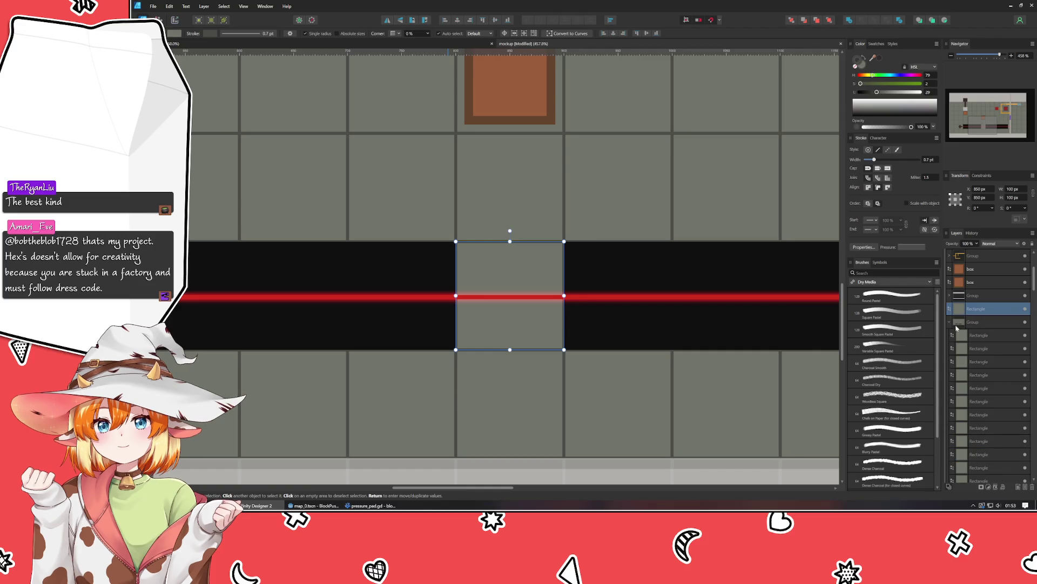
left_click(950, 325)
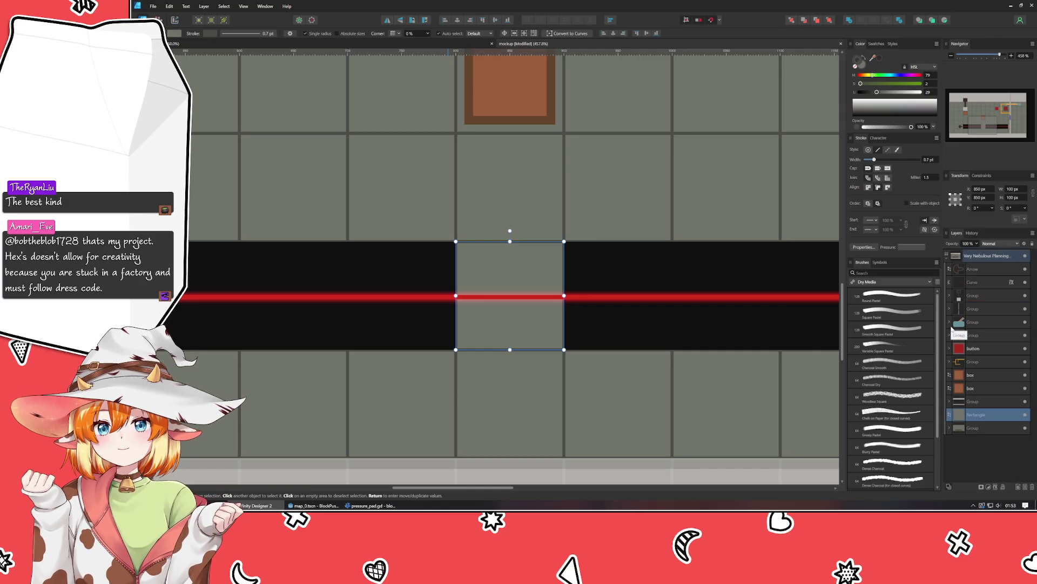
left_click(1019, 415)
left_click(1019, 431)
left_click(1018, 428)
left_click(1006, 418)
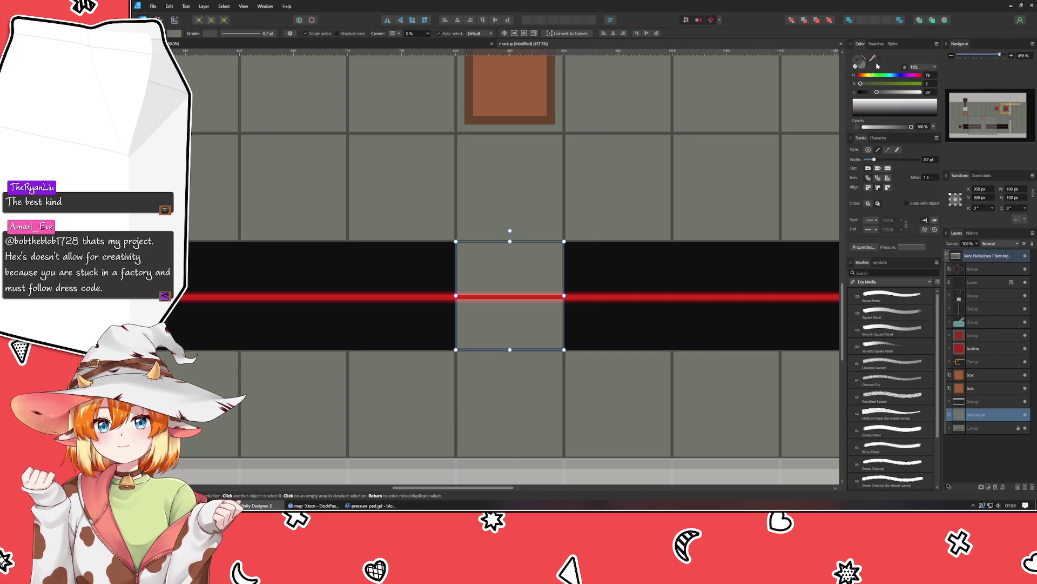
Step: Darken the square's fill and give it a darker 1 pt outline
mouse_move(869, 95)
left_mouse_down()
mouse_move(904, 97)
mouse_move(866, 102)
left_mouse_up()
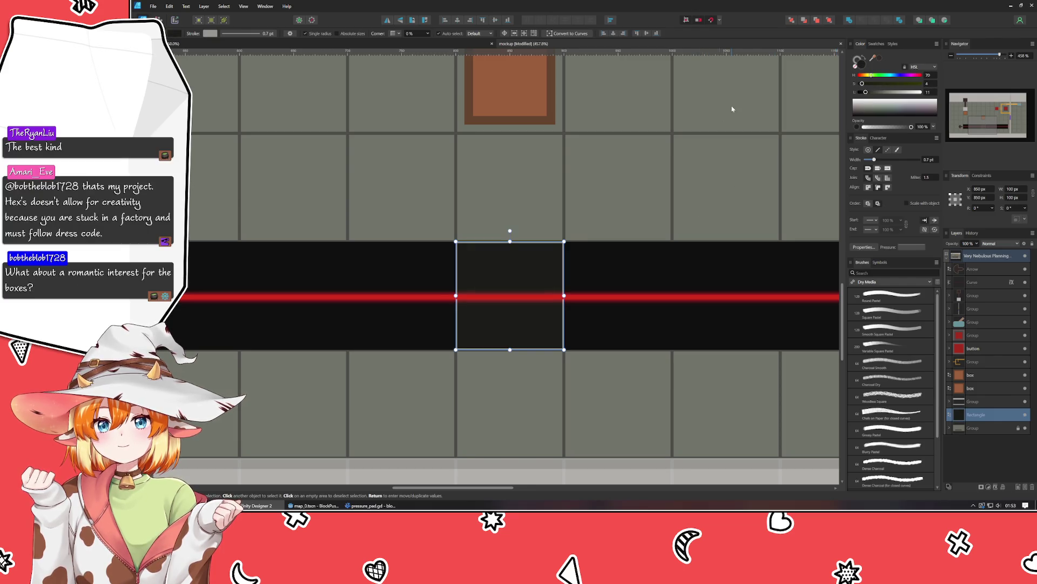
left_click(859, 62)
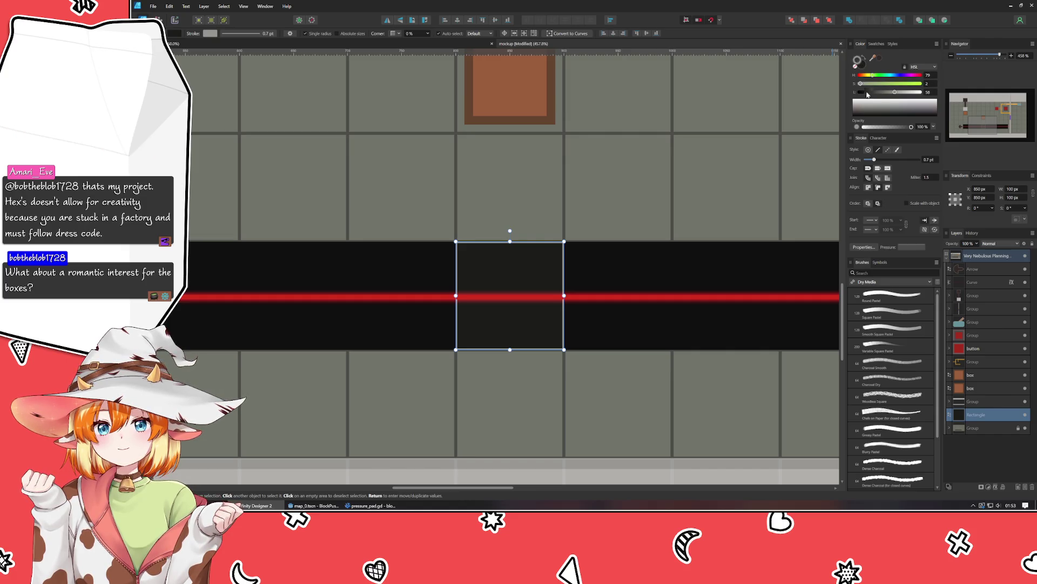
type("1")
key("Return")
mouse_move(895, 92)
left_mouse_down()
mouse_move(856, 101)
mouse_move(871, 100)
left_mouse_up()
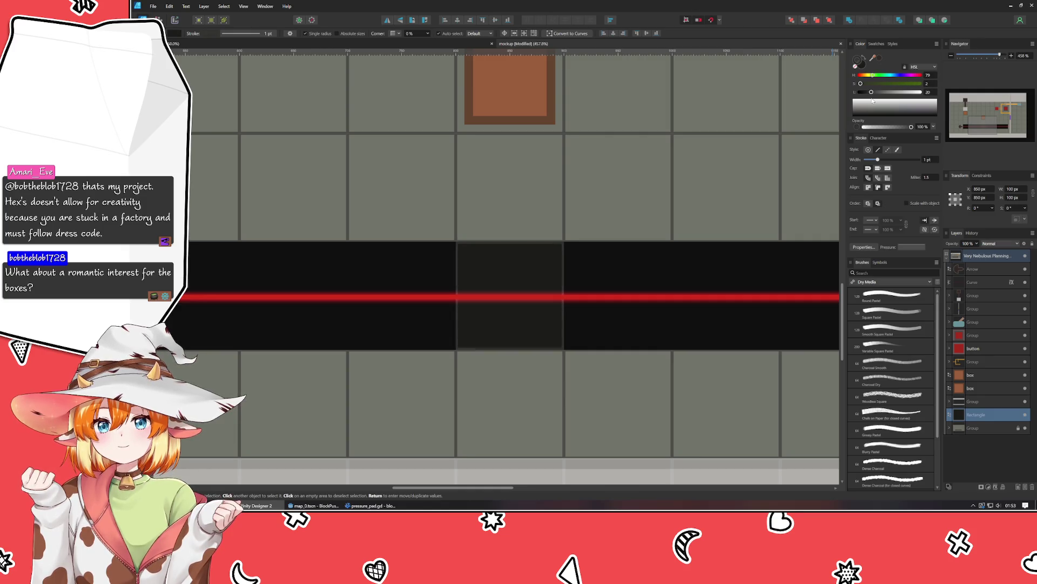
Step: Select the group around the dark square and centre the tile in view
left_click(637, 261)
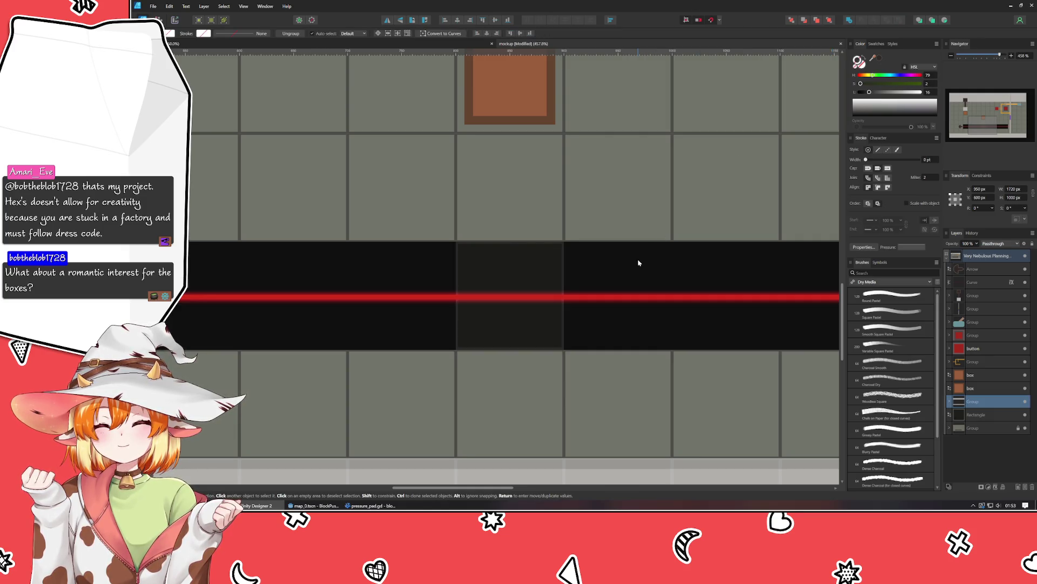
scroll(558, 285, "up", 2)
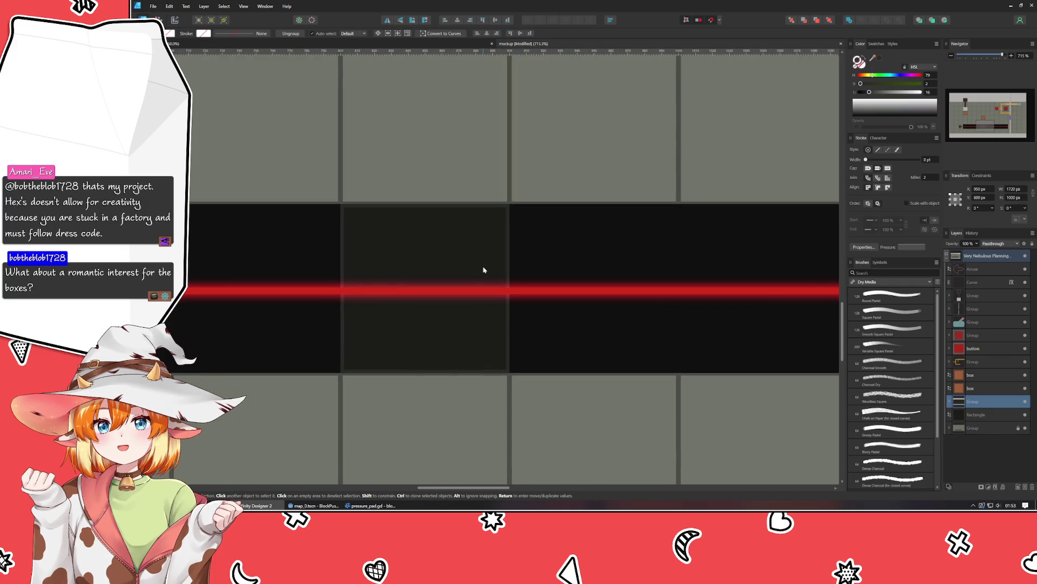
scroll(482, 271, "down", 1)
left_click_drag(517, 276, 546, 289)
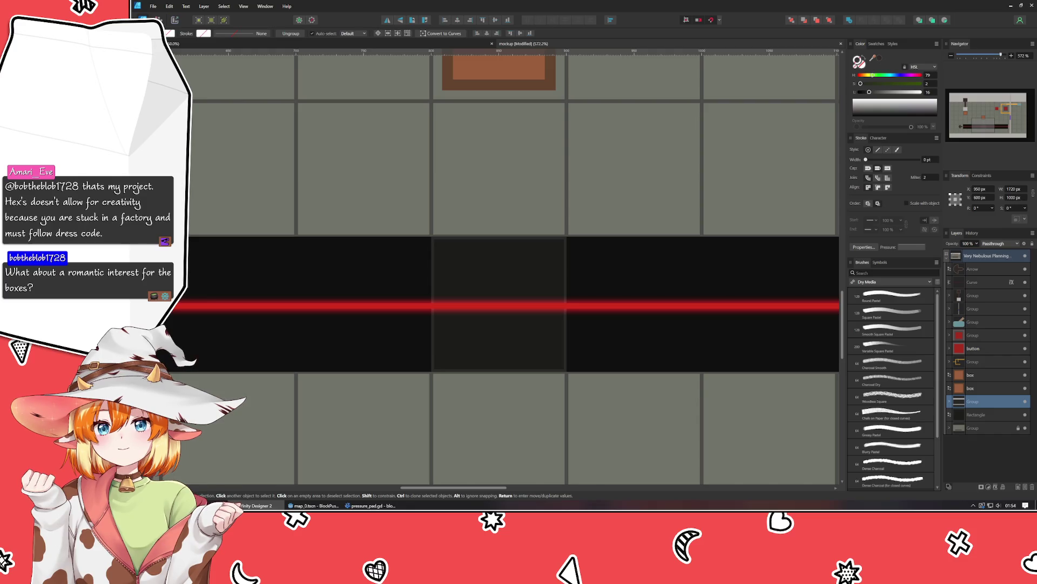
Step: Draw a zigzag Pen path of diagonal hatch lines across the dark tile
key("p")
left_click(414, 325)
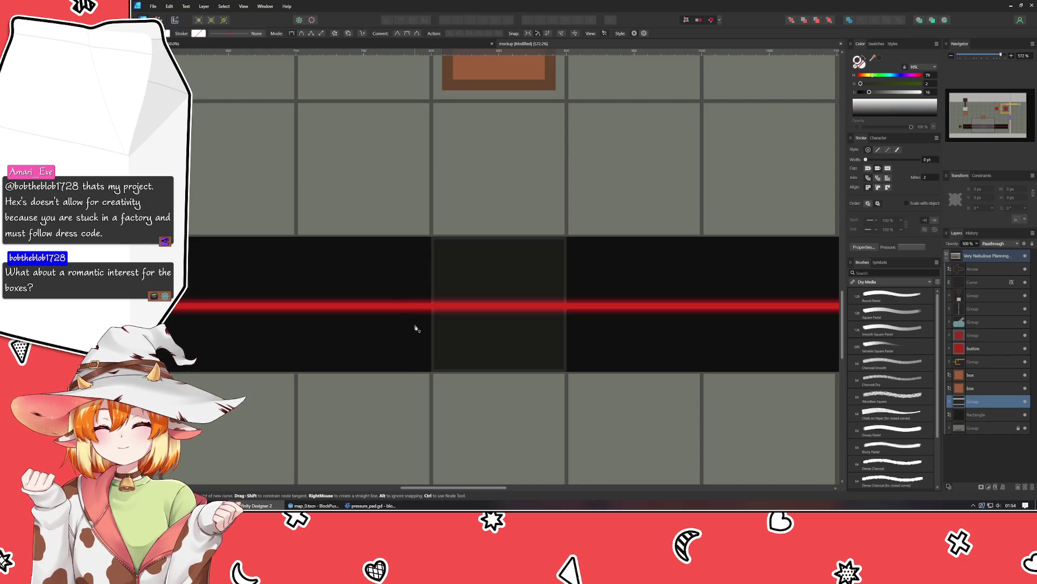
left_click(475, 387)
left_click(524, 385)
left_click(416, 286)
left_click(420, 252)
left_click(548, 384)
left_click(580, 380)
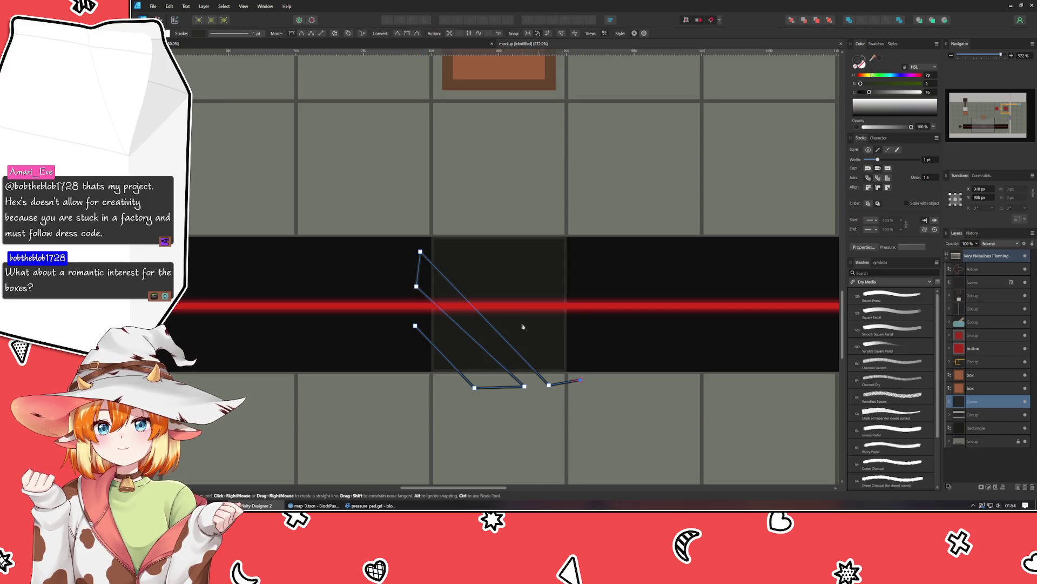
left_click(436, 227)
left_click(472, 221)
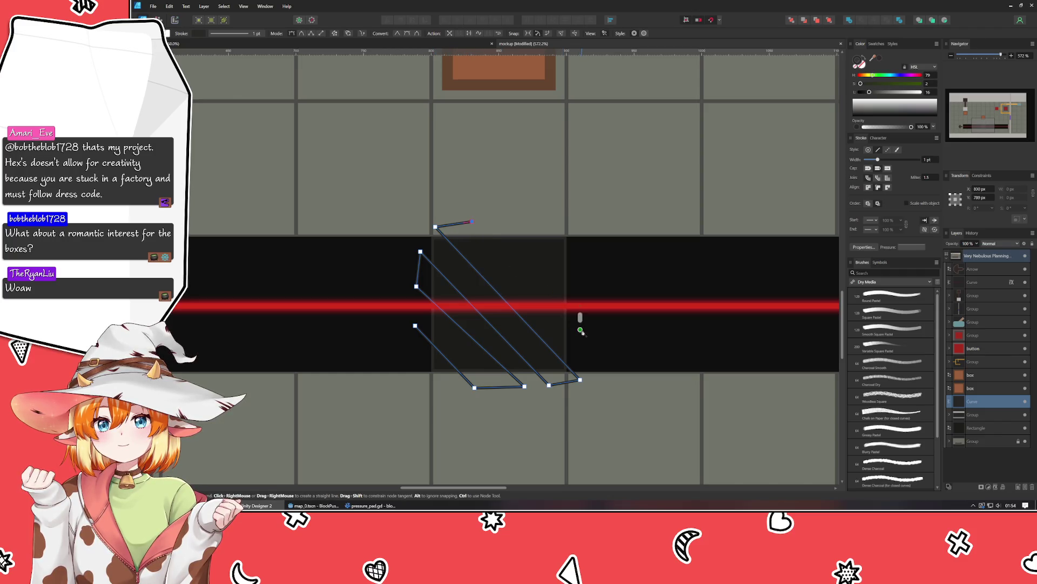
left_click(580, 289)
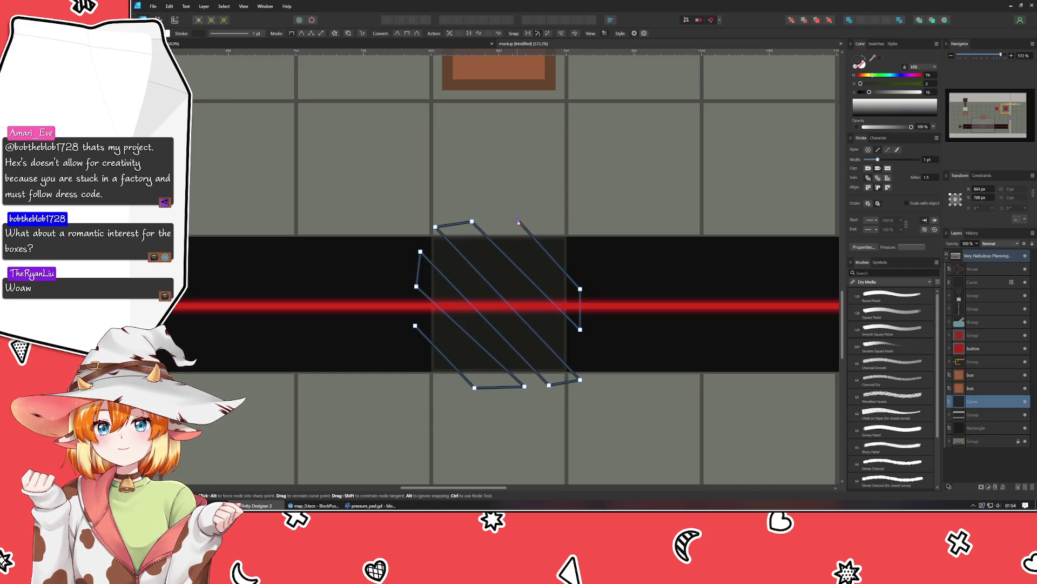
key("v")
key("ctrl+d")
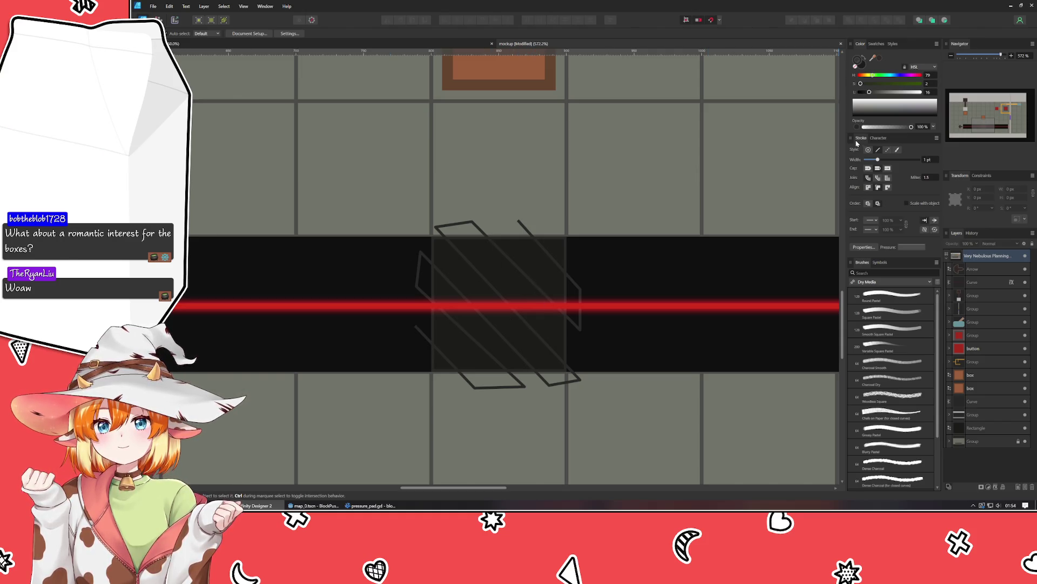
Step: Clip the hatch inside the dark tile and add a copy rotated 90° to form a crosshatch
left_click(988, 402)
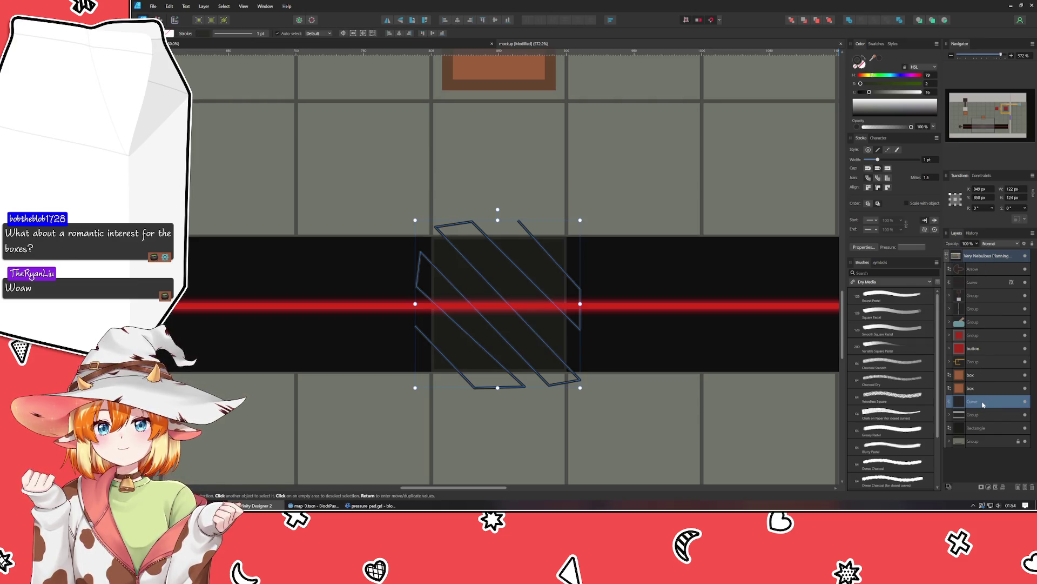
key("Delete")
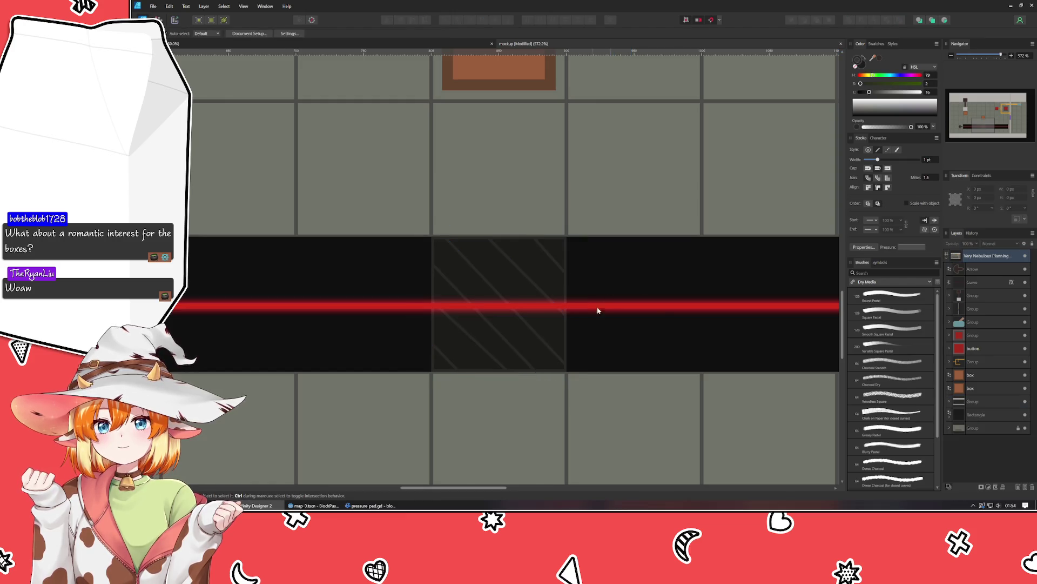
left_click(535, 335)
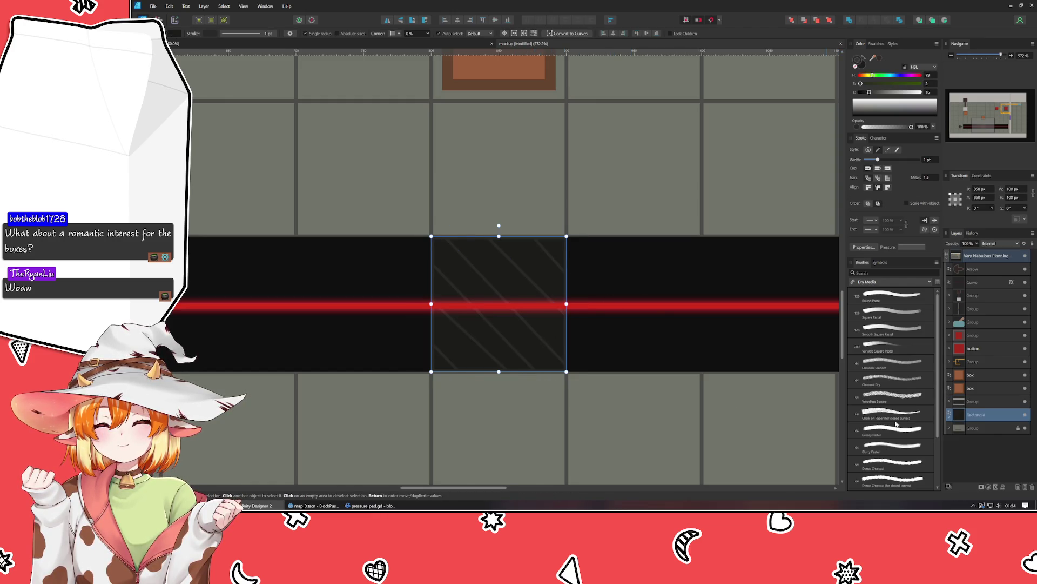
left_click(947, 256)
left_click(996, 430)
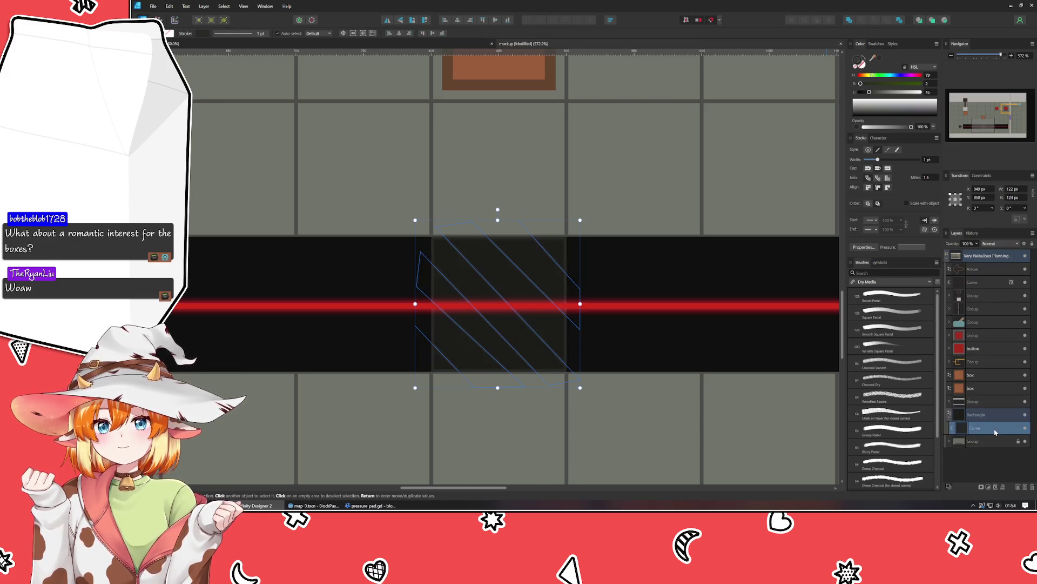
key("ctrl+j")
left_click_drag(498, 210, 681, 309)
left_click(689, 275)
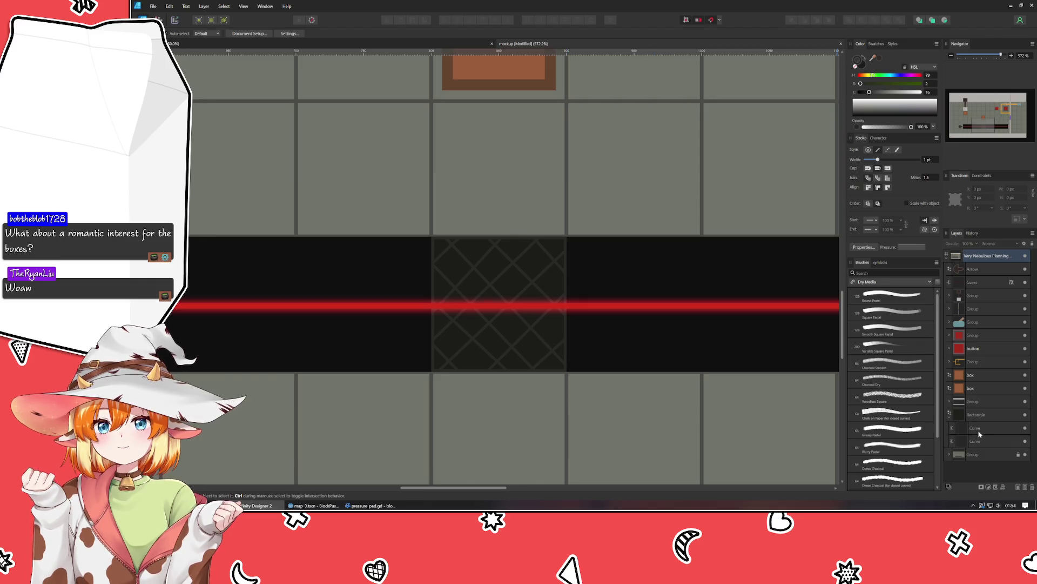
Step: Save the mockup
key("ctrl+s")
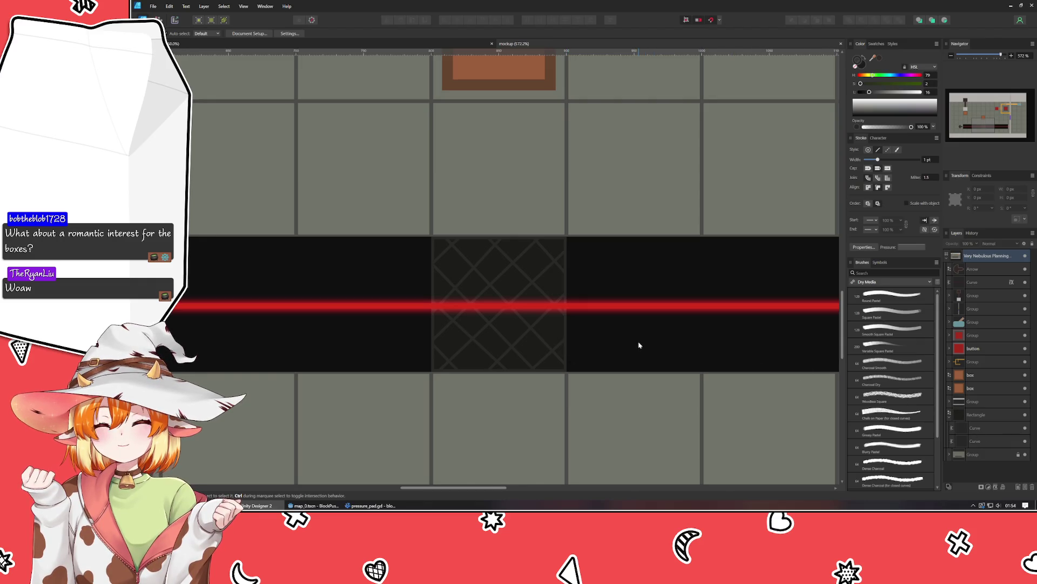
scroll(638, 344, "down", 2)
scroll(637, 343, "up", 2)
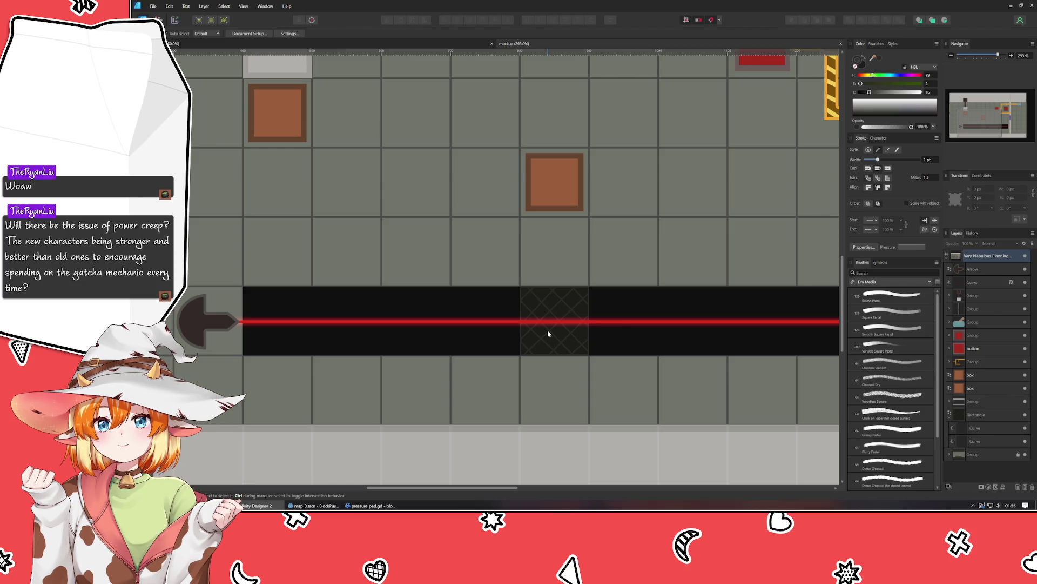
mouse_move(627, 382)
left_mouse_down()
mouse_move(440, 371)
mouse_move(483, 381)
left_mouse_up()
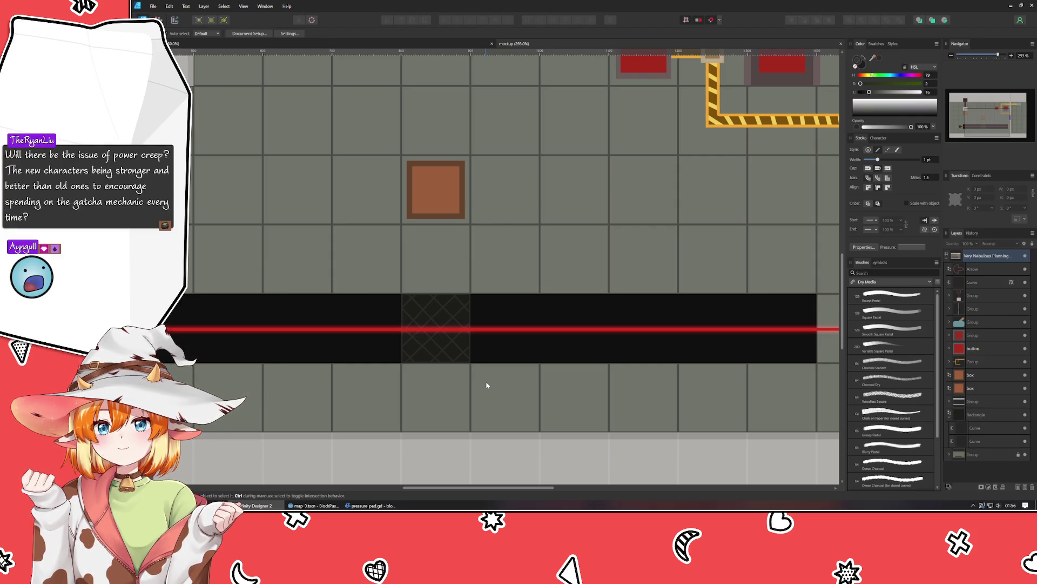
left_click_drag(486, 384, 563, 390)
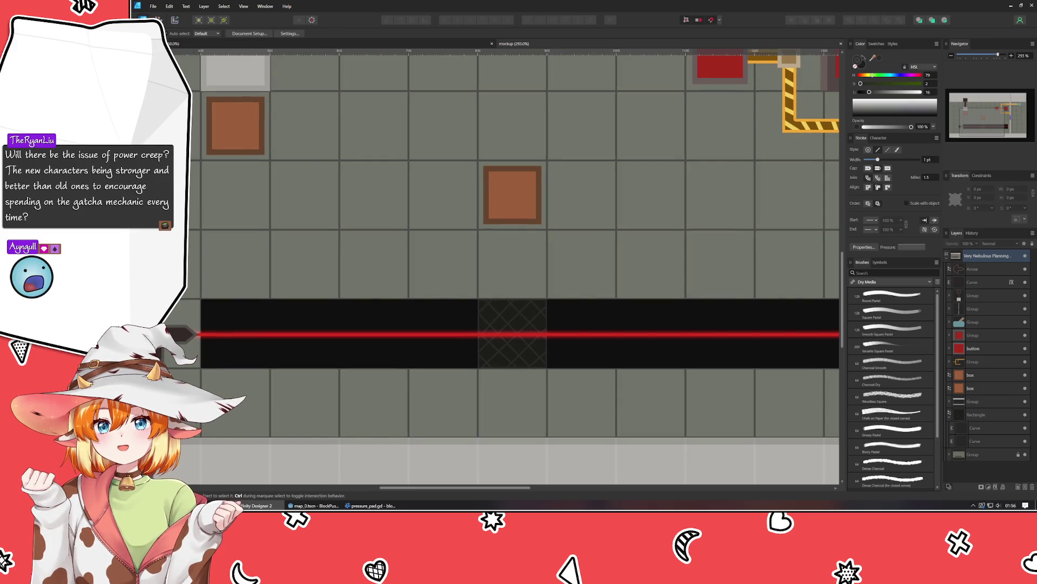
key("p")
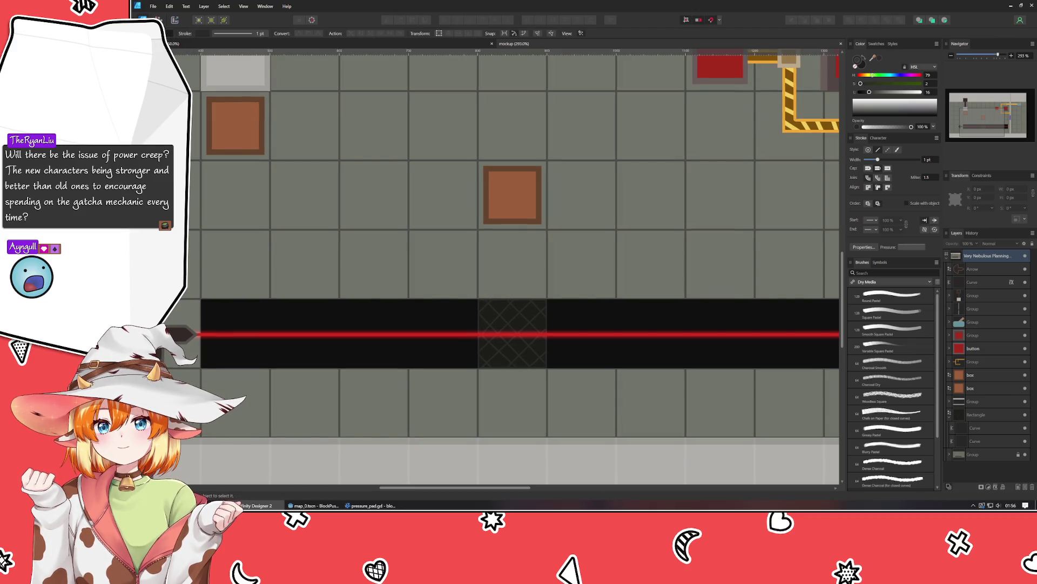
Step: Draw a Pen outline across the channel's left section, then delete it
left_click(200, 283)
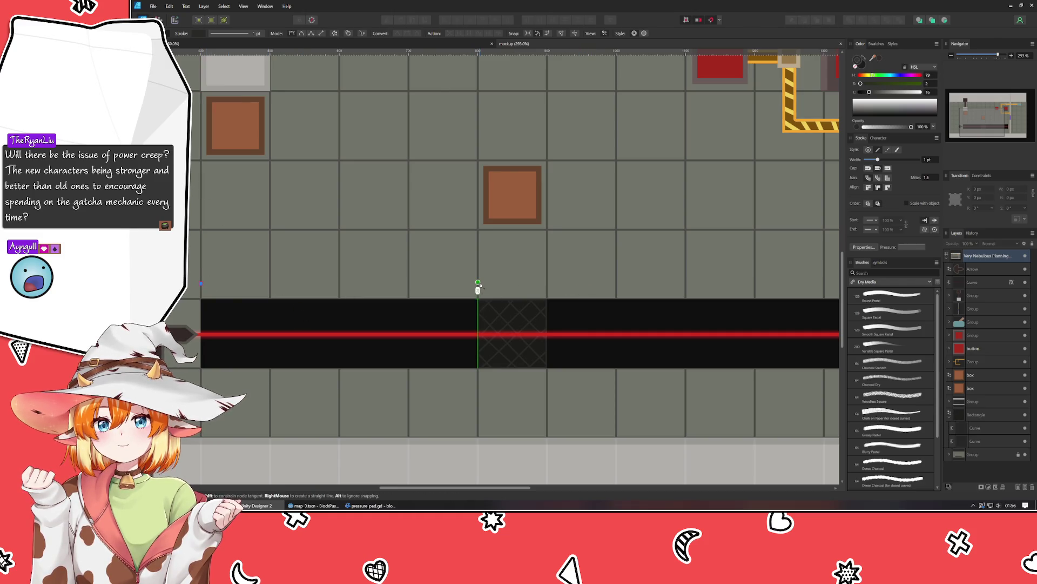
left_click(477, 282)
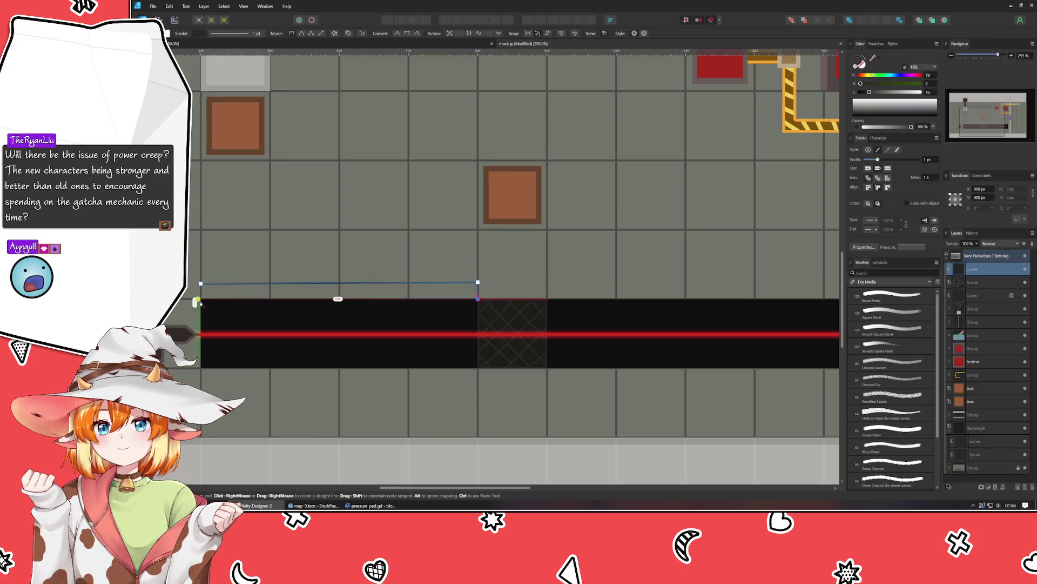
left_click(201, 298)
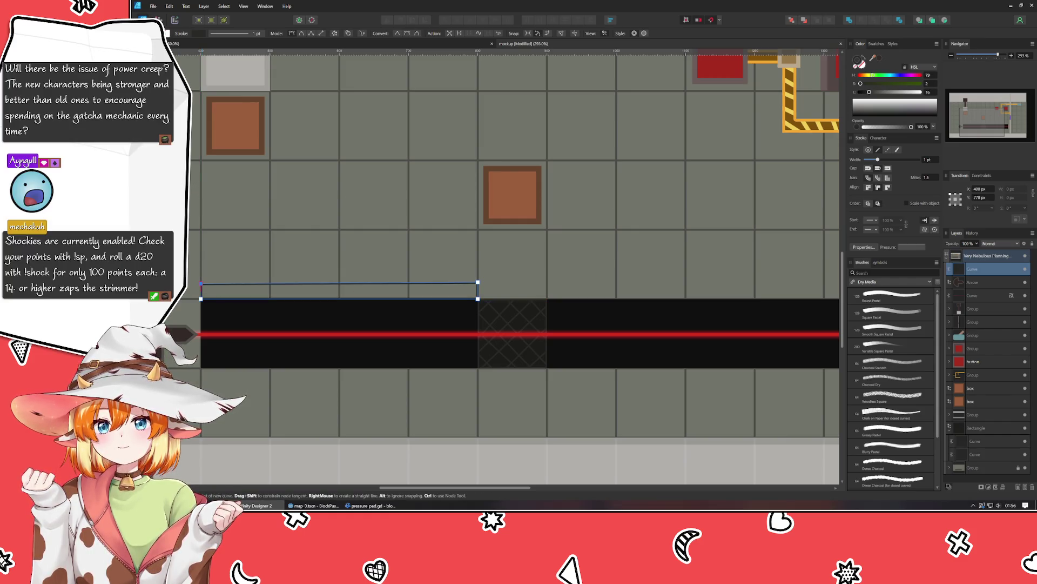
key("a")
key("ctrl+d")
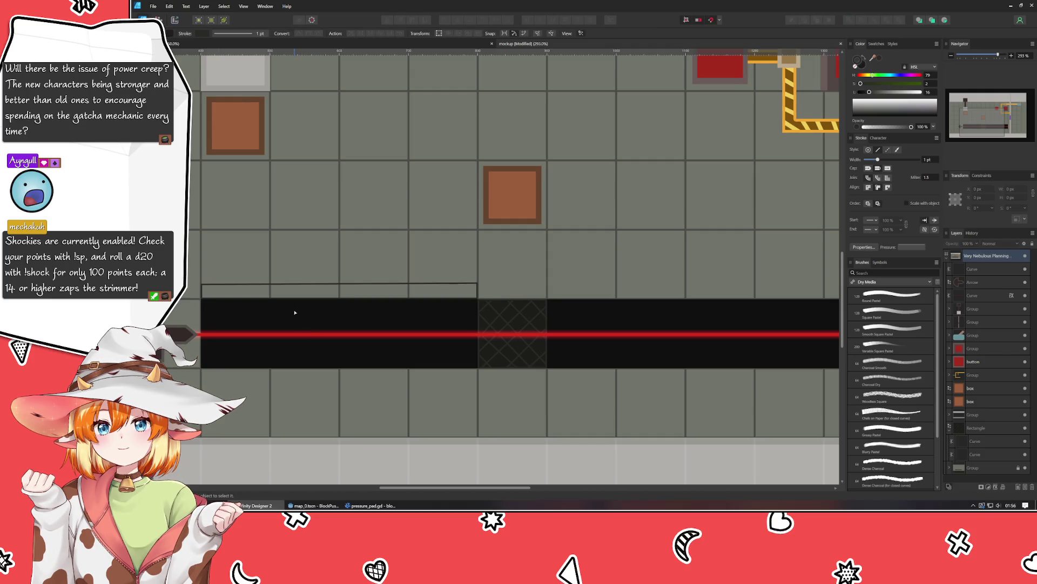
scroll(227, 304, "up", 2)
left_click(249, 293)
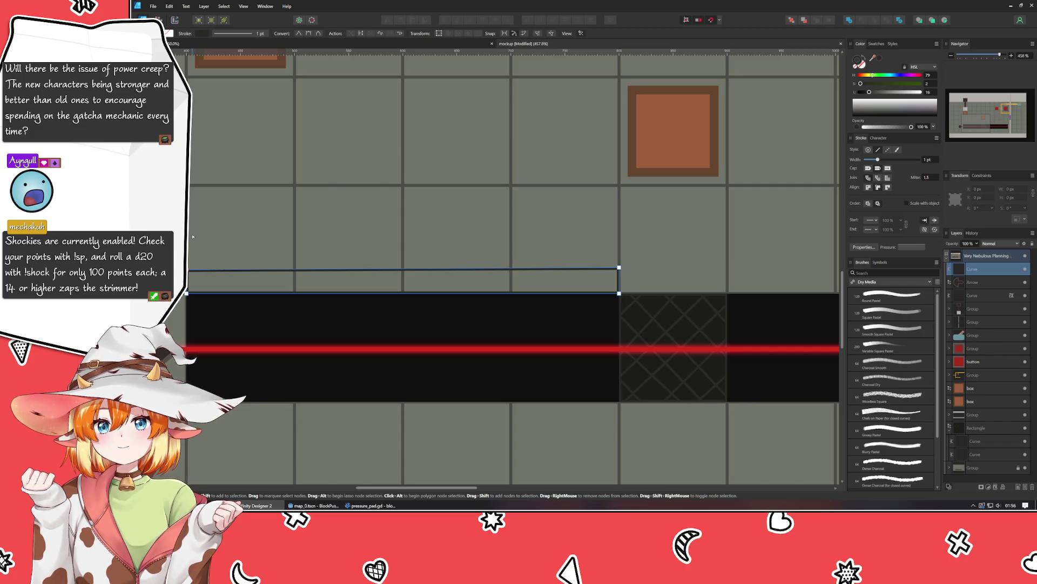
key("Delete")
Step: Draw a long rectangle, flatten it to a 13 px bar above the channel, and lighten it
key("m")
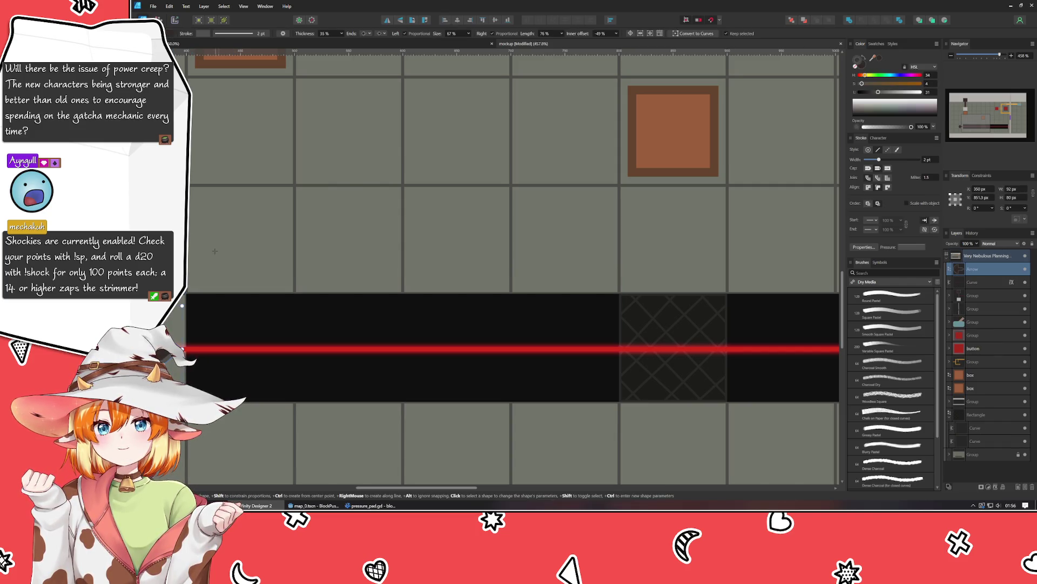
mouse_move(186, 259)
left_mouse_down()
mouse_move(491, 289)
mouse_move(619, 280)
left_mouse_up()
left_click_drag(403, 259, 403, 270)
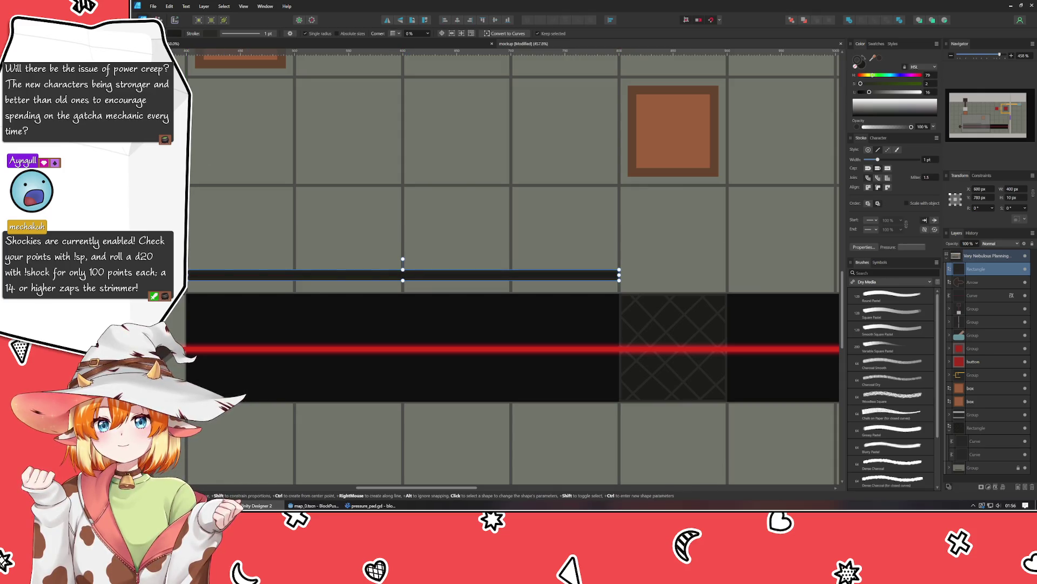
key("v")
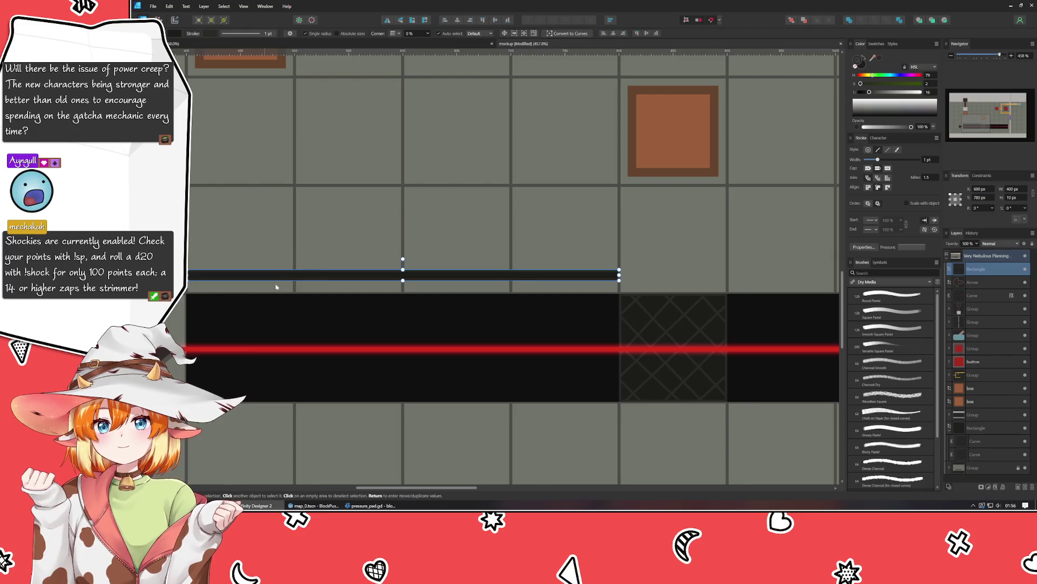
left_click_drag(275, 270, 273, 290)
key("shift+Up")
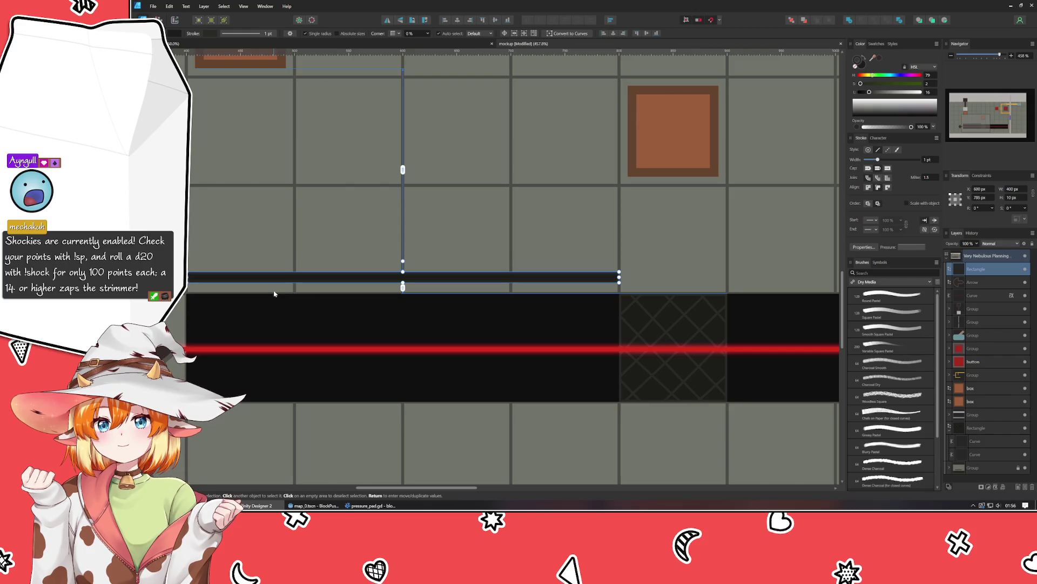
left_click(272, 306)
scroll(265, 313, "up", 2)
scroll(265, 313, "down", 2)
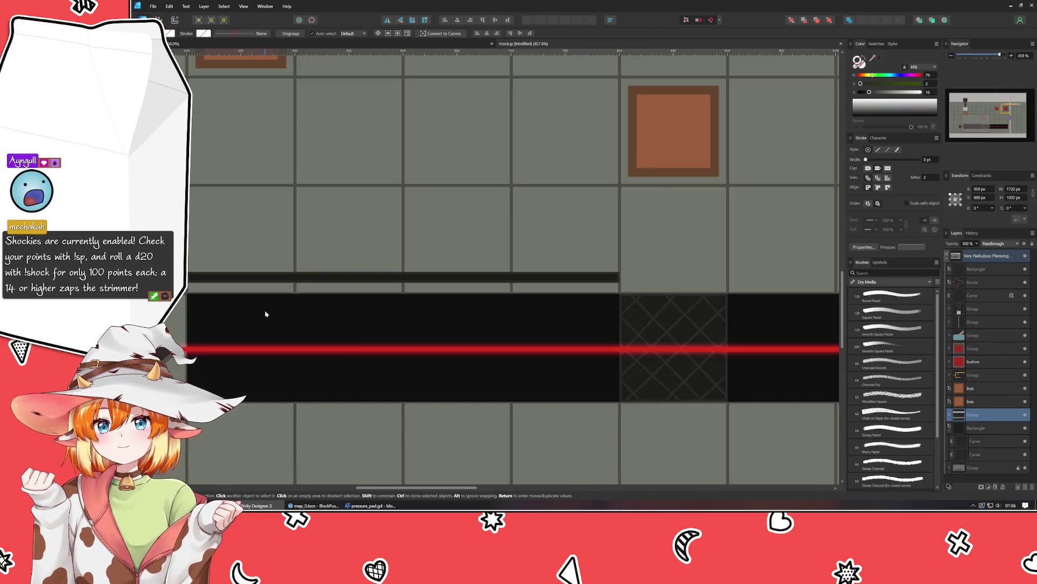
left_click(222, 278)
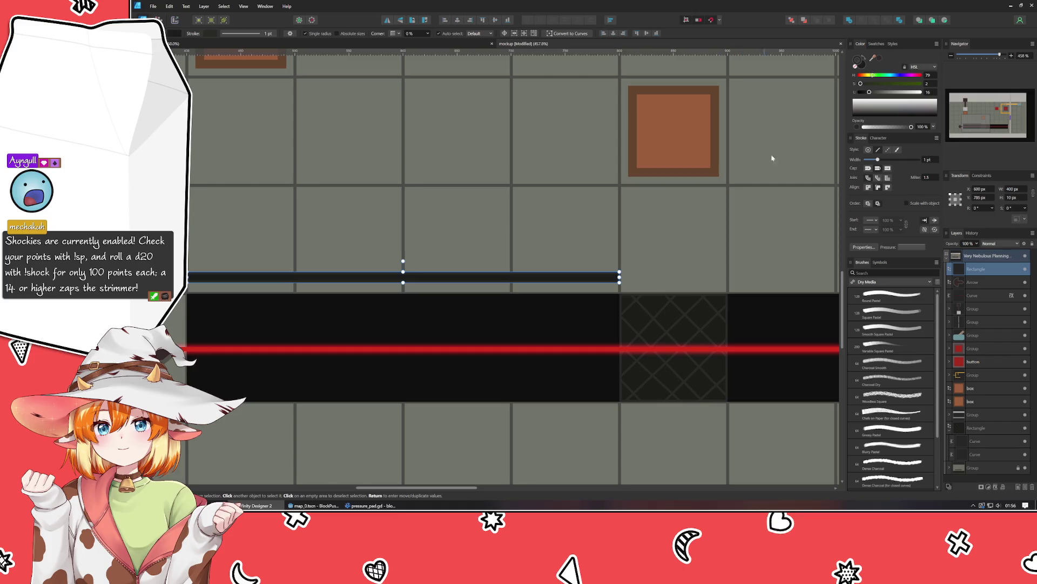
mouse_move(877, 92)
left_mouse_down()
mouse_move(913, 100)
mouse_move(872, 100)
mouse_move(899, 92)
mouse_move(896, 76)
mouse_move(899, 94)
mouse_move(866, 93)
mouse_move(905, 93)
left_mouse_up()
Step: Select the black laser channel group
left_click(387, 315)
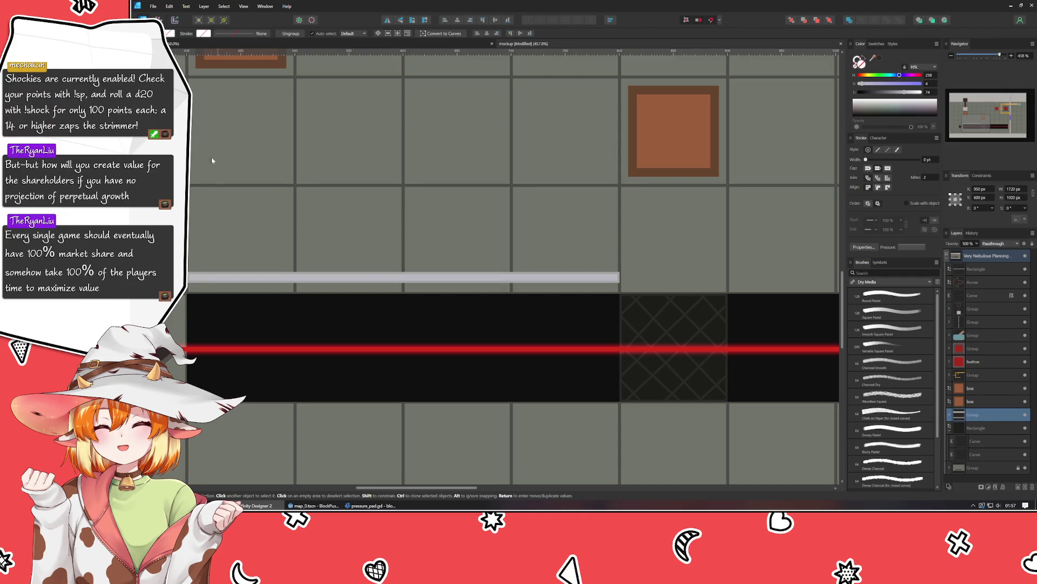
Step: Draw a line along the grey bar plus short vertical dividers across it
key("p")
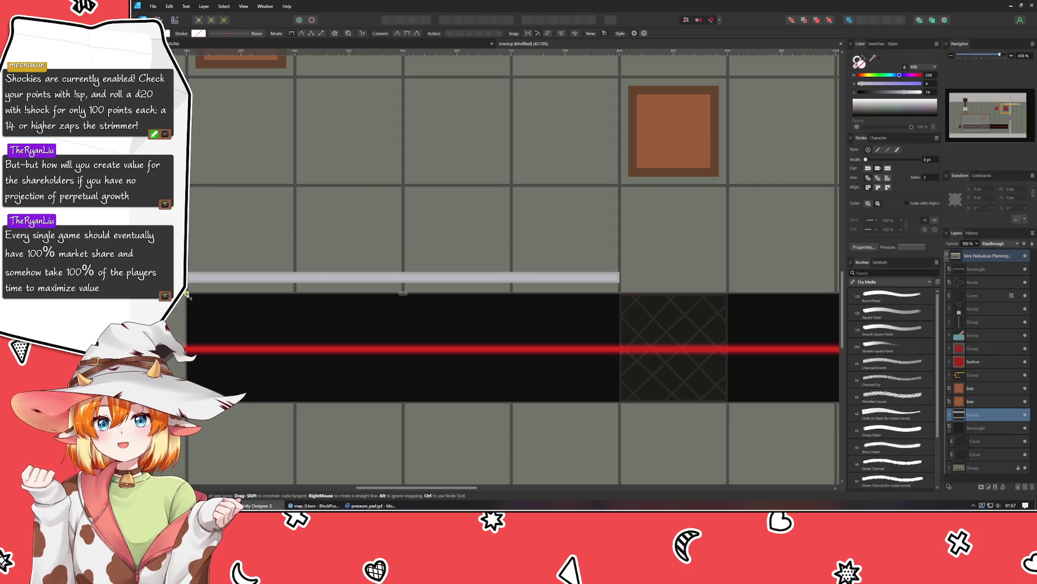
left_click(188, 279)
left_click(620, 280)
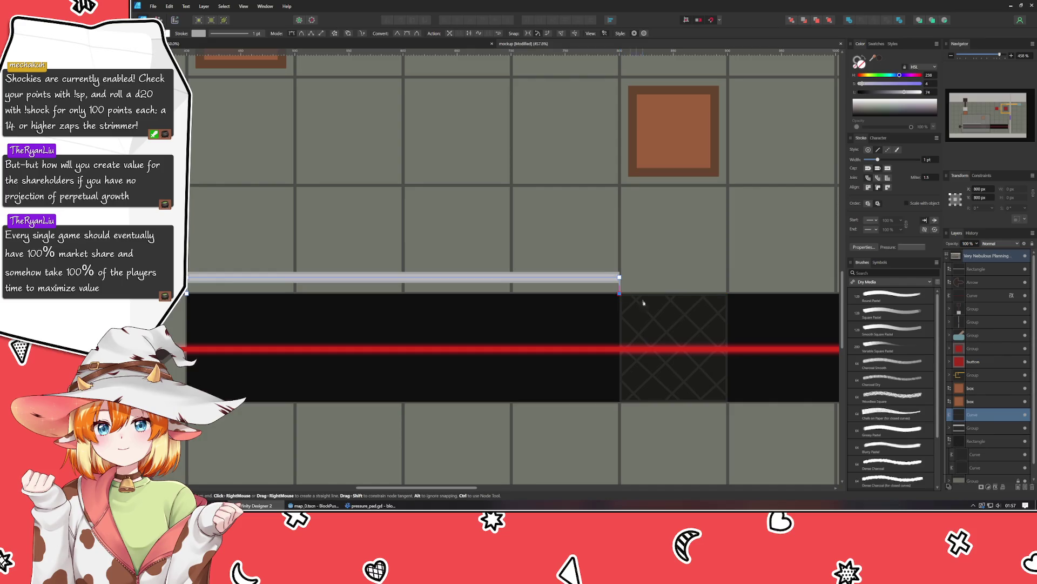
key("Escape")
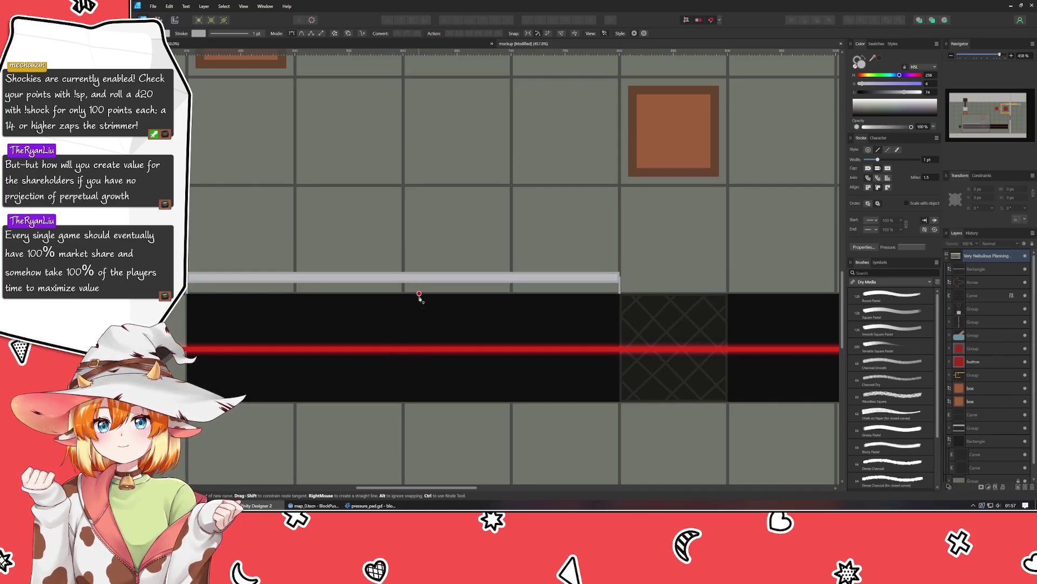
left_click(295, 278)
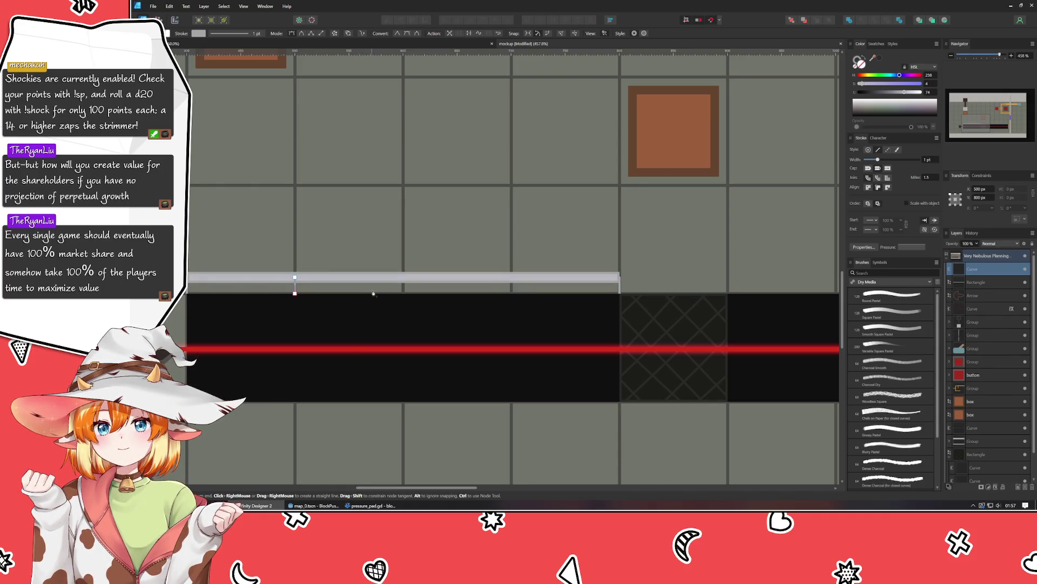
left_click_drag(403, 277, 406, 282)
key("Escape")
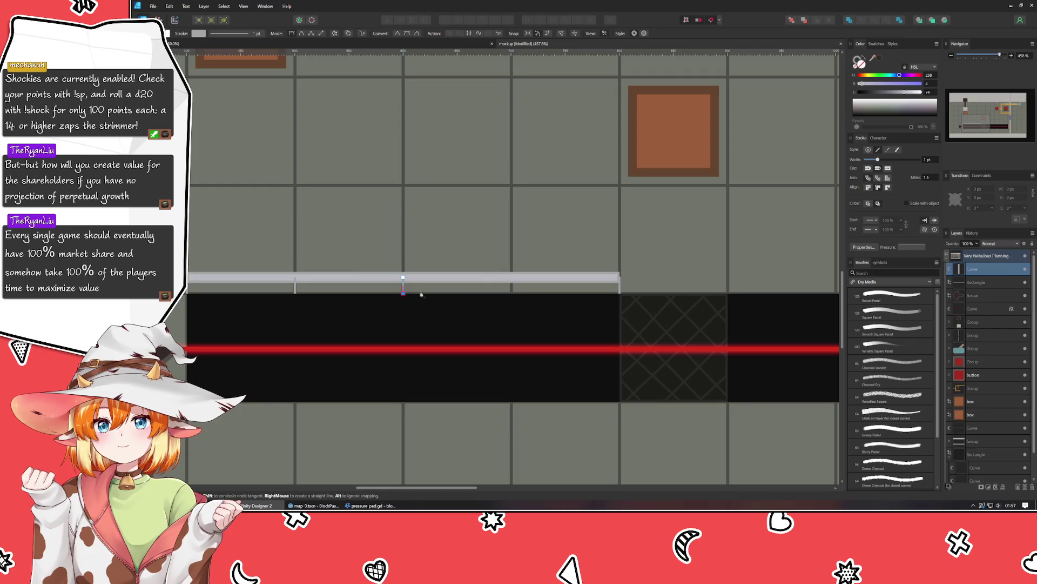
left_click(403, 277)
left_click_drag(511, 278, 513, 290)
key("Escape")
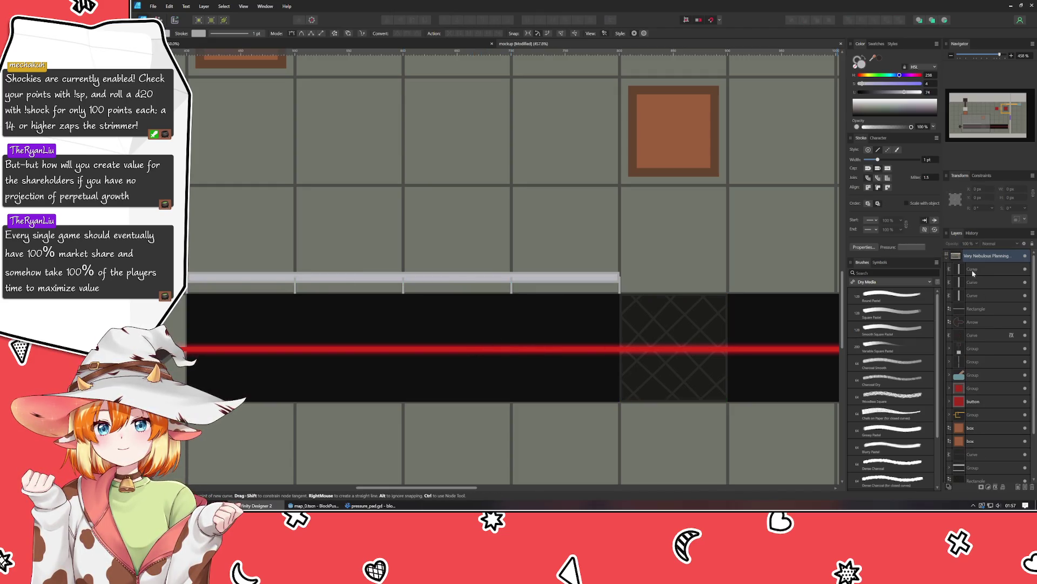
Step: Group the divider lines with the bar, undoing an accidental shape merge
left_click_drag(972, 274, 974, 312)
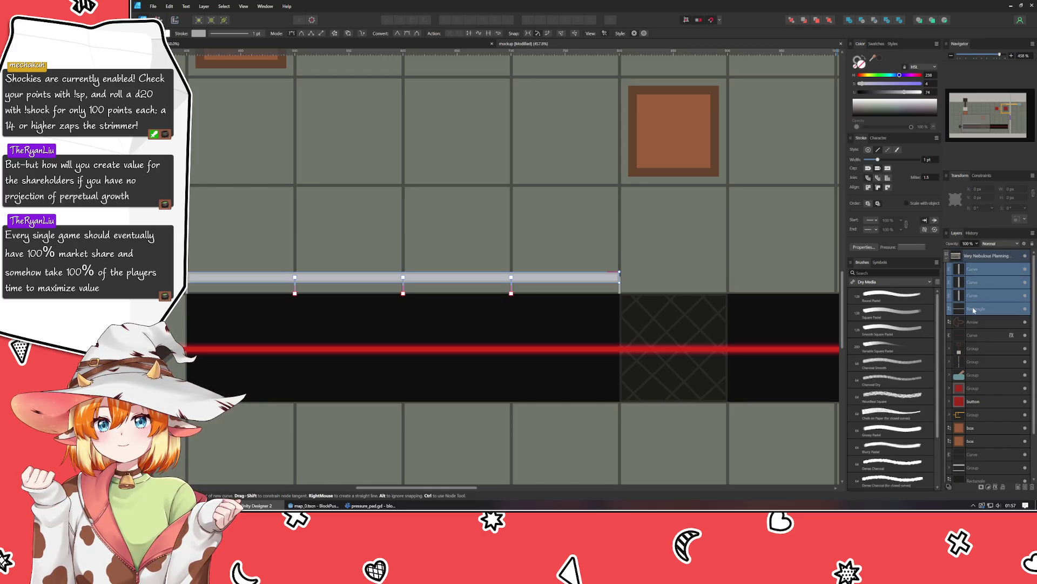
left_click(848, 24)
key("ctrl+z")
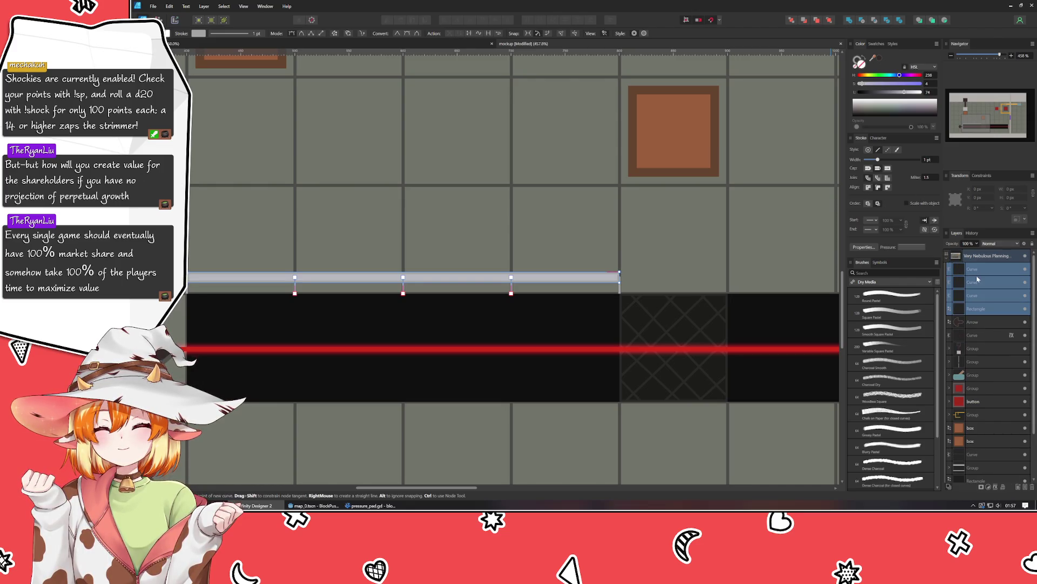
key("ctrl+g")
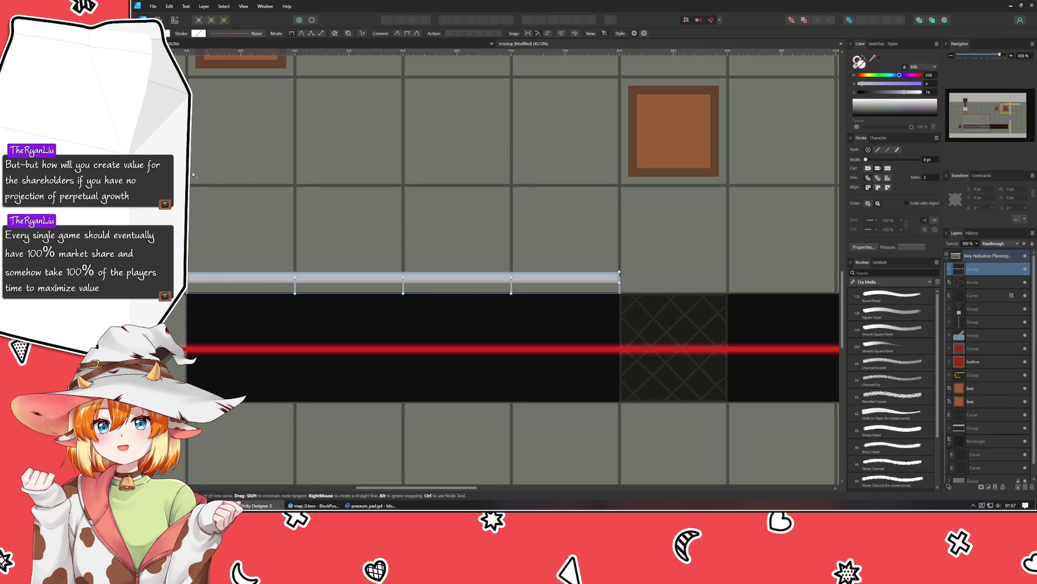
key("v")
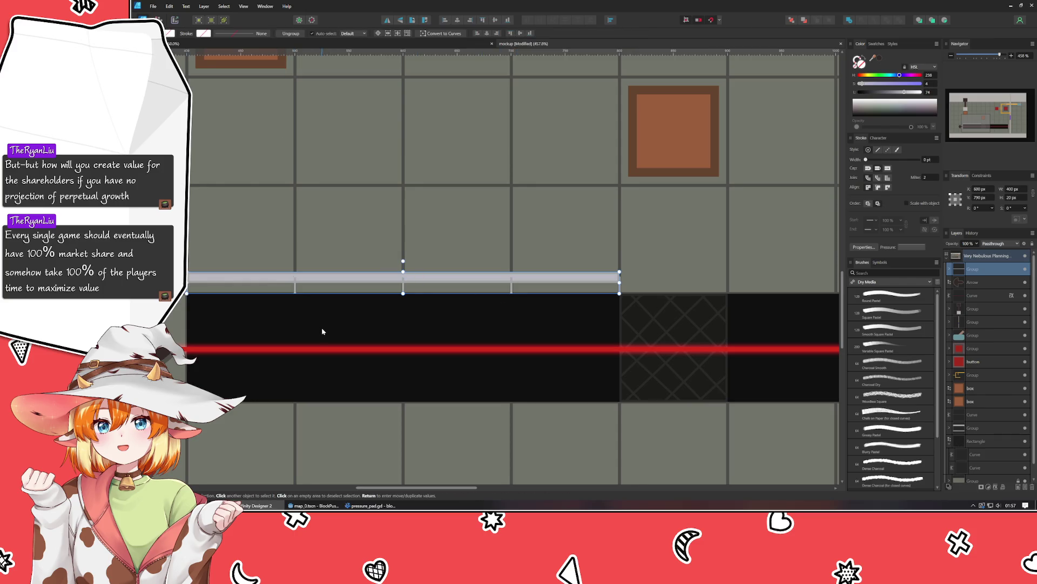
left_click(323, 330)
mouse_move(322, 330)
left_mouse_down()
mouse_move(371, 327)
mouse_move(353, 310)
left_mouse_up()
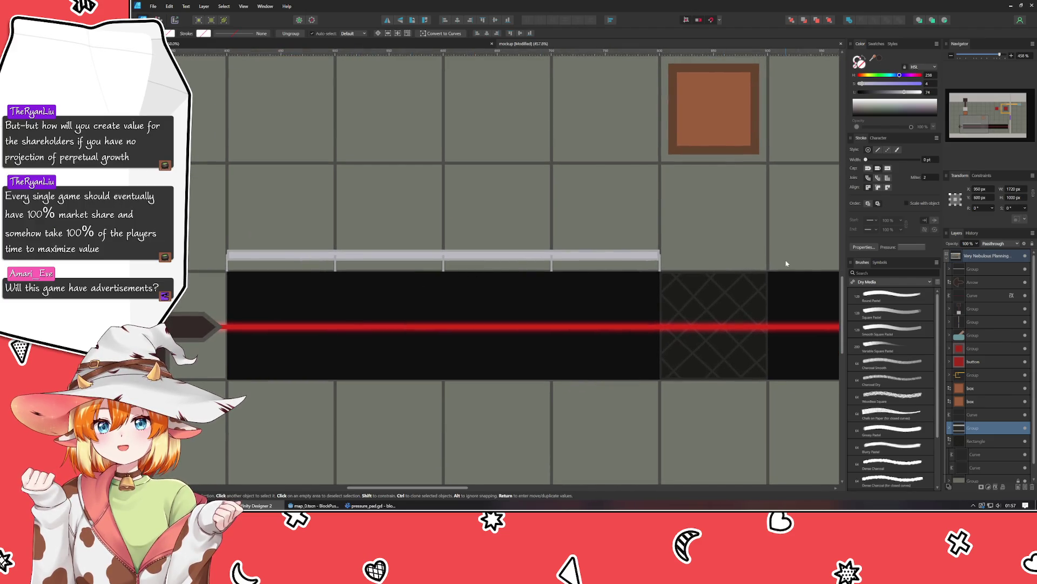
Step: Move the grey bar group below the two box layers
left_click(985, 270)
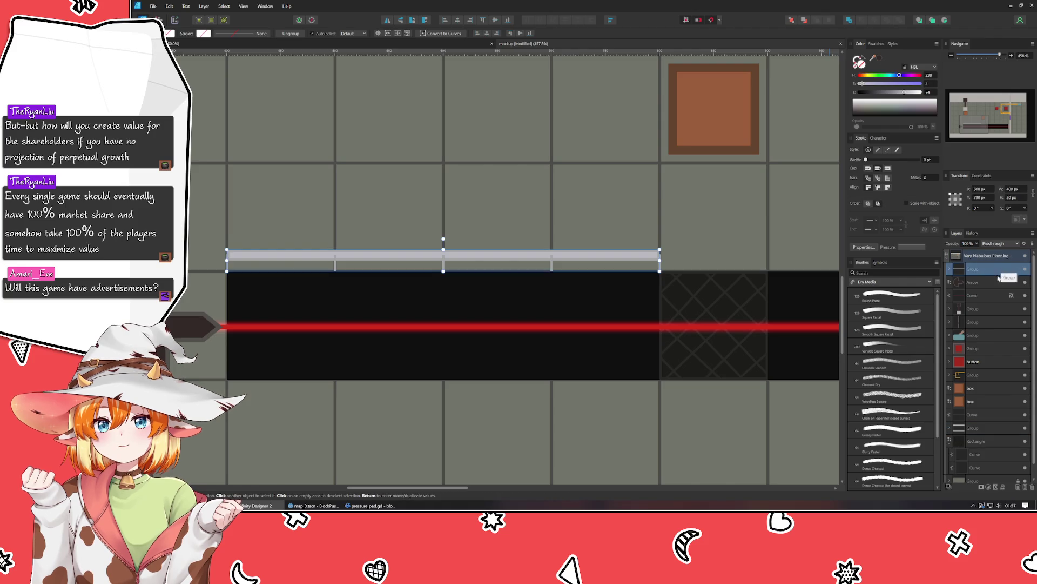
left_click(981, 310)
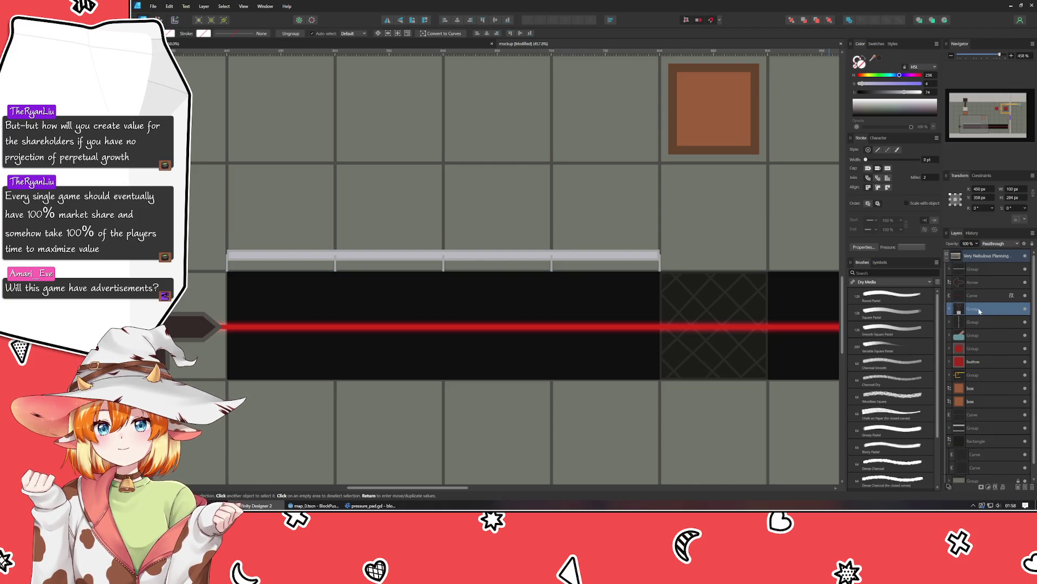
left_click(983, 269)
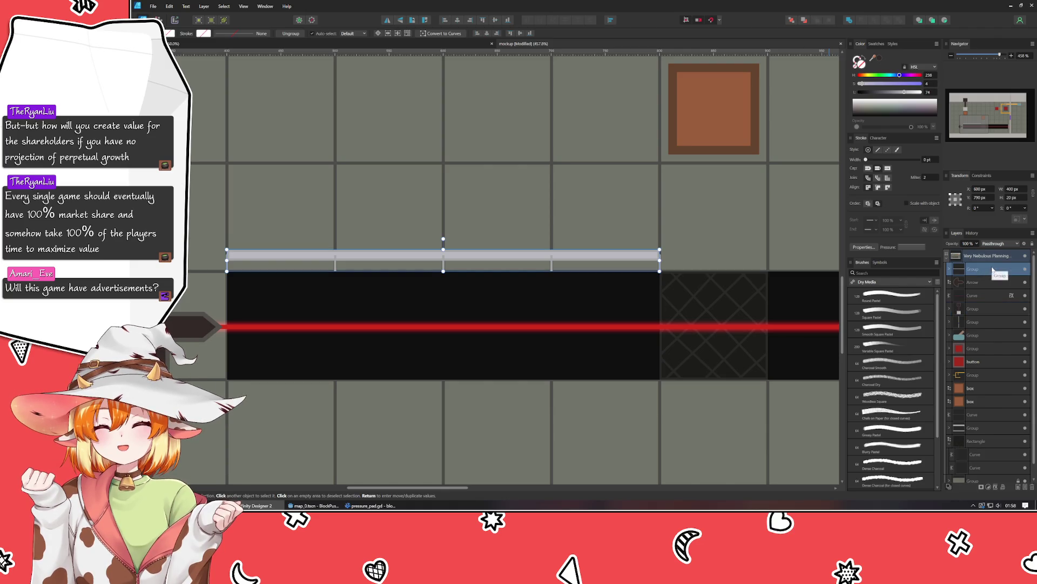
left_click_drag(988, 373, 988, 410)
left_click(949, 442)
left_click(524, 296)
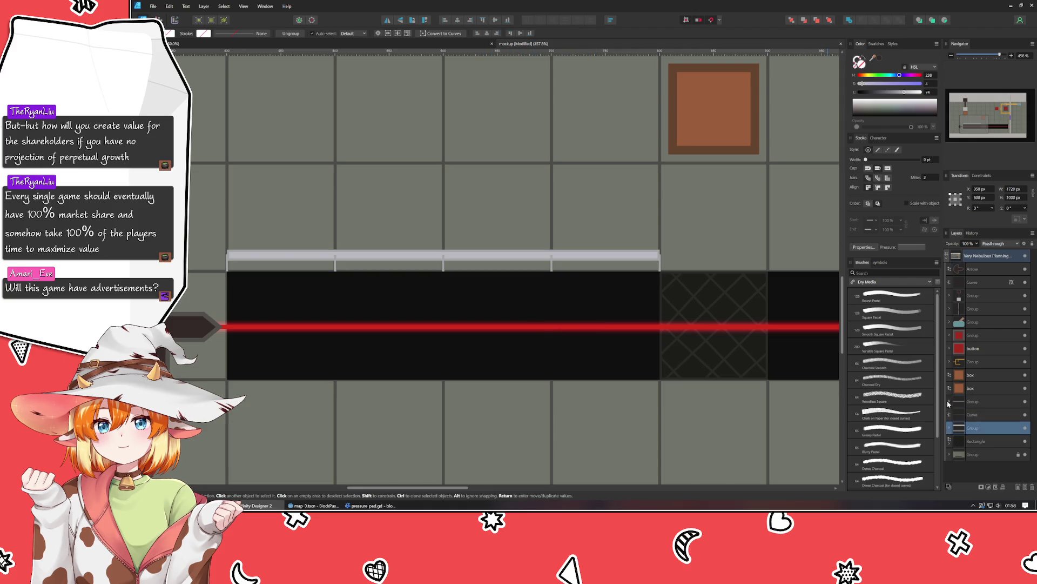
Step: Move the bar rectangle above its divider lines inside the group
left_click(950, 402)
left_click_drag(967, 455, 973, 410)
key("ctrl+d")
mouse_move(608, 310)
left_mouse_down()
mouse_move(318, 306)
mouse_move(745, 320)
mouse_move(429, 306)
left_mouse_up()
scroll(430, 305, "down", 3)
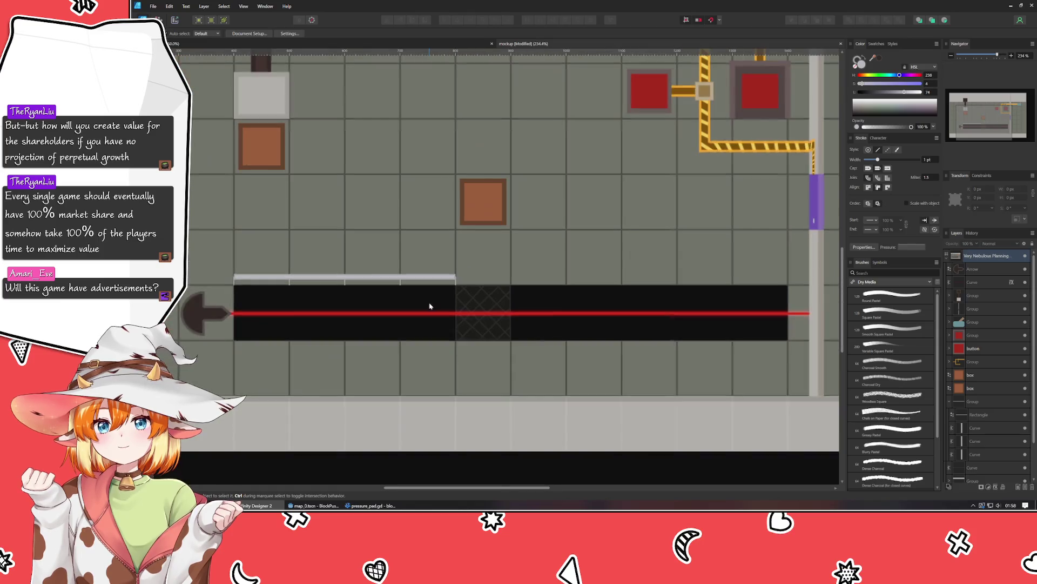
scroll(430, 306, "up", 1)
left_click(408, 272)
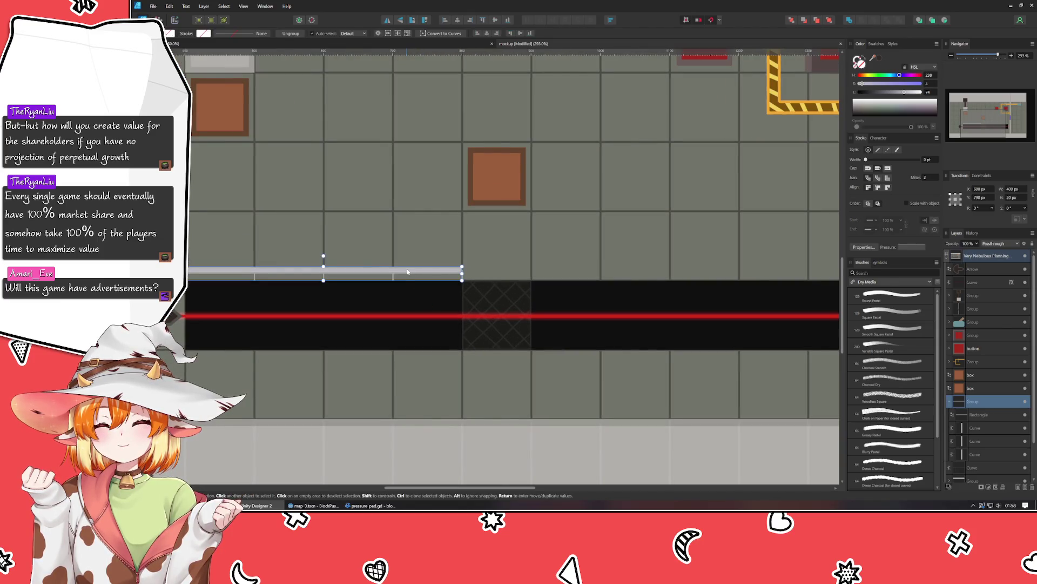
Step: Remove the stray lower copy of the grey rail group
mouse_move(408, 272)
left_mouse_down()
mouse_move(448, 351)
mouse_move(405, 341)
left_mouse_up()
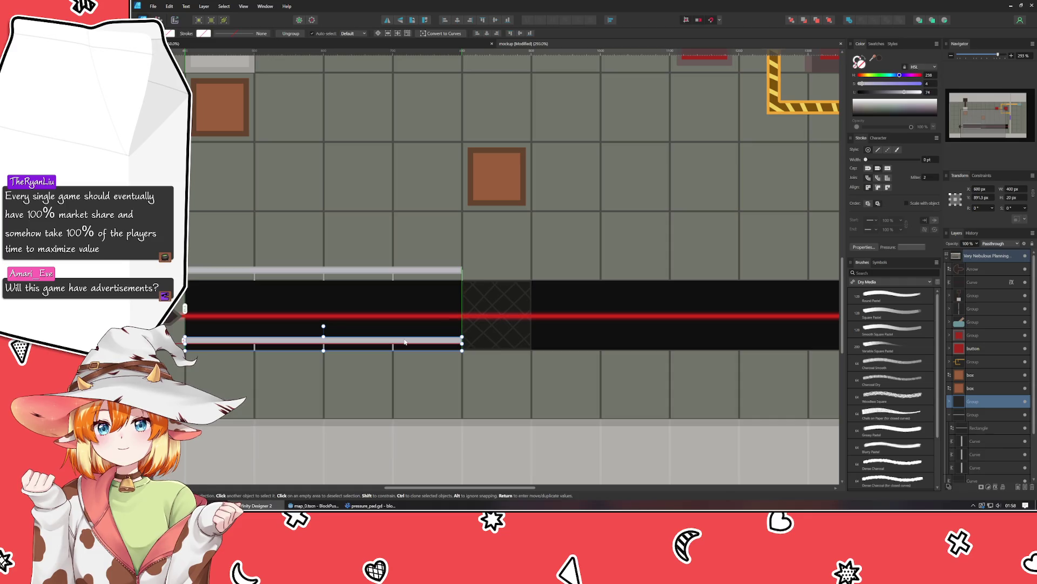
left_click(594, 327)
scroll(376, 335, "up", 3)
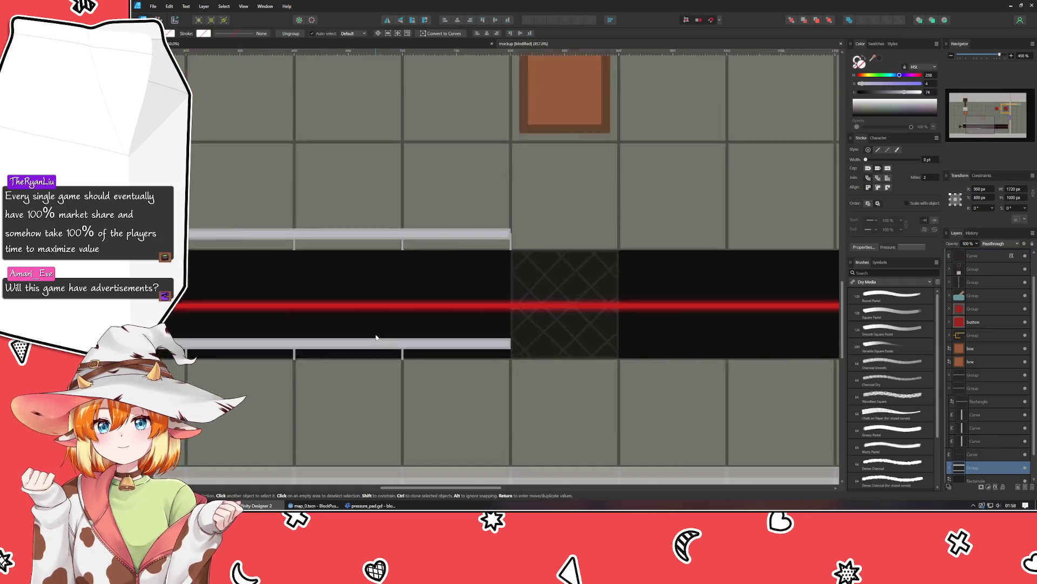
left_click(414, 352)
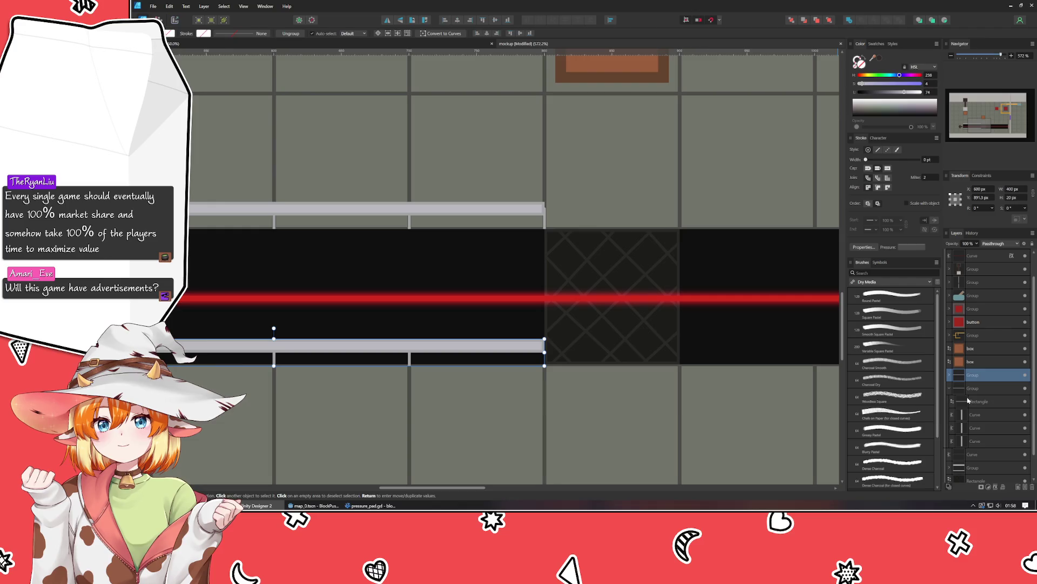
left_click(581, 358)
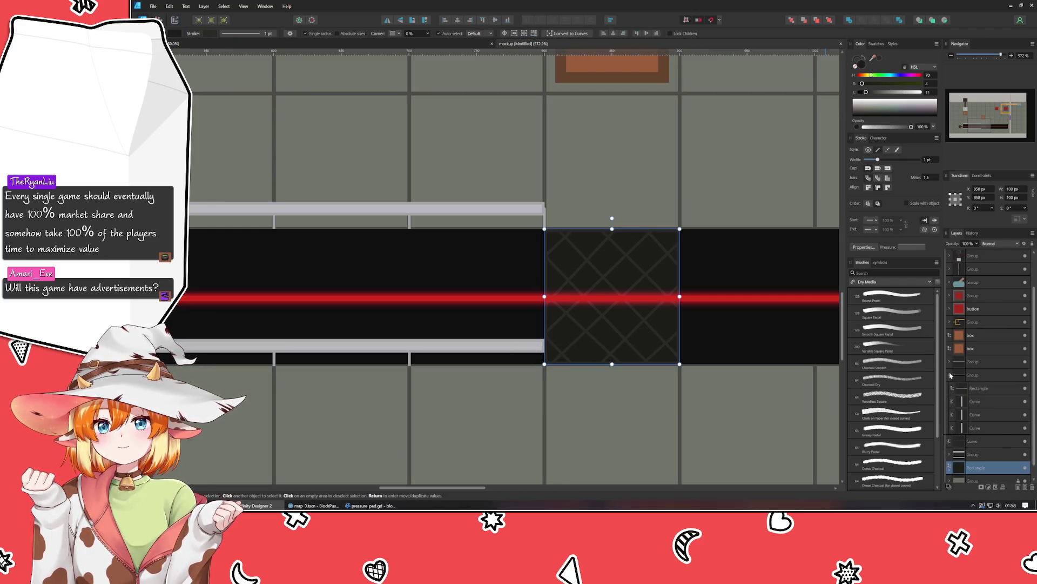
mouse_move(525, 354)
left_mouse_down()
mouse_move(500, 346)
mouse_move(792, 355)
left_mouse_up()
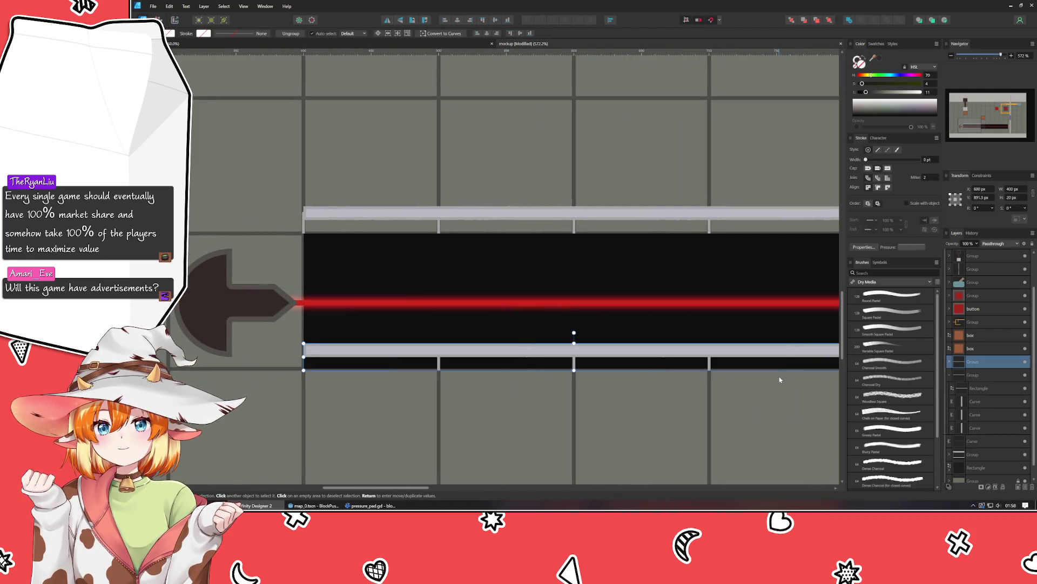
key("ctrl+z")
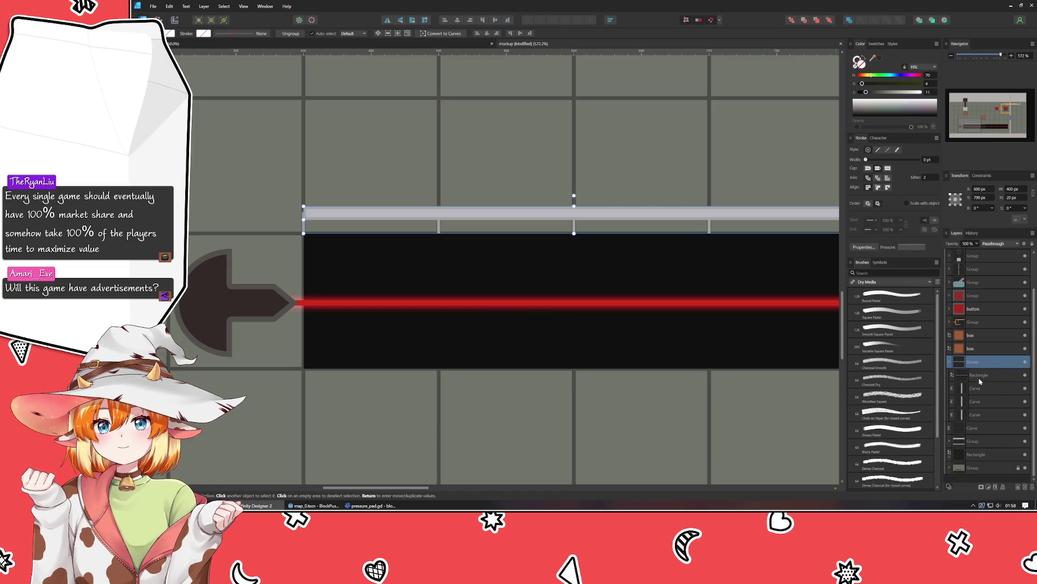
Step: Place rail copies on the channel's lower edge and right of the hatched square
left_click(981, 376)
left_click(978, 268)
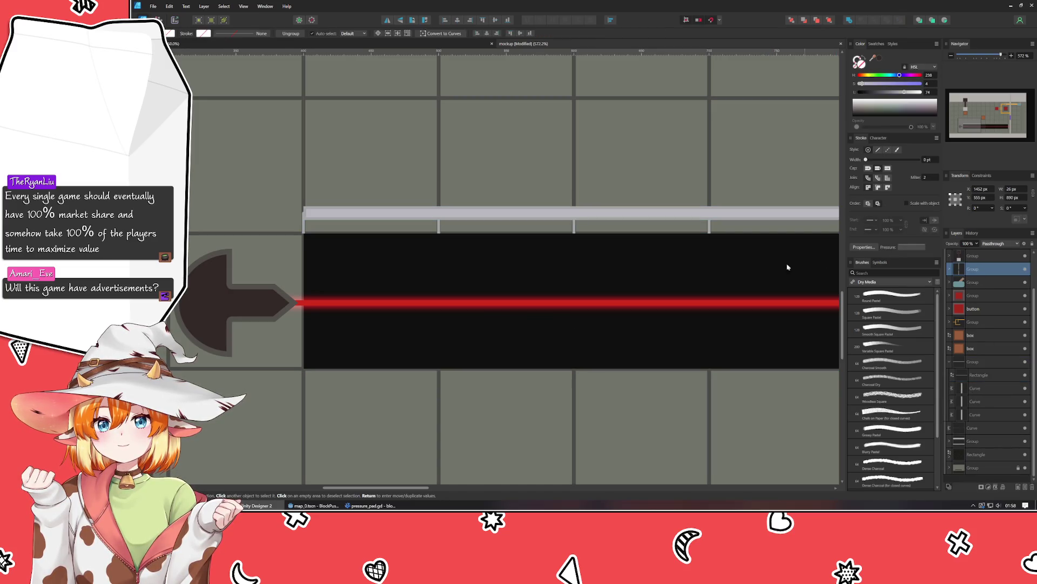
left_click(303, 227)
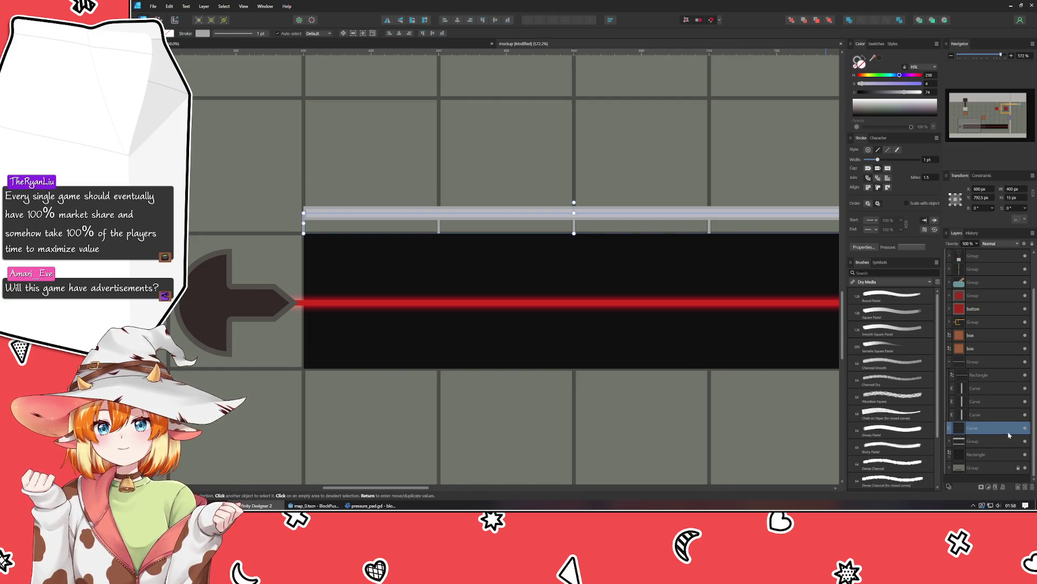
left_click(987, 426)
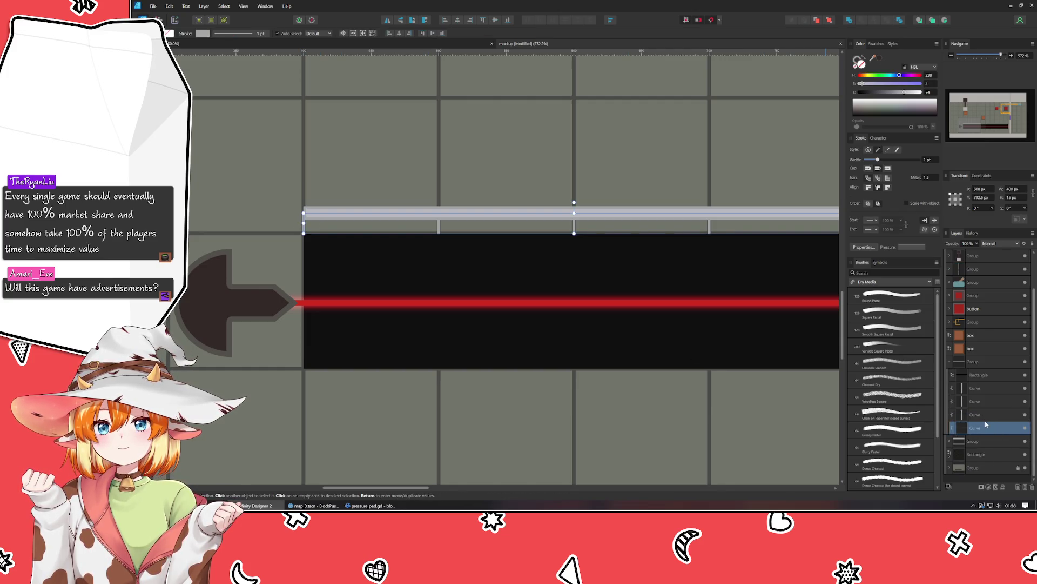
left_click(982, 362)
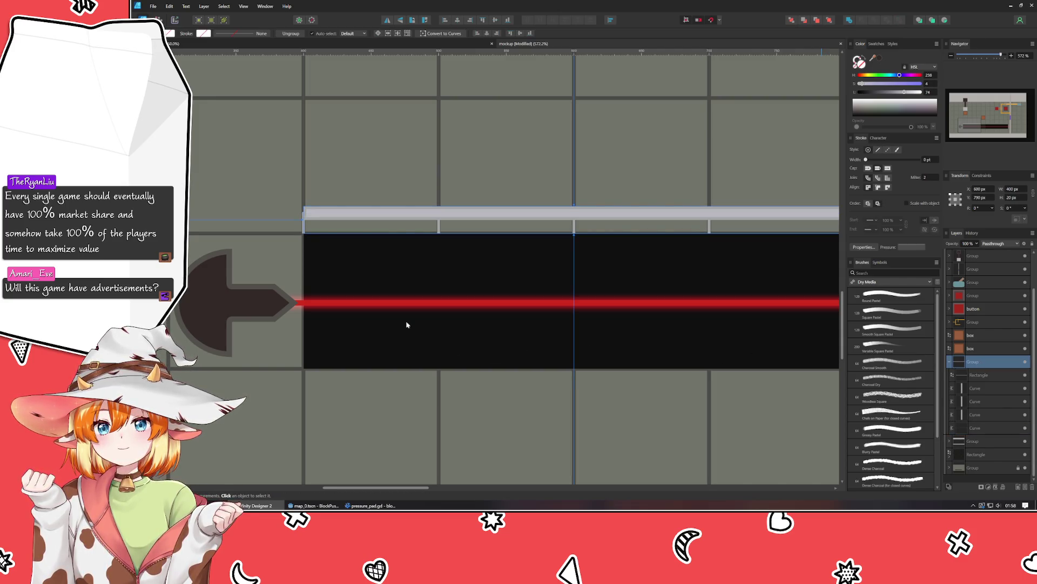
scroll(380, 301, "right", 3)
left_click_drag(440, 220, 438, 348)
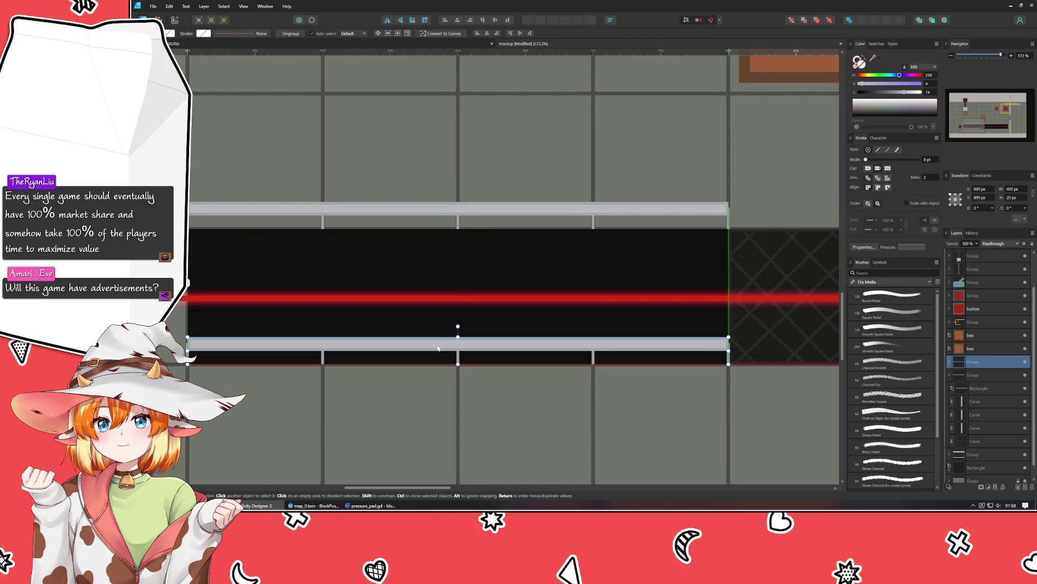
scroll(411, 345, "right", 8)
key("ctrl+j")
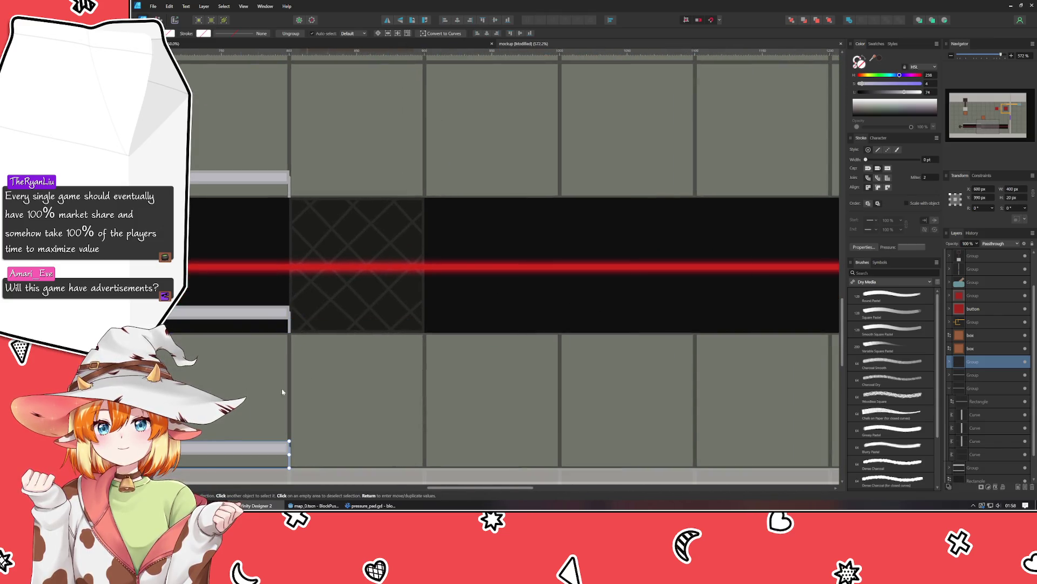
mouse_move(152, 474)
left_mouse_down()
mouse_move(751, 278)
mouse_move(766, 239)
mouse_move(596, 364)
mouse_move(578, 345)
mouse_move(621, 302)
mouse_move(595, 290)
left_mouse_up()
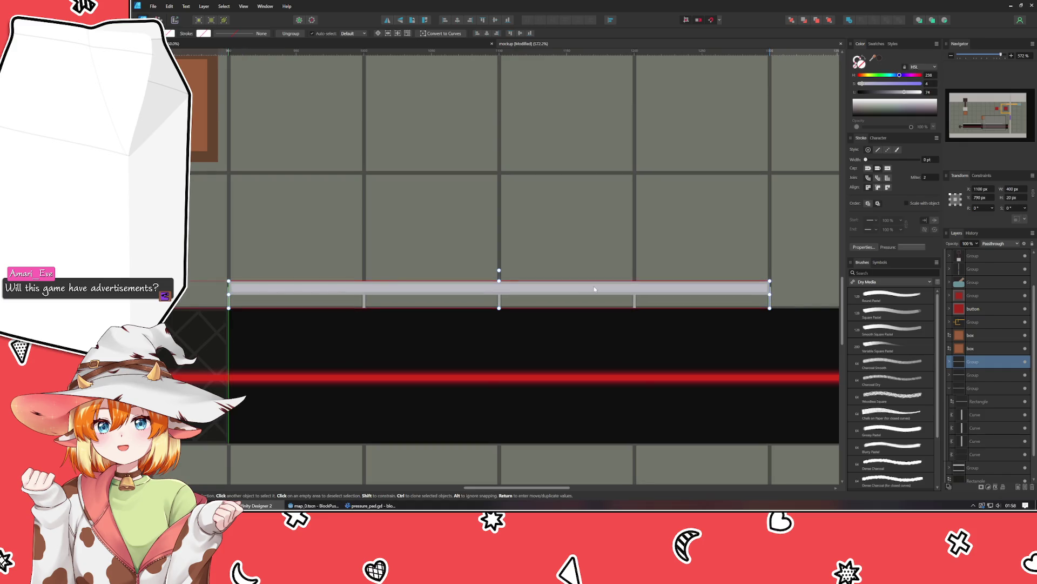
scroll(433, 376, "right", 4)
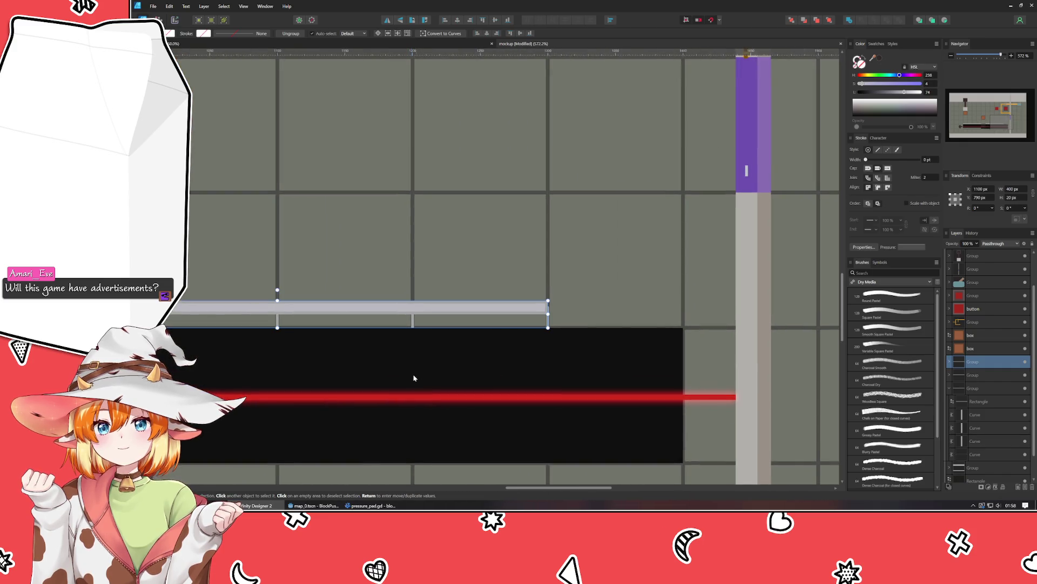
Step: Stretch the right-hand rail's rectangle to the channel's end
double_click(502, 307)
left_click_drag(548, 307, 683, 308)
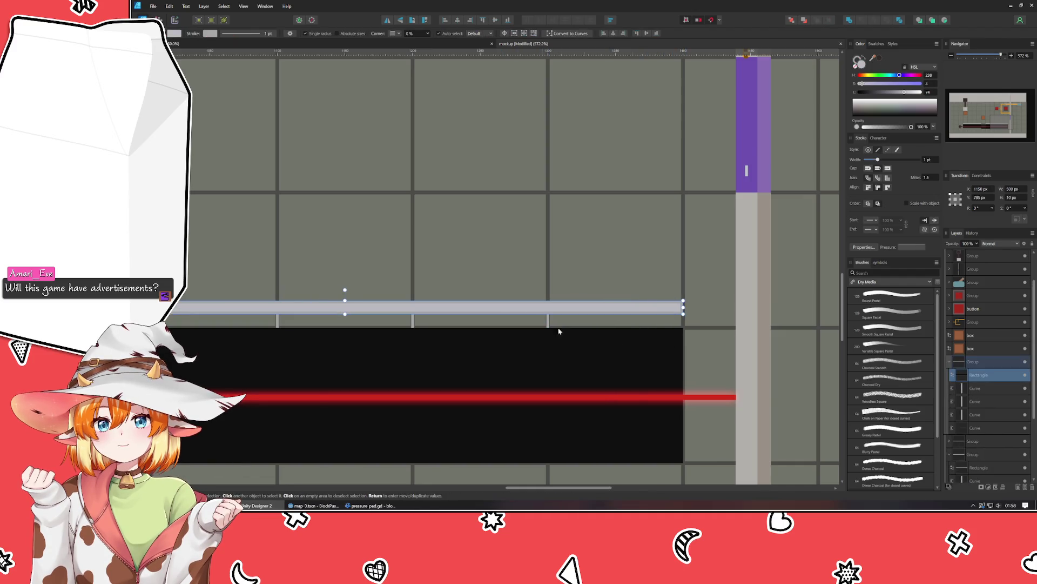
left_click(417, 363)
scroll(520, 294, "up", 3)
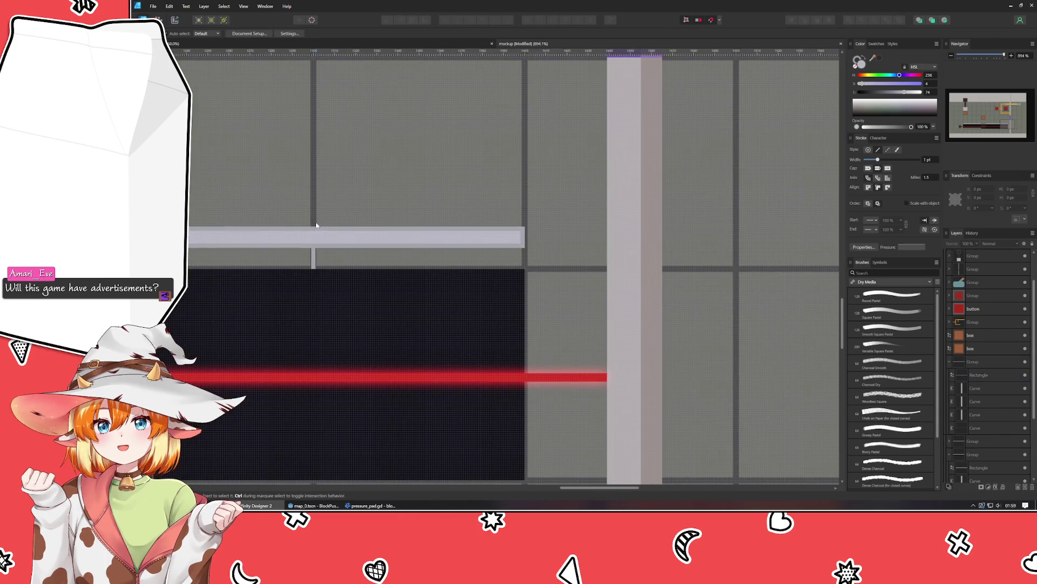
Step: Draw a short vertical end line at the rail's right end and add it to the rail group
key("p")
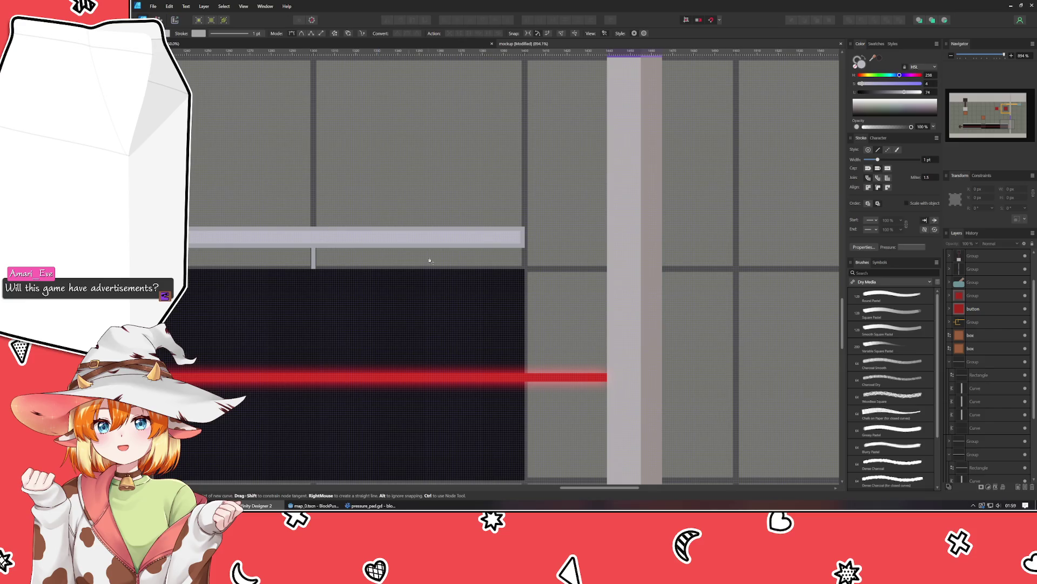
left_click(525, 236)
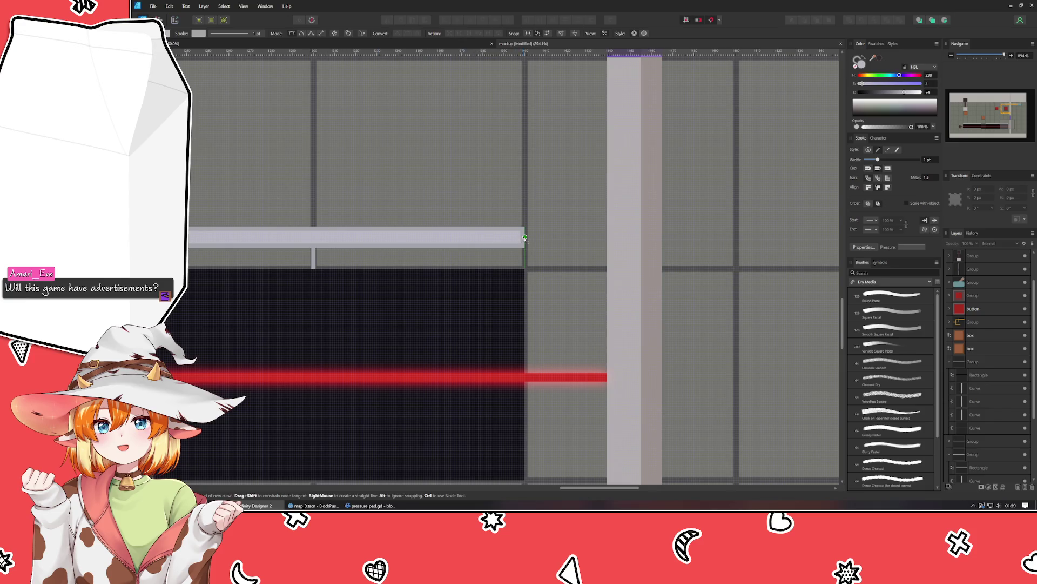
left_click(524, 268)
key("Escape")
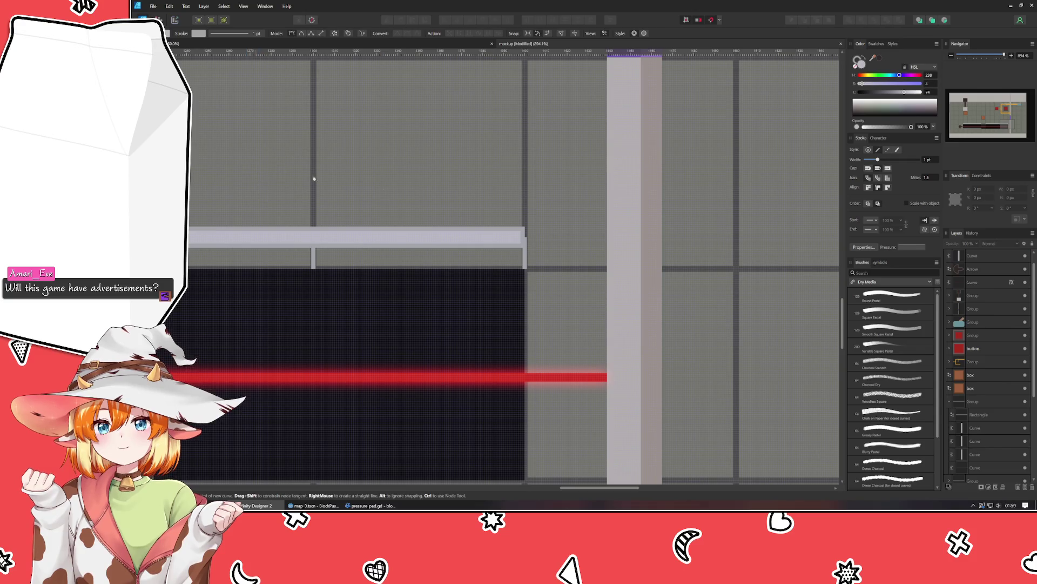
left_click_drag(973, 256, 973, 424)
scroll(449, 348, "down", 5)
scroll(667, 297, "up", 1)
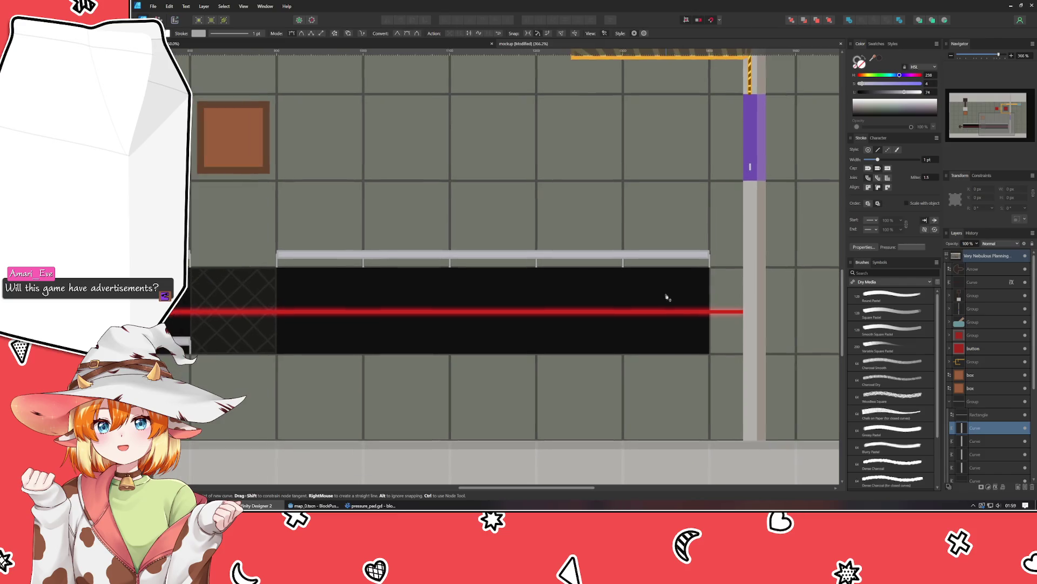
Step: Copy the rail down along the bottom edge of the channel's right section
key("v")
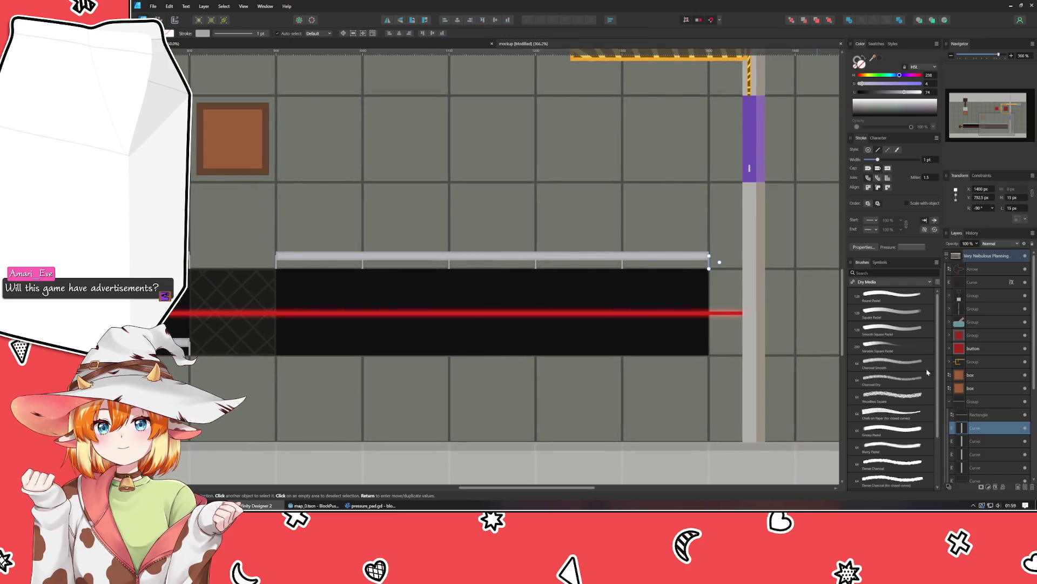
left_click(949, 401)
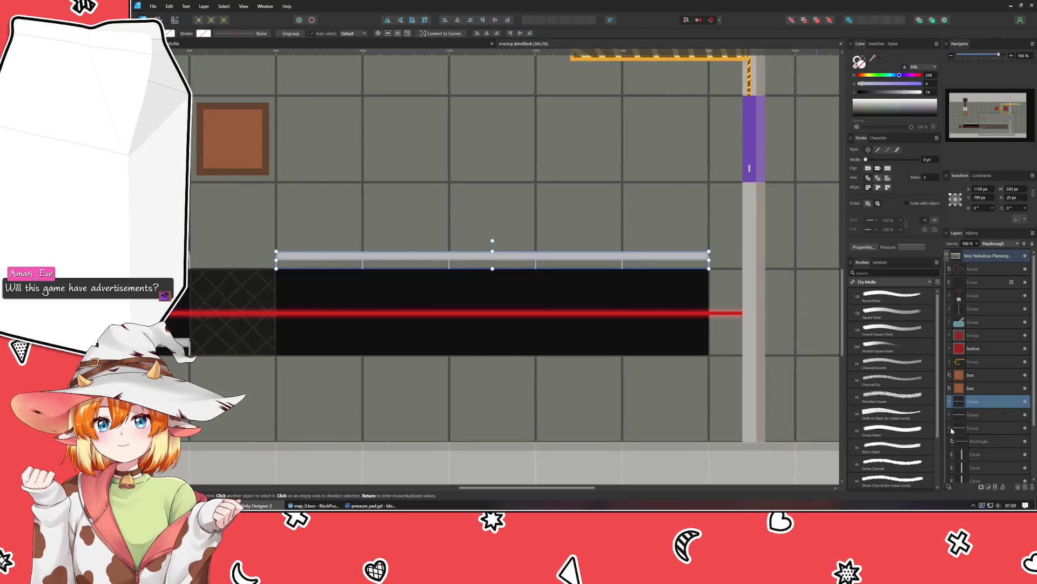
left_click(950, 428)
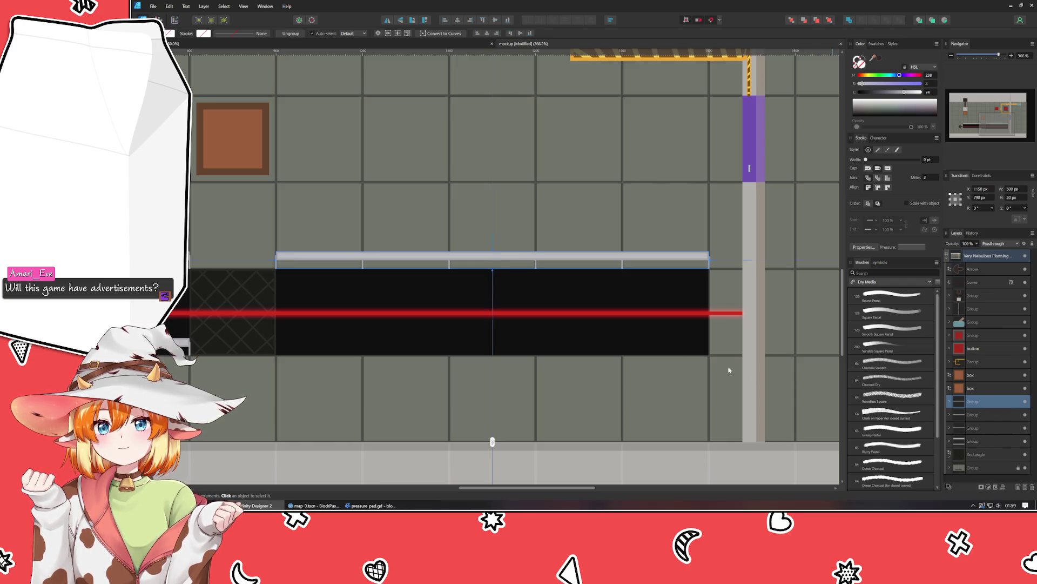
left_click_drag(470, 261, 469, 348)
left_click(442, 285)
mouse_move(442, 284)
left_mouse_down()
mouse_move(785, 287)
mouse_move(593, 270)
mouse_move(375, 275)
left_mouse_up()
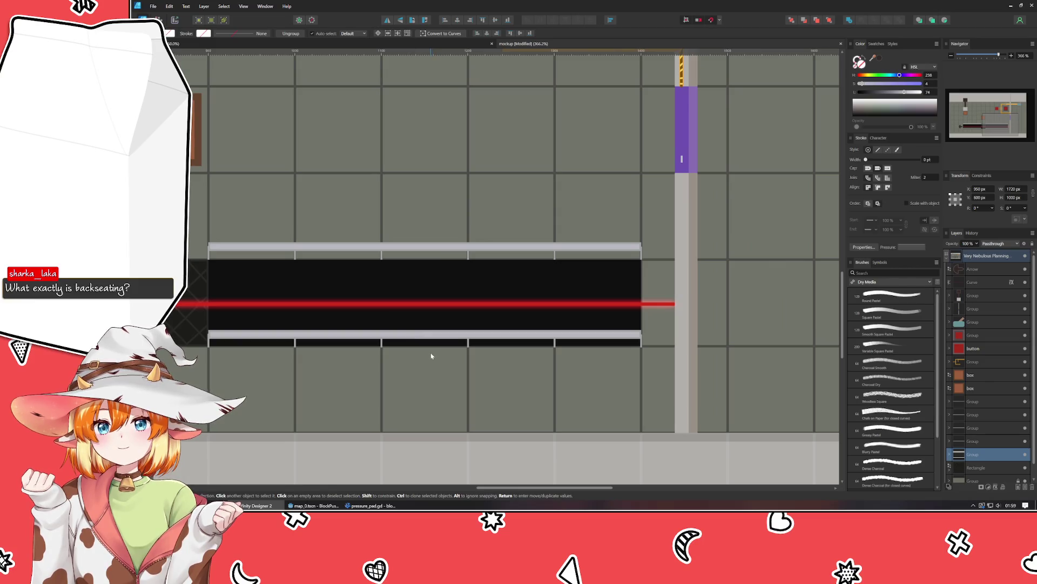
Step: Save the mockup, look over the new rails, and switch to the browser
key("ctrl+s")
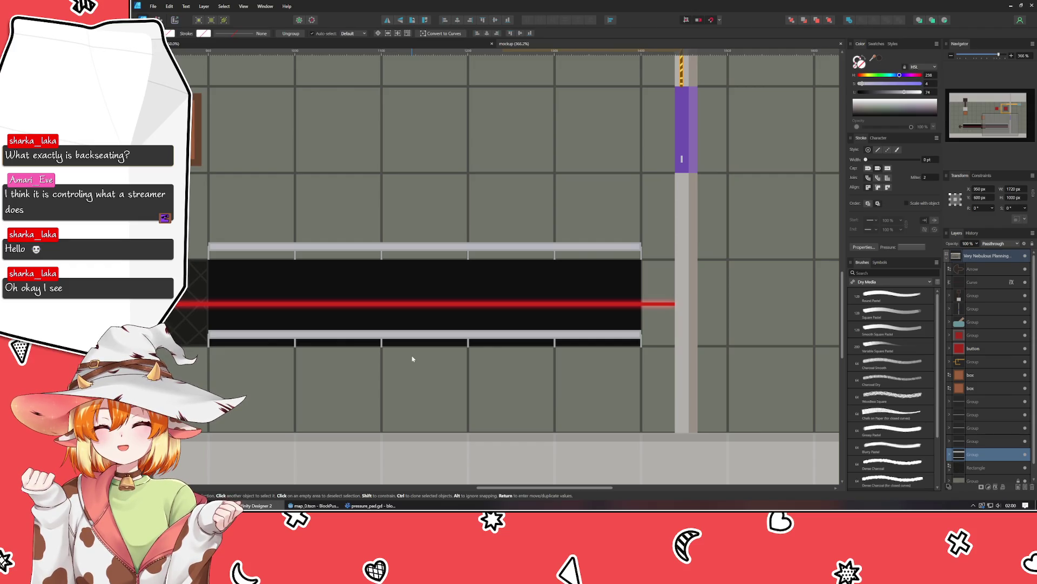
scroll(611, 366, "down", 5)
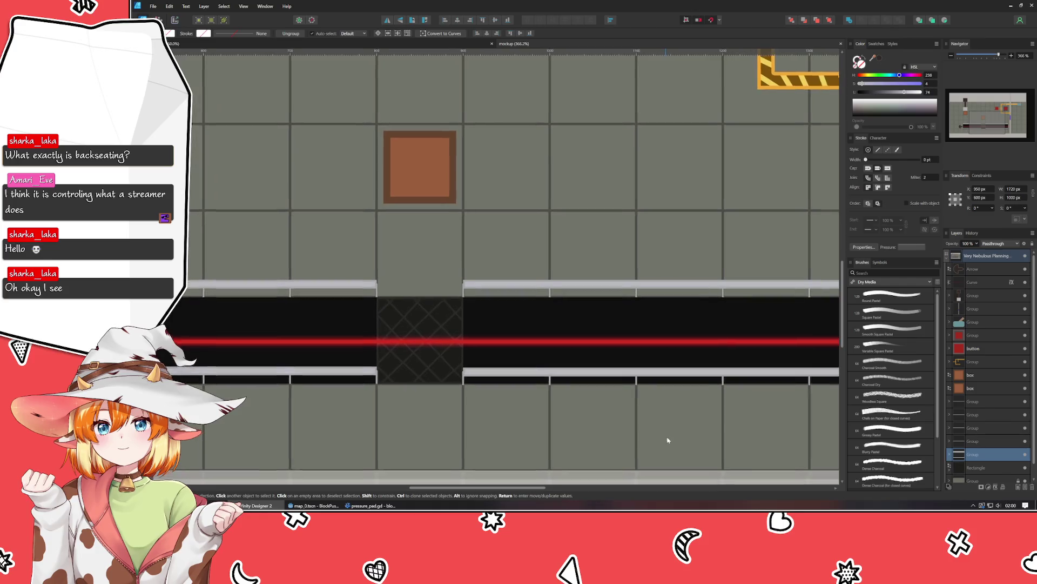
left_click_drag(634, 392, 581, 345)
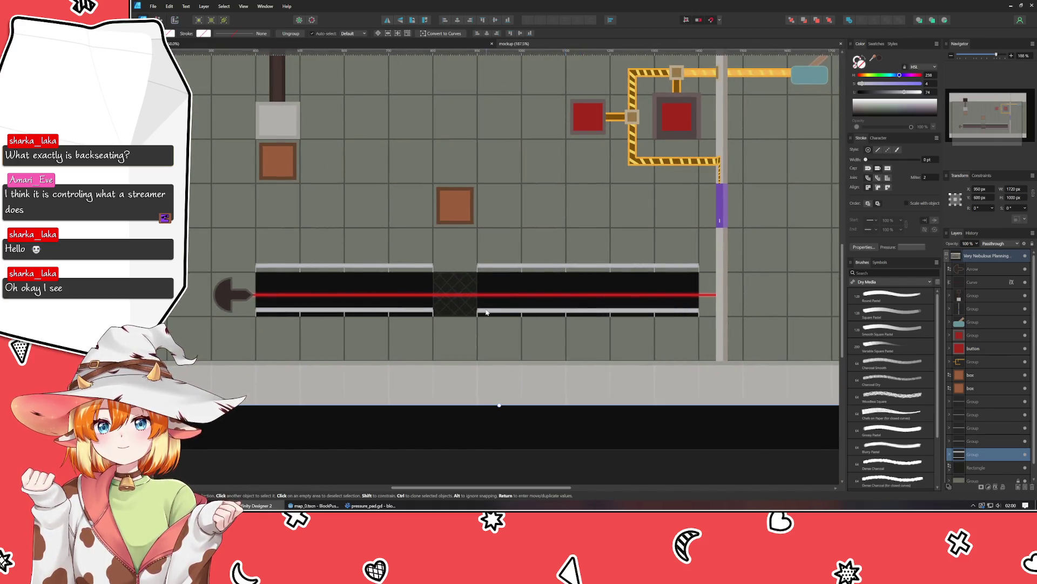
scroll(489, 312, "up", 5)
left_click_drag(256, 350, 394, 342)
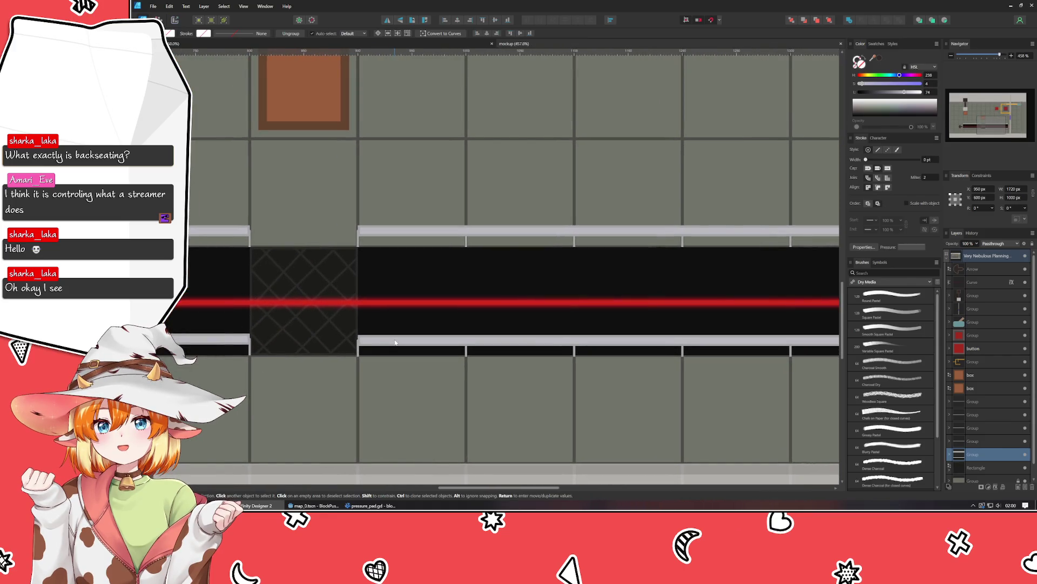
left_click_drag(395, 342, 441, 357)
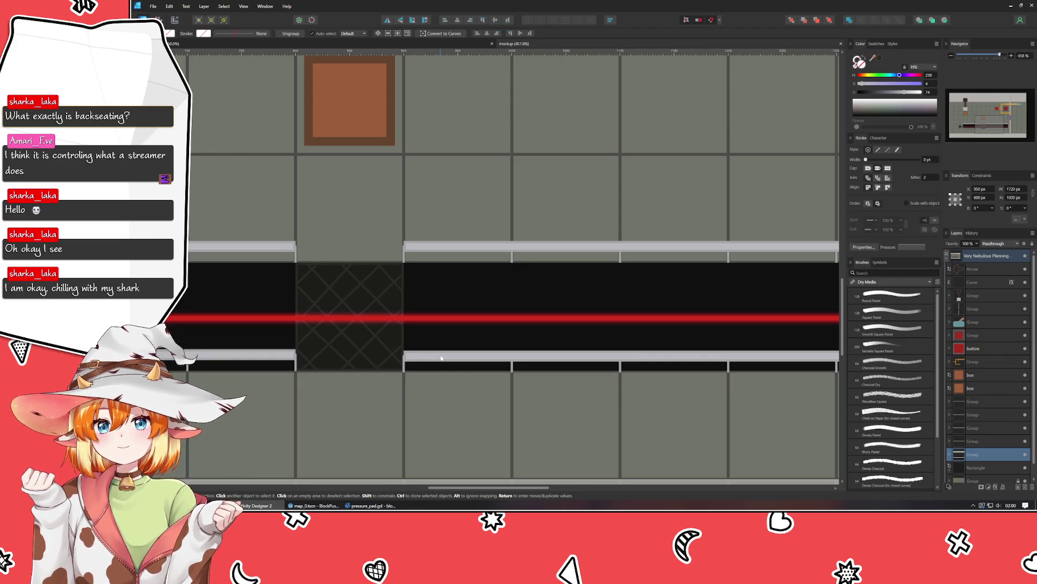
key("alt+Tab")
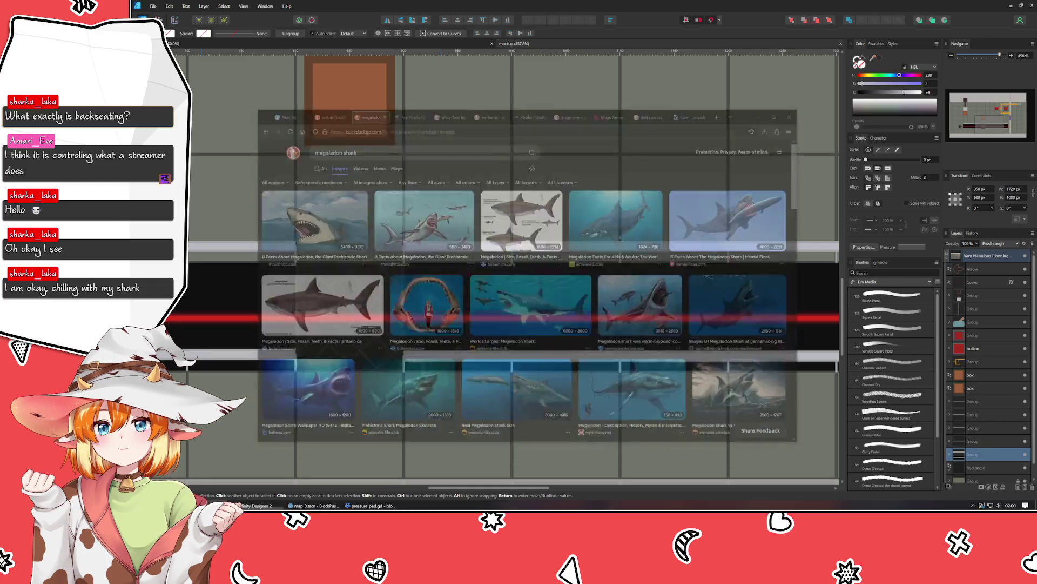
Step: Leave the hammerhead shark image results and return to the Affinity Designer mockup
left_click(275, 77)
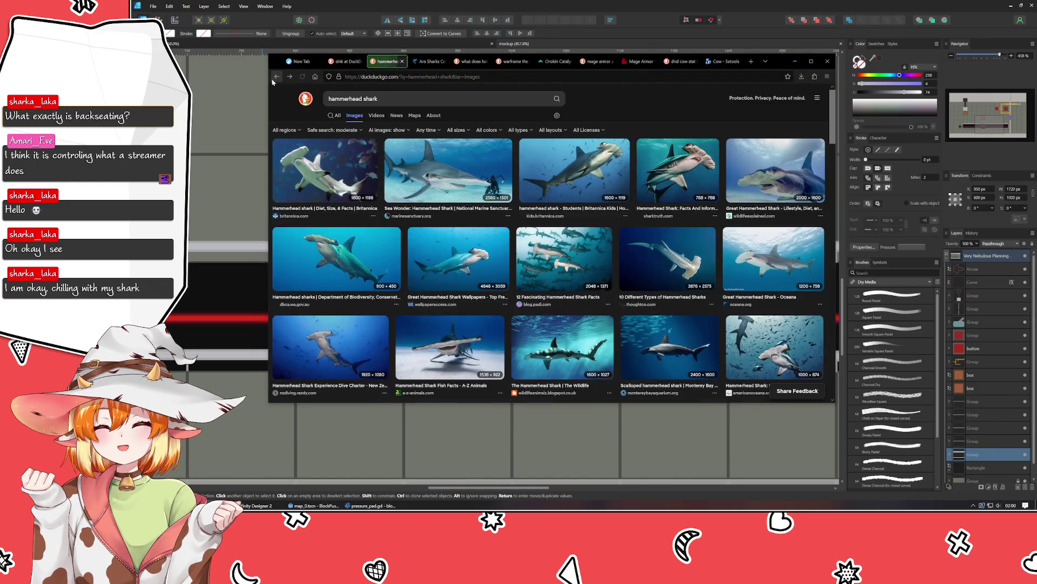
left_click(226, 283)
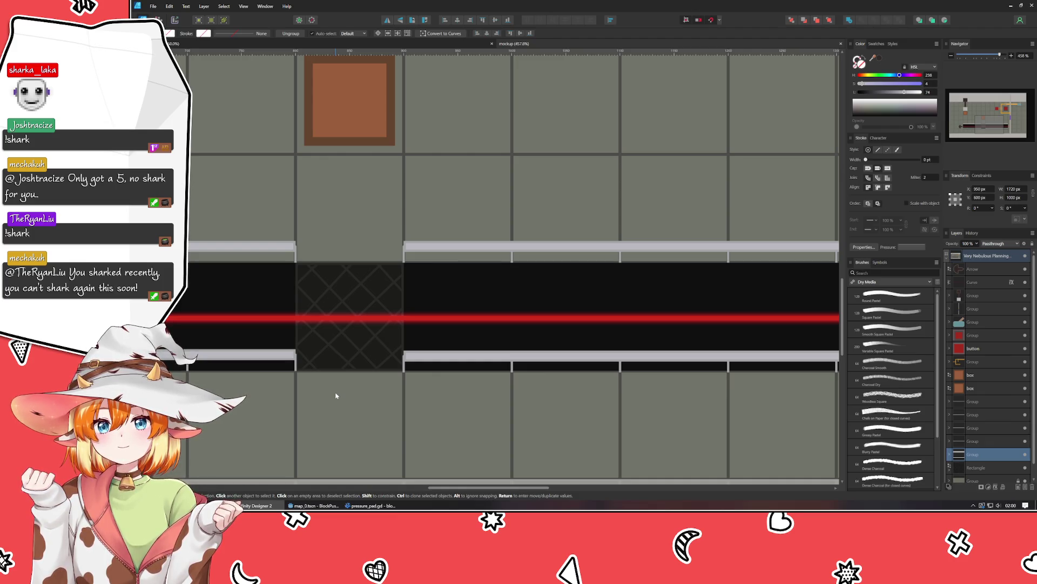
scroll(544, 394, "down", 1)
Step: Draw a small grey square in the channel right of the hatched section, layered beneath the boxes
scroll(456, 406, "up", 2)
scroll(475, 408, "down", 3)
scroll(419, 359, "up", 3)
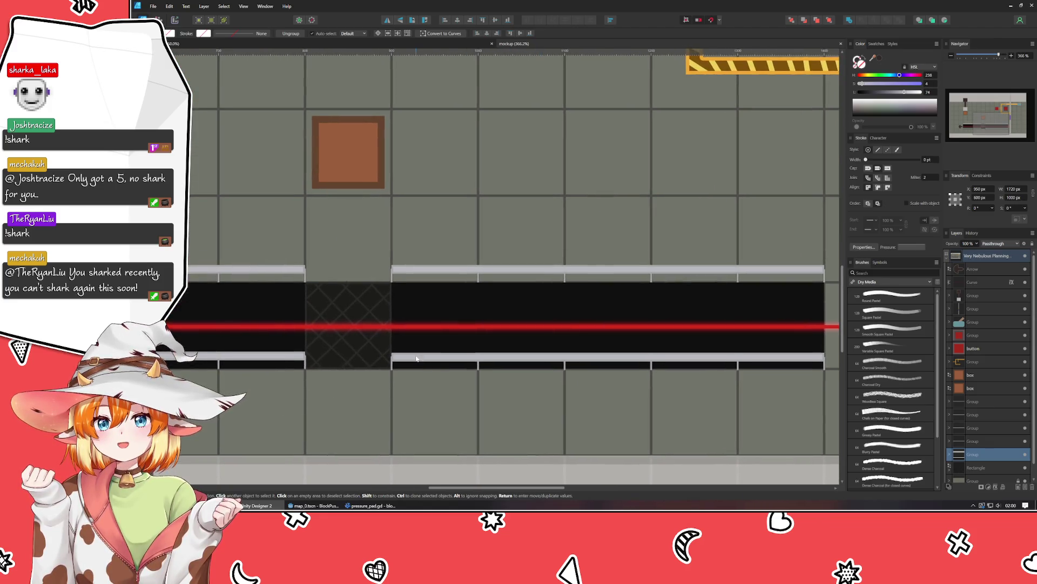
key("m")
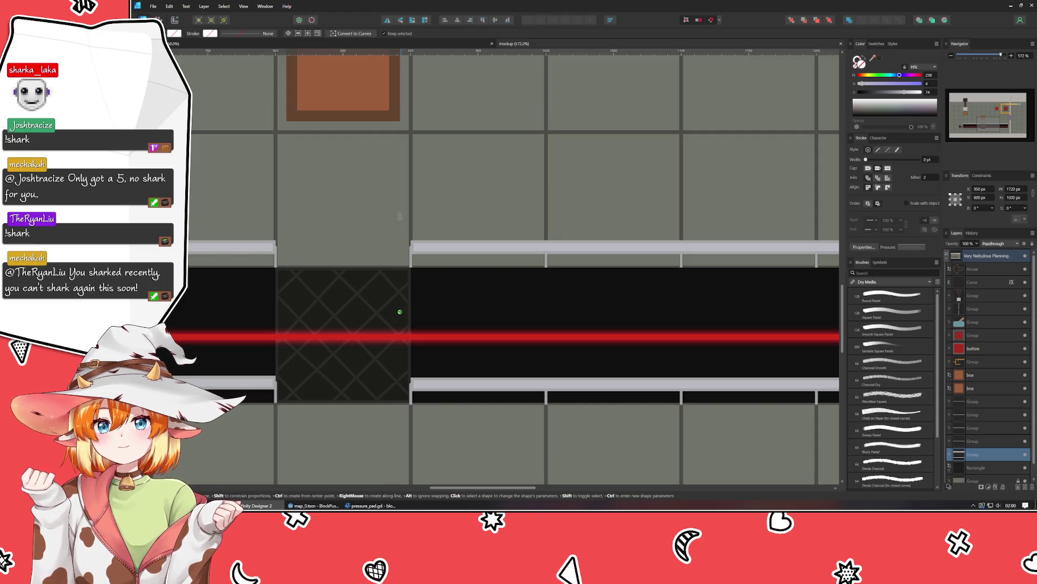
mouse_move(426, 398)
left_mouse_down()
mouse_move(475, 347)
mouse_move(494, 346)
mouse_move(478, 346)
left_mouse_up()
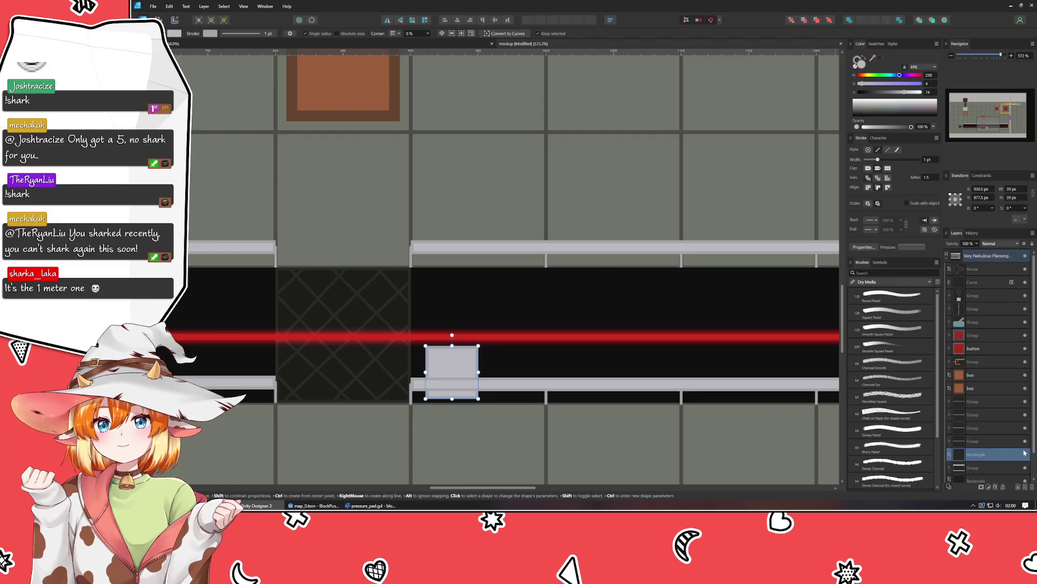
mouse_move(979, 458)
left_mouse_down()
mouse_move(967, 395)
mouse_move(959, 397)
left_mouse_up()
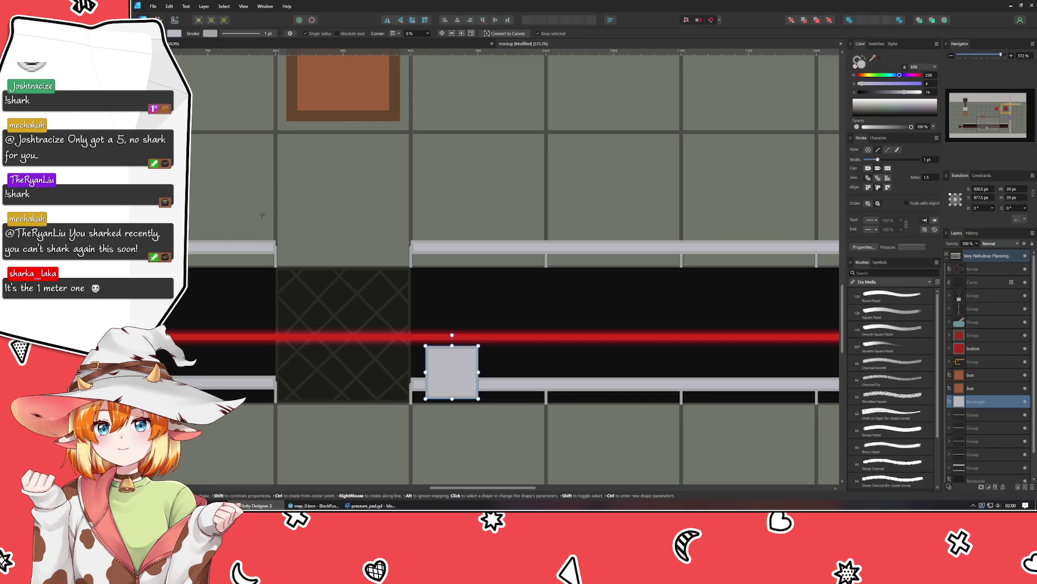
key("v")
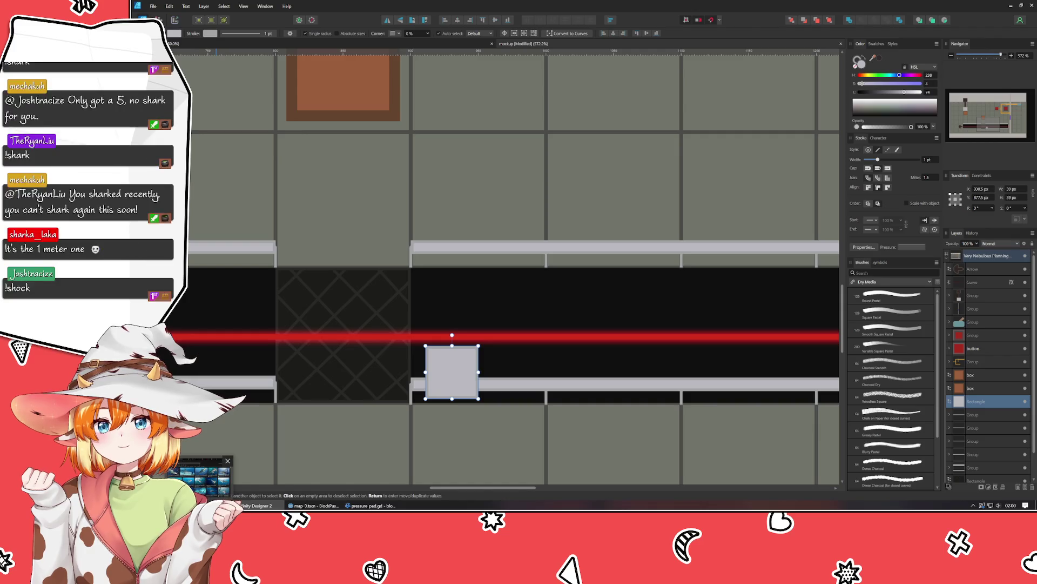
key("ctrl+t")
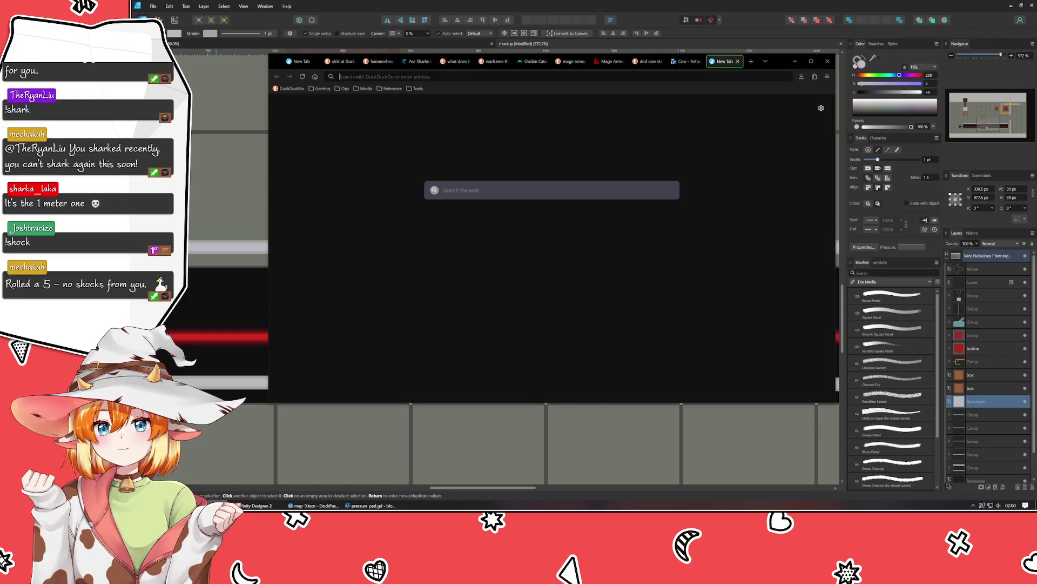
Step: Search DuckDuckGo images for '1 meter shark', view the whale shark size chart, then minimise the browser
type("1 meter shark")
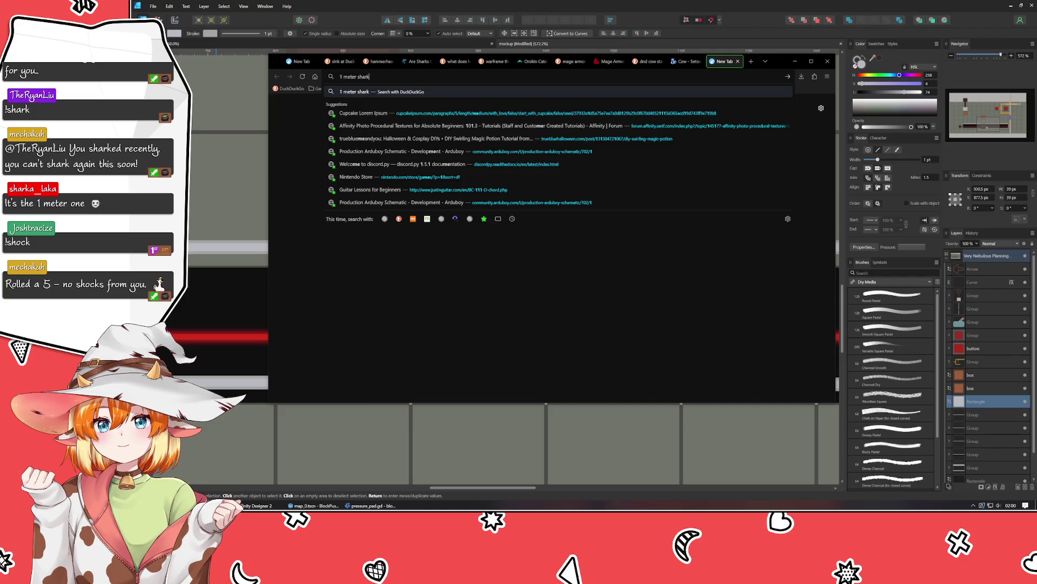
key("Return")
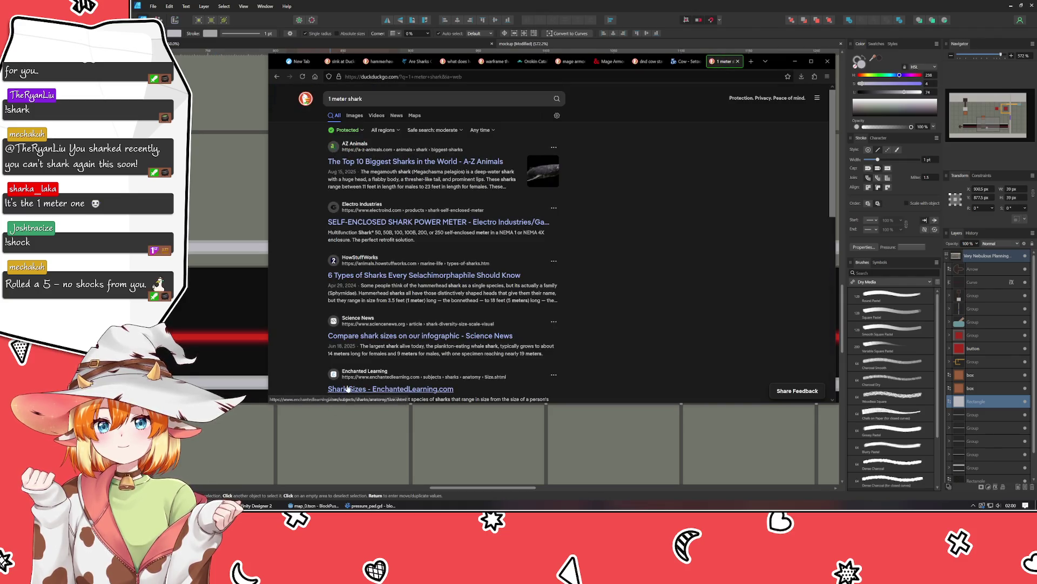
left_click(351, 116)
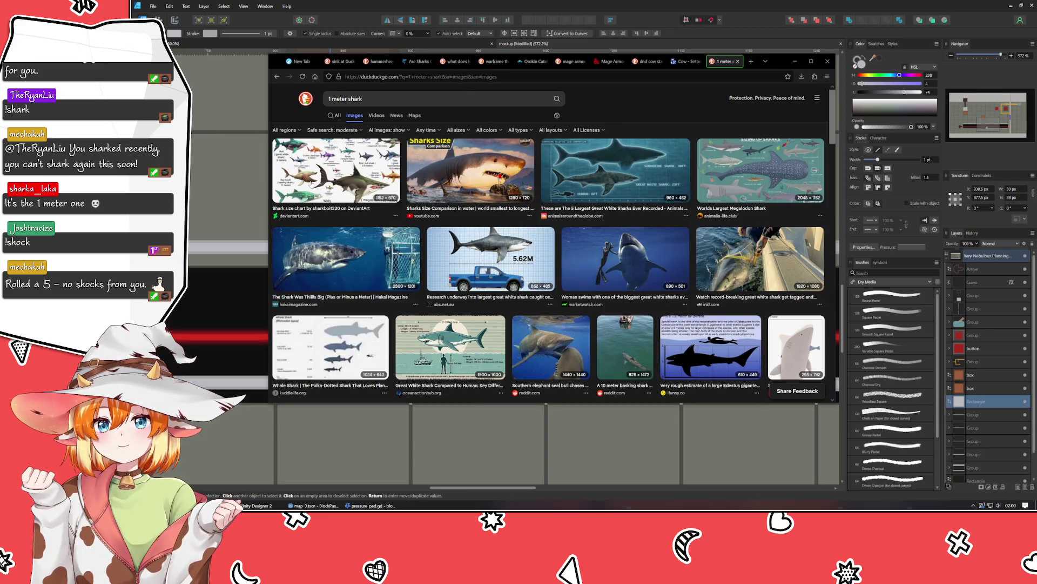
left_click(321, 336)
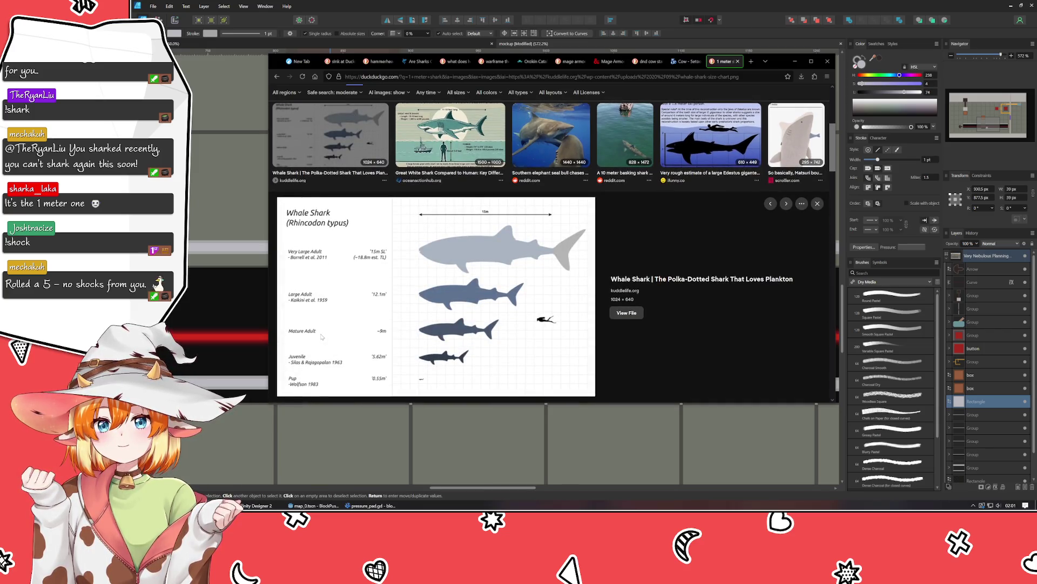
scroll(321, 336, "up", 5)
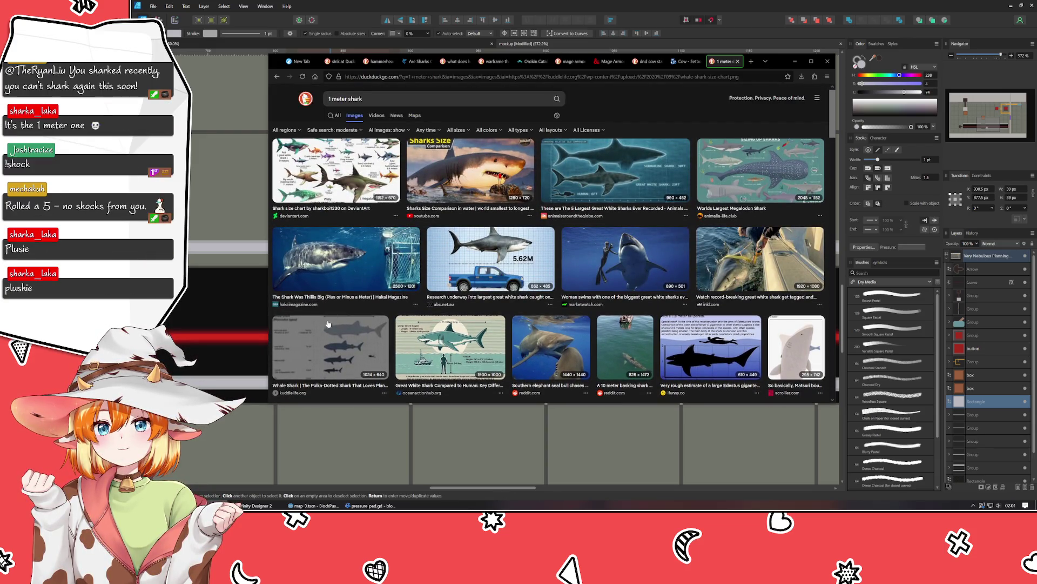
left_click(787, 63)
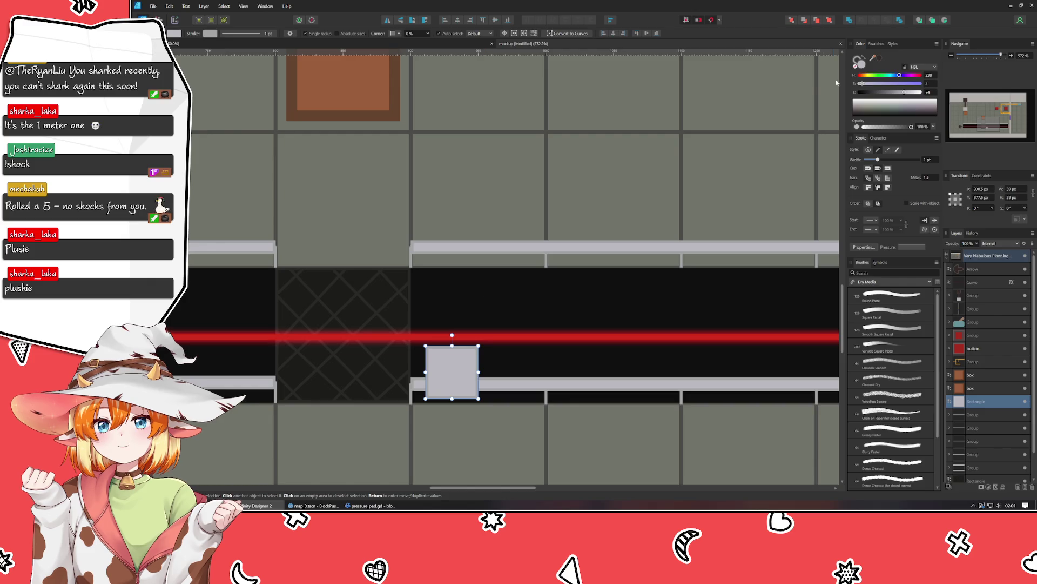
Step: Set the square's fill to a slightly darkened yellow in the Color panel
left_click(868, 75)
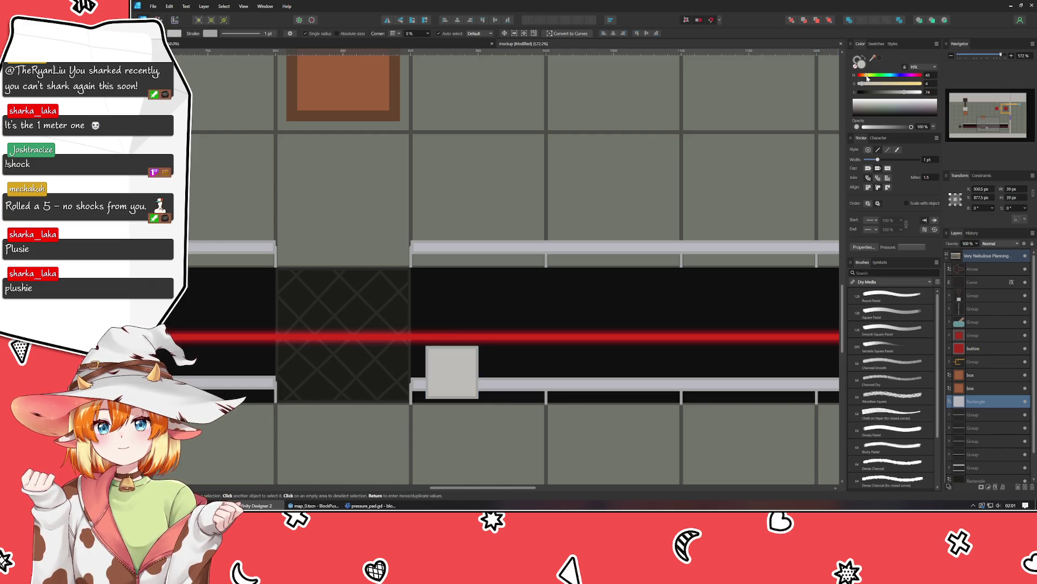
left_click(906, 83)
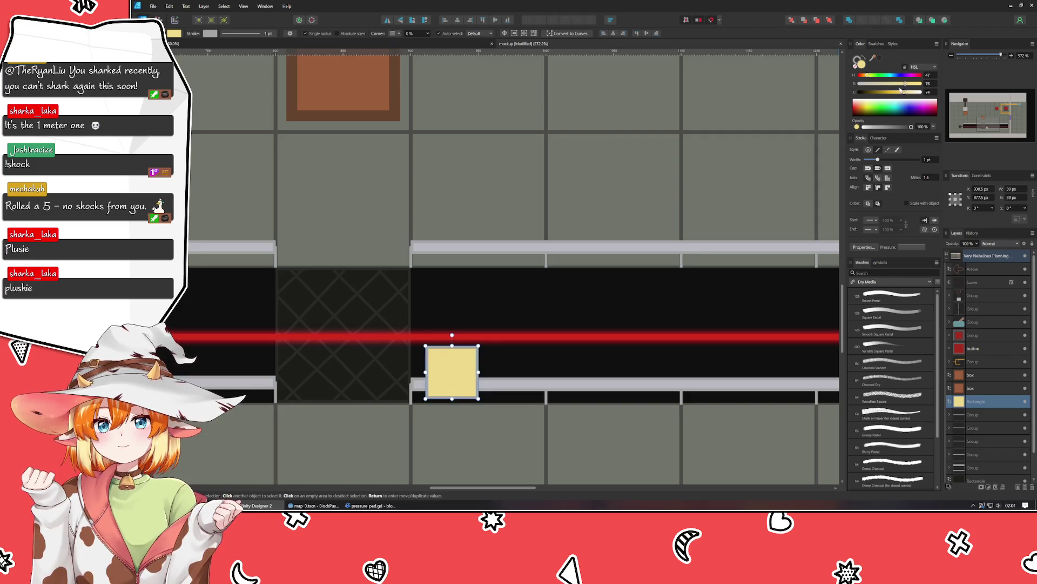
left_click(894, 92)
left_click_drag(894, 95, 889, 93)
Step: Give the square's outline a darker tan colour
left_click(858, 61)
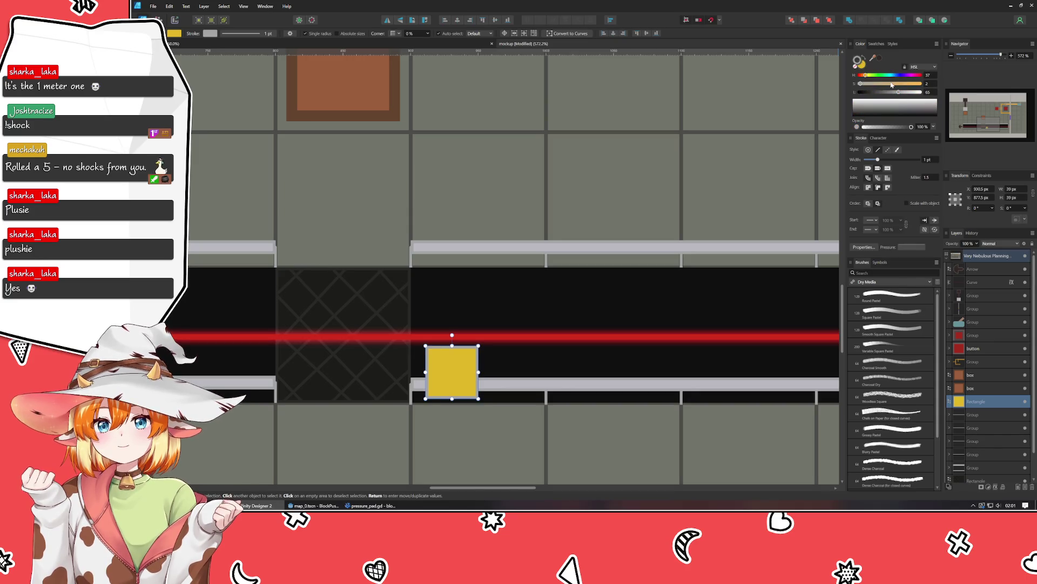
left_click(876, 99)
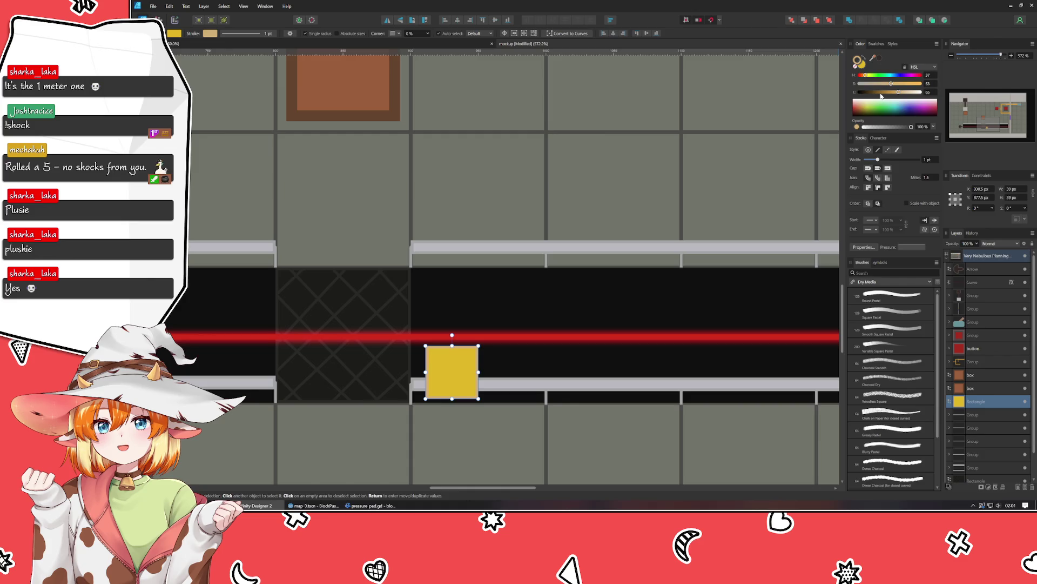
left_click_drag(886, 93, 889, 95)
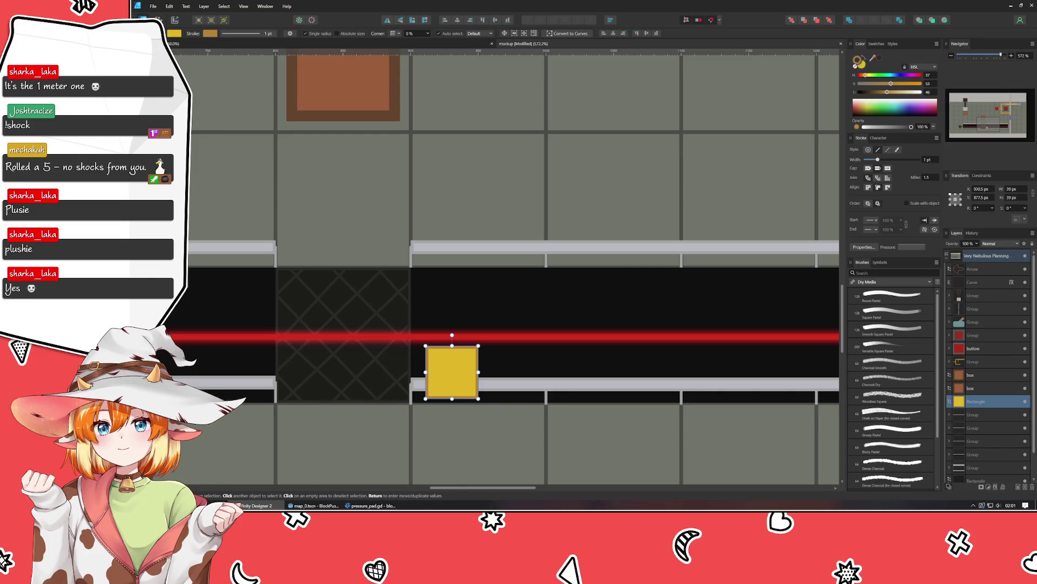
Step: Add a text object reading 5 on the yellow block
left_click(206, 295)
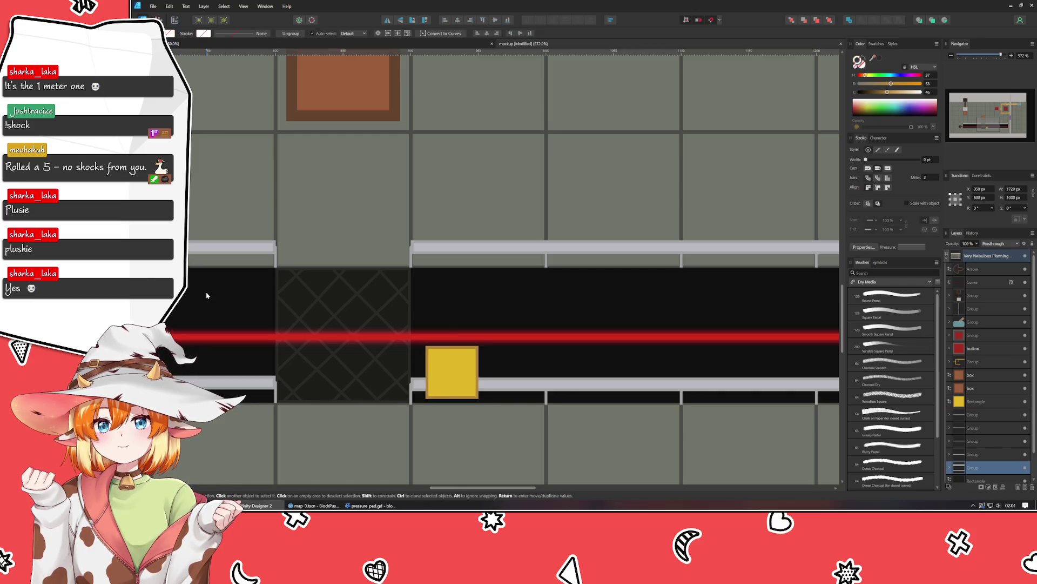
key("t")
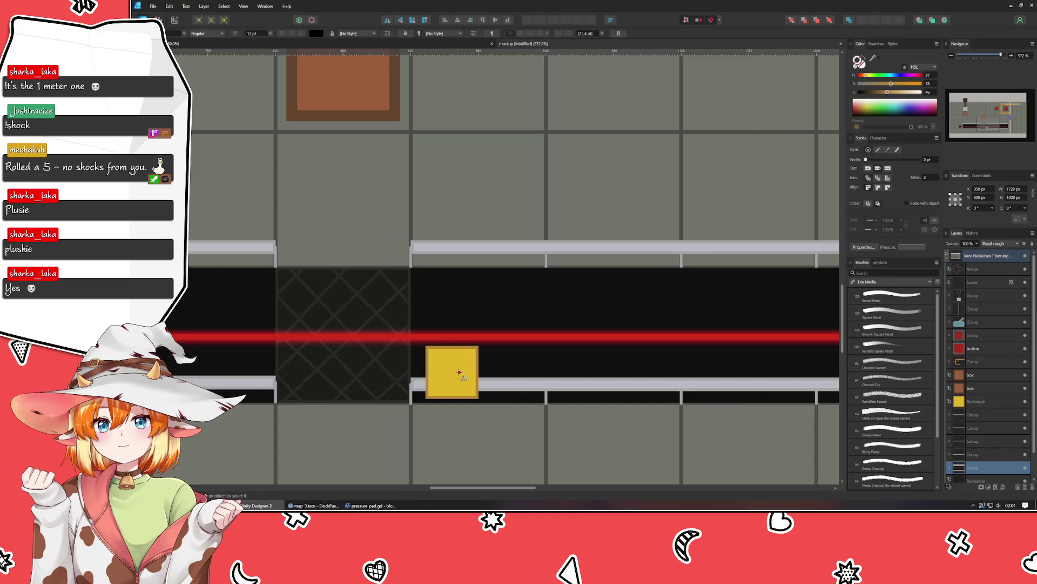
left_click(459, 372)
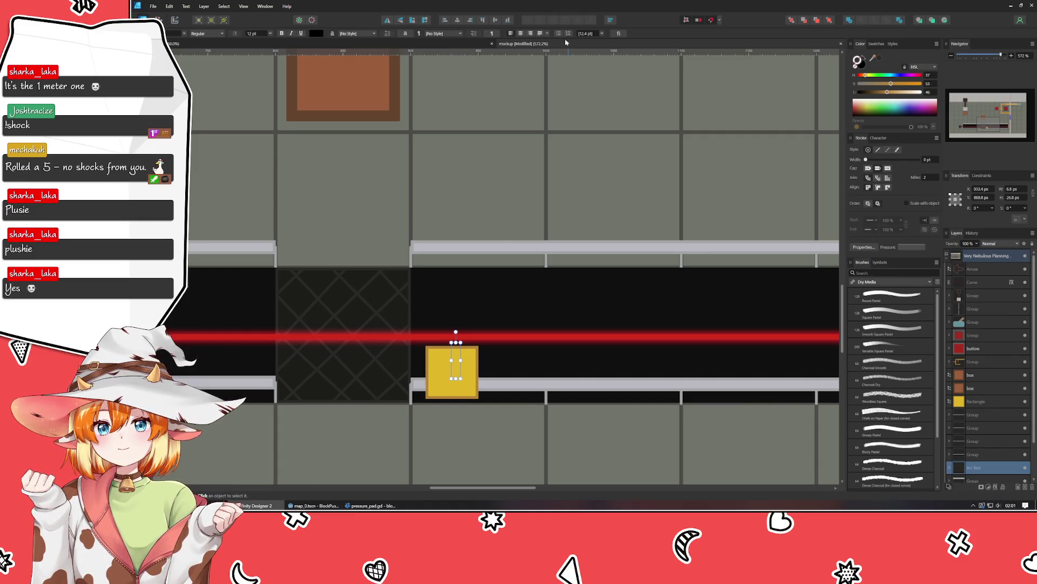
left_click(521, 34)
type("5")
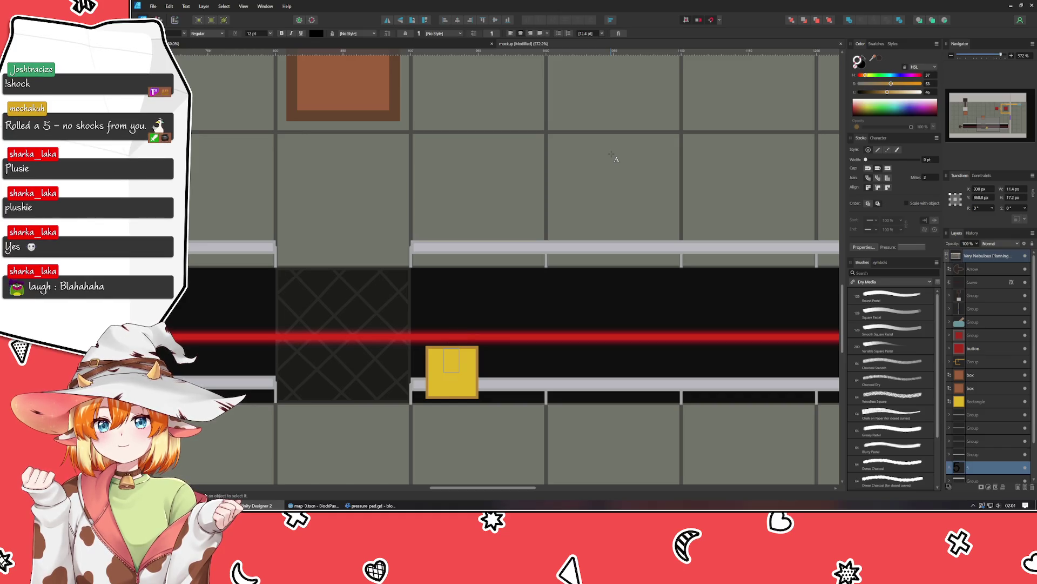
key("ctrl+a")
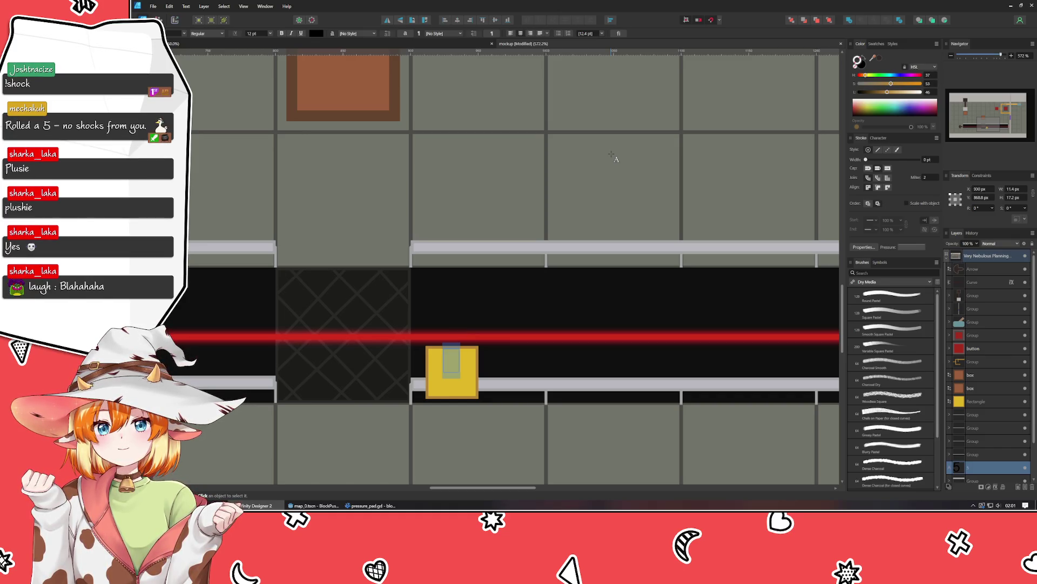
key("Escape")
Step: Make the 5 black, move its layer above the rectangle and centre it on the block
left_click(868, 99)
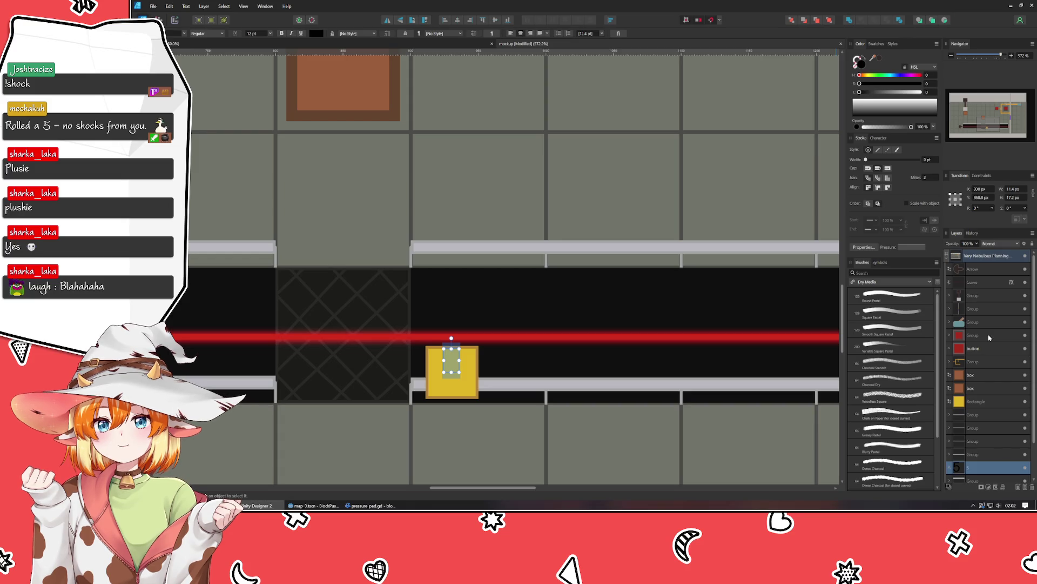
left_click_drag(971, 473, 973, 383)
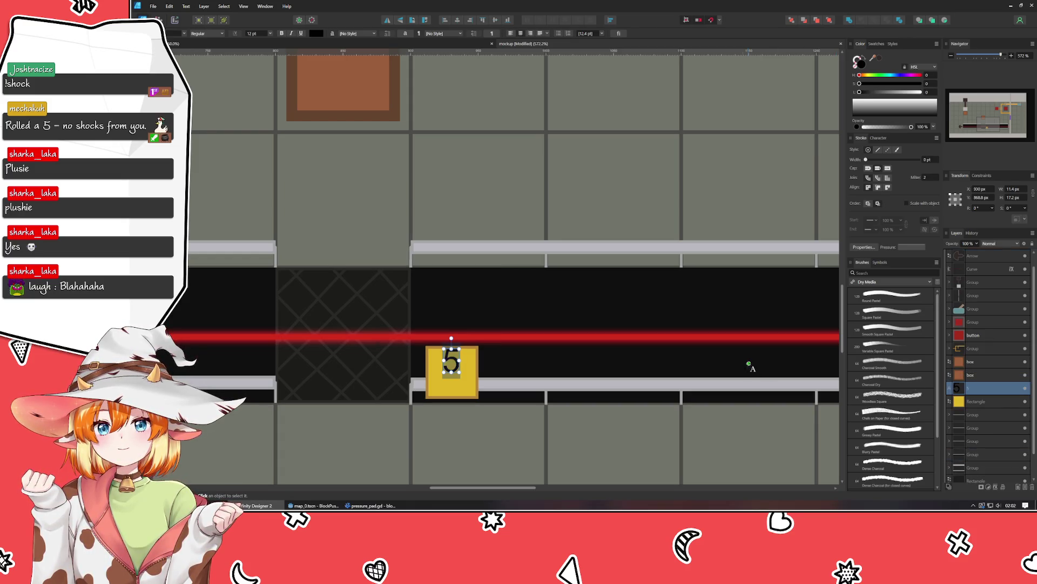
left_click_drag(452, 366, 453, 380)
left_click(539, 355)
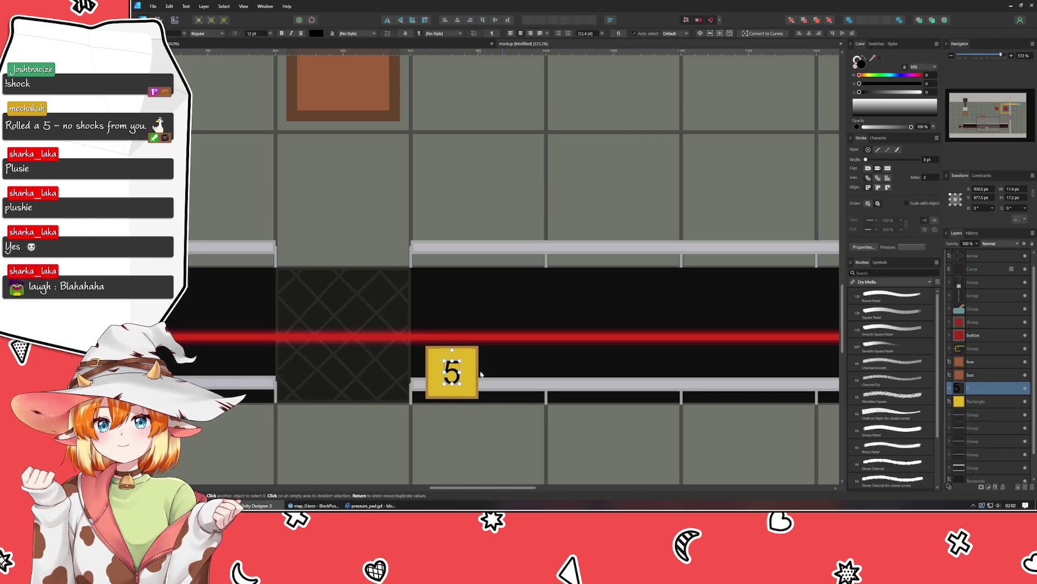
scroll(521, 352, "down", 5)
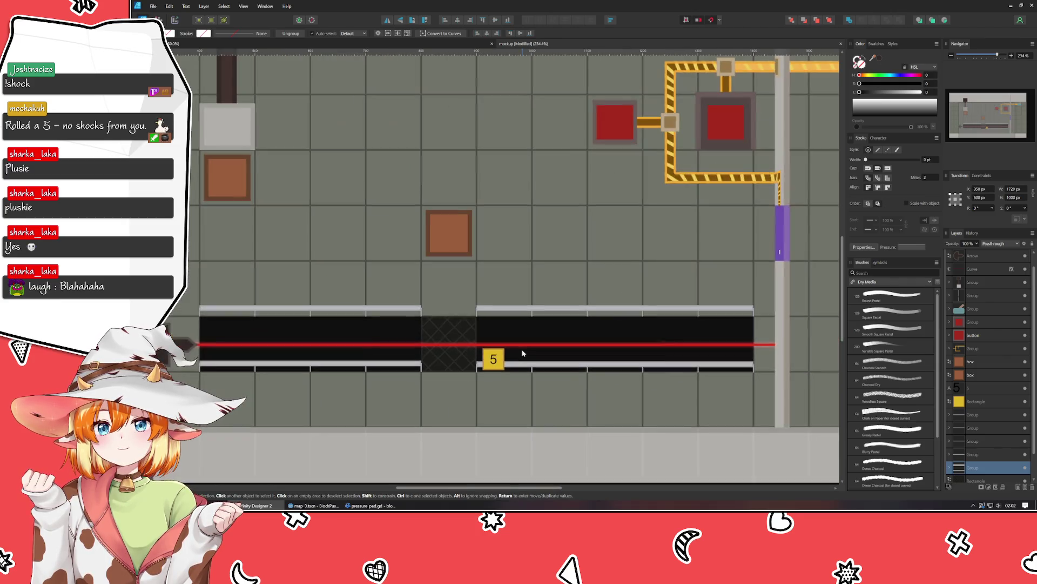
Step: Change the font of the 5 label to Aldo
scroll(355, 270, "up", 5)
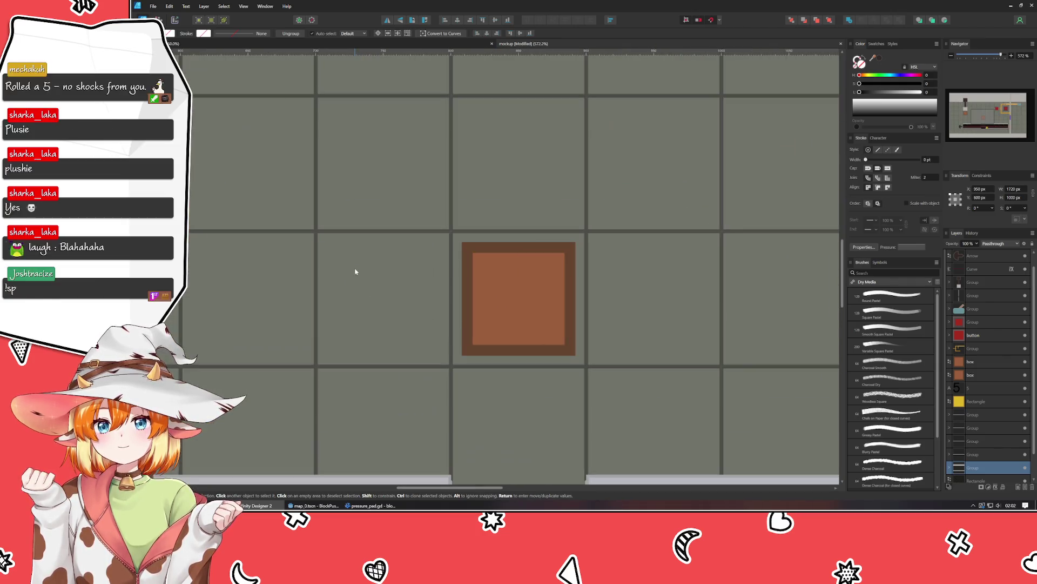
scroll(354, 271, "right", 2)
scroll(513, 268, "down", 2)
scroll(513, 268, "right", 2)
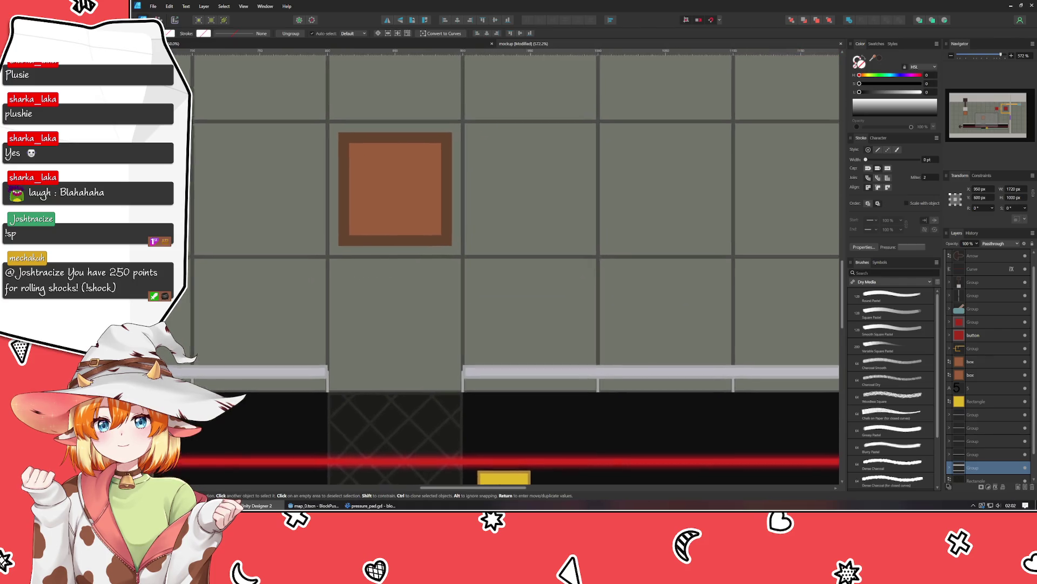
scroll(513, 267, "up", 2)
scroll(432, 243, "down", 5)
scroll(528, 301, "right", 2)
scroll(451, 240, "up", 2)
scroll(450, 239, "up", 3)
scroll(451, 240, "left", 1)
left_click(490, 393)
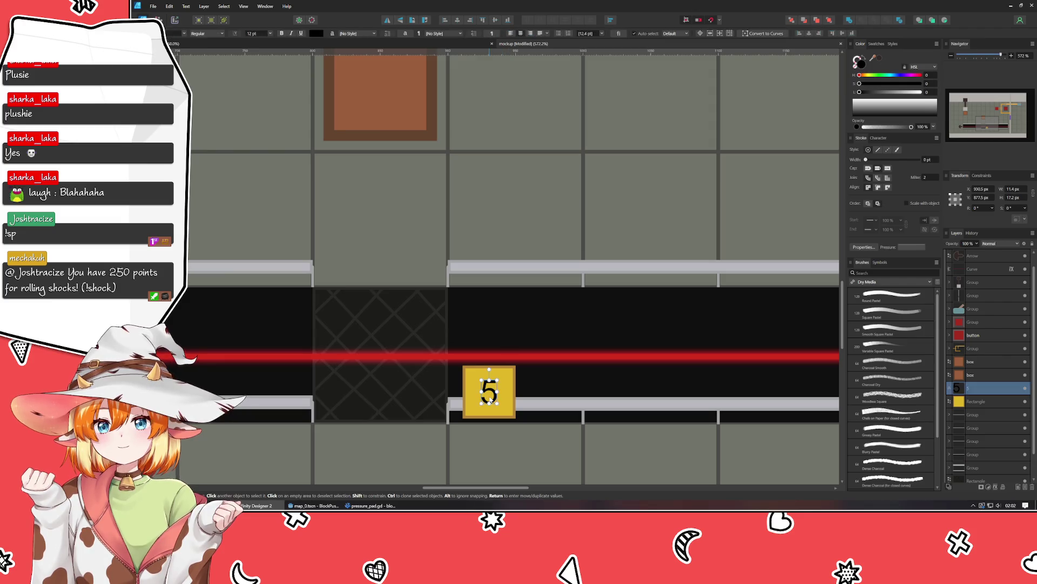
left_click(185, 35)
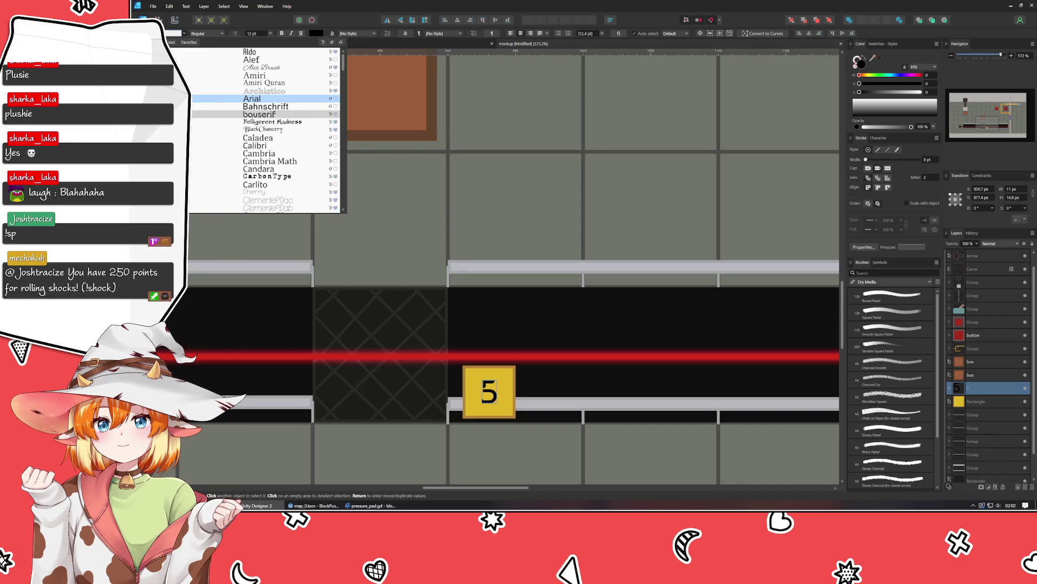
left_click(183, 53)
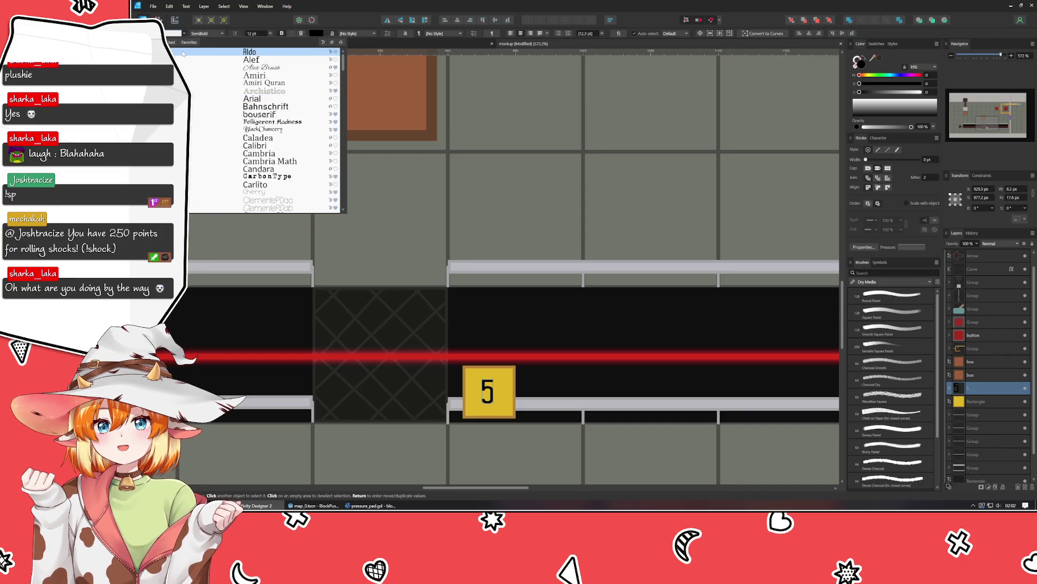
scroll(259, 122, "down", 6)
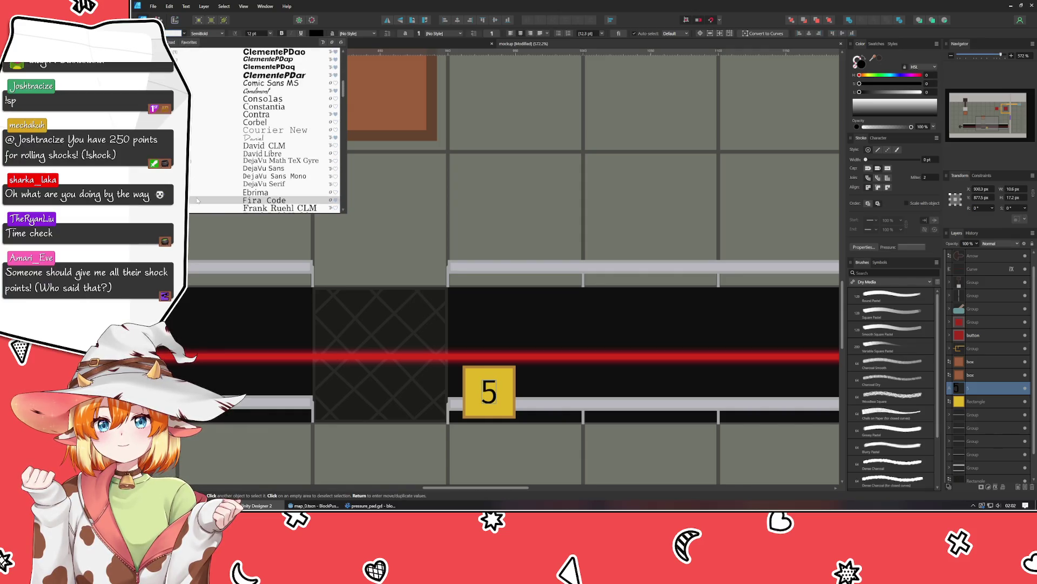
left_click(197, 200)
Step: Deselect the label, save the mockup with Ctrl+S and switch to Godot
left_click(546, 313)
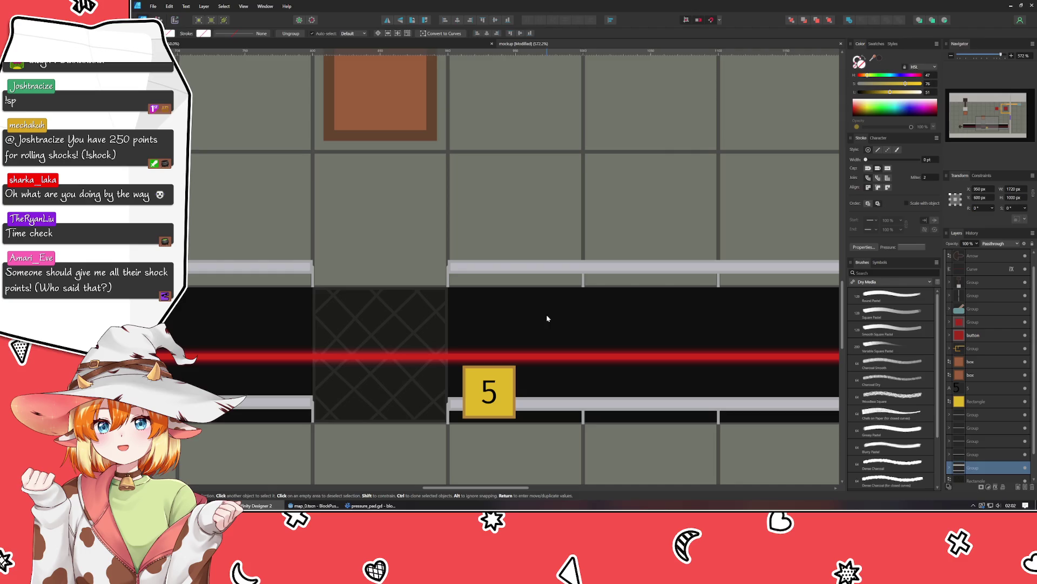
key("ctrl+s")
key("alt+Tab")
Step: Zoom the Godot viewport over the map_0 scene, then return to Affinity Designer
scroll(487, 270, "down", 5)
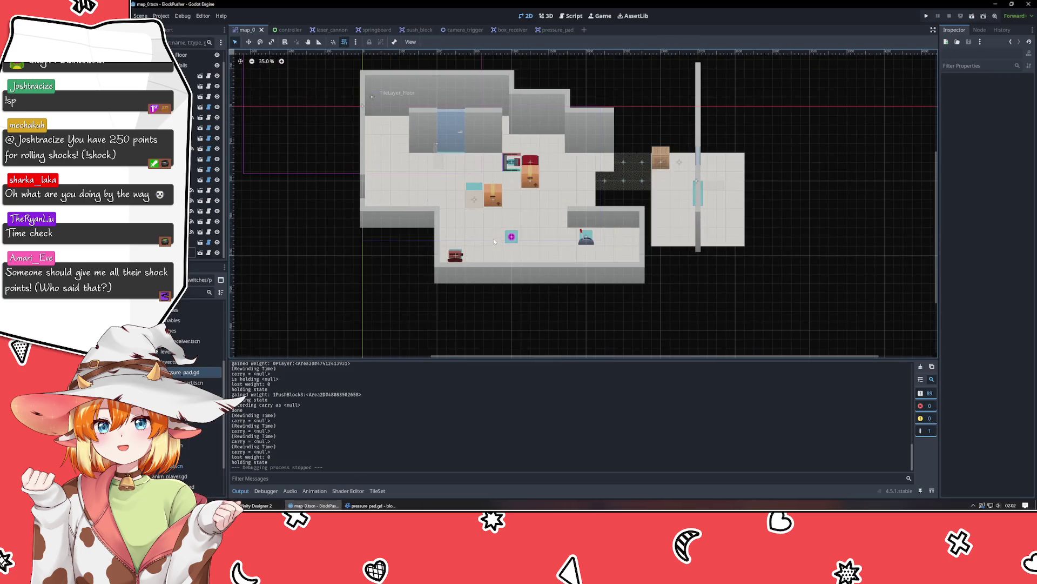
scroll(620, 231, "up", 2)
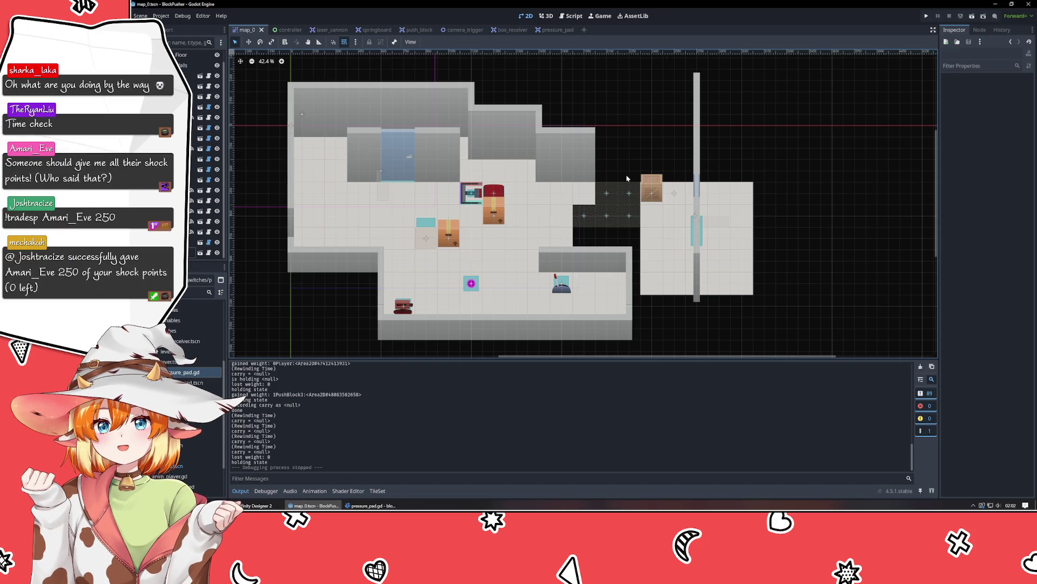
left_click(257, 505)
Step: Zoom and pan to view the whole puzzle-level artboard, then select the 5 label
scroll(486, 278, "down", 10)
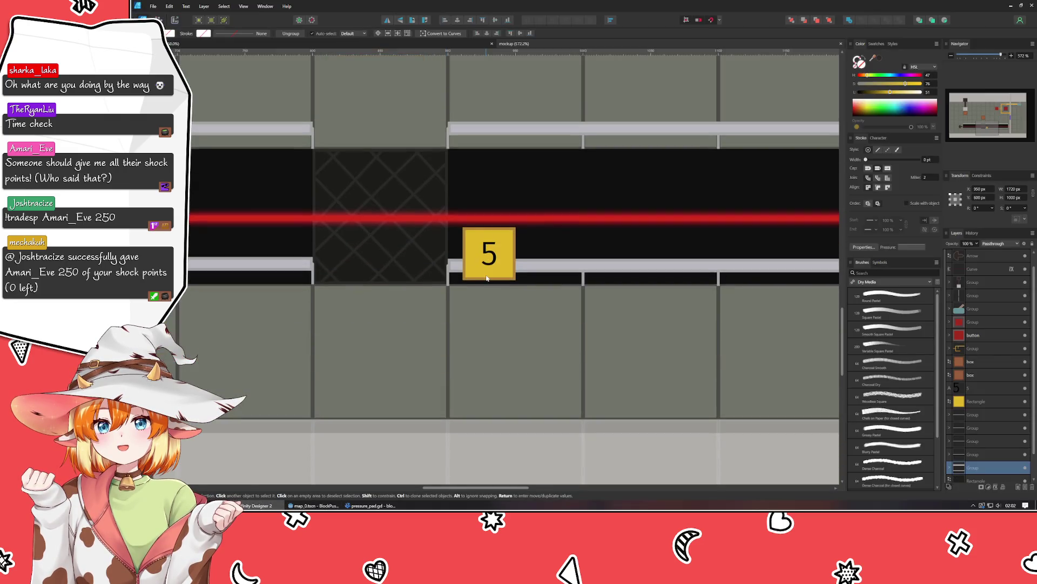
left_click_drag(507, 344, 466, 367)
left_click(467, 366)
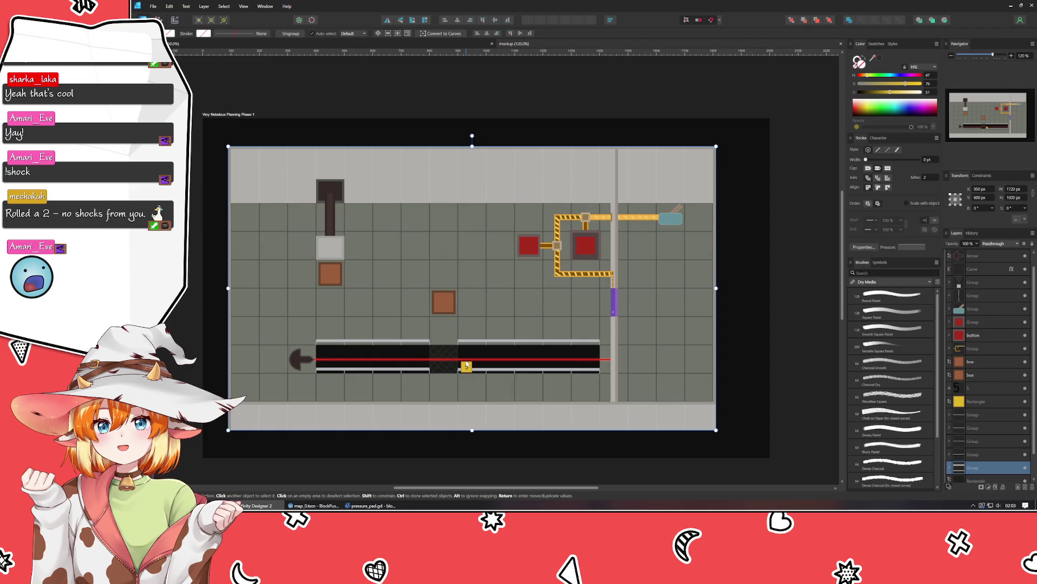
left_click(1011, 505)
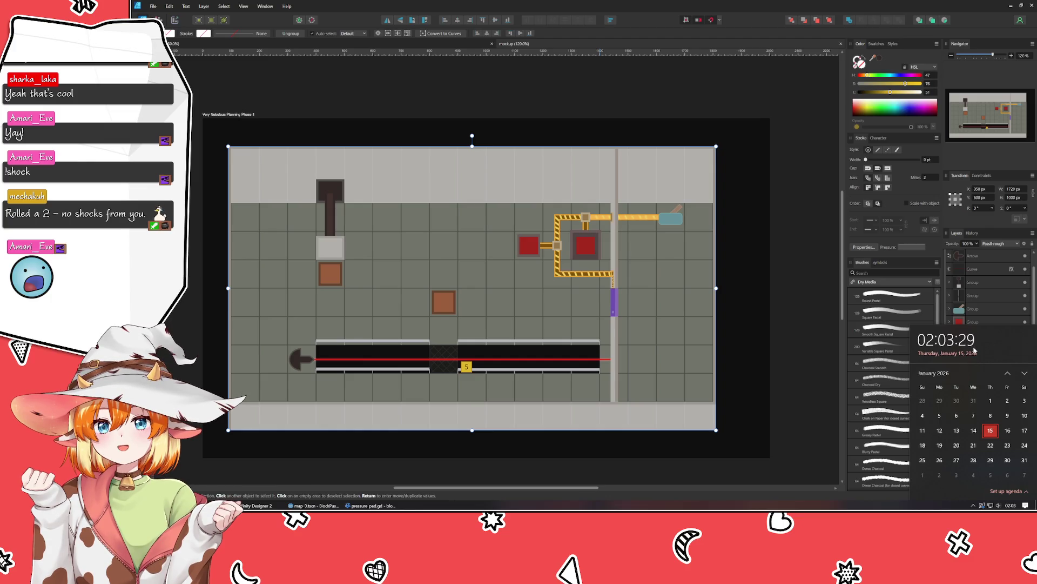
left_click(818, 444)
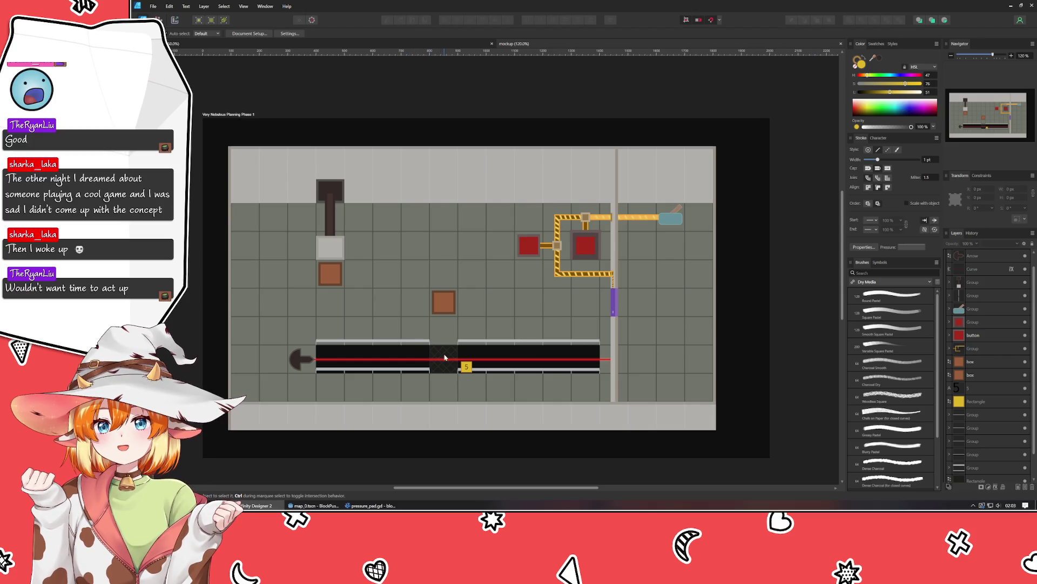
scroll(421, 375, "up", 3)
left_click(522, 356)
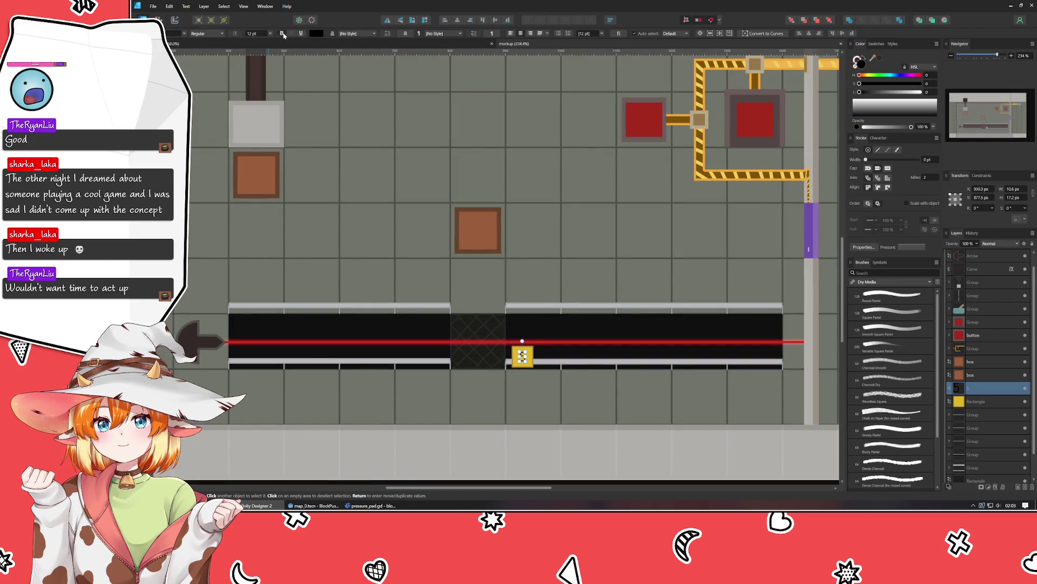
Step: Duplicate the 5 label onto the middle crate and tidy its layer in the Layers panel
left_click(545, 330)
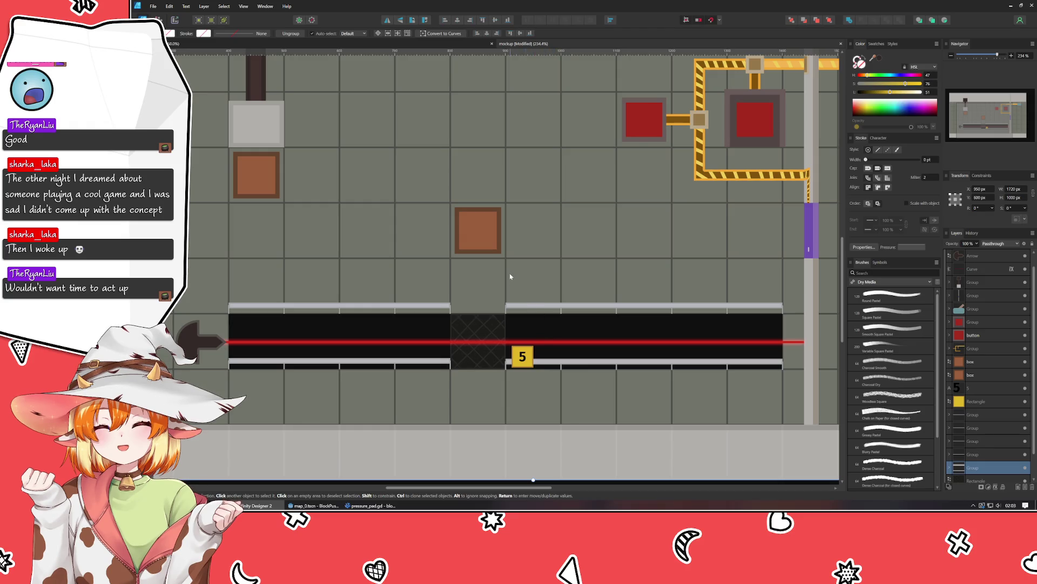
left_click(524, 358)
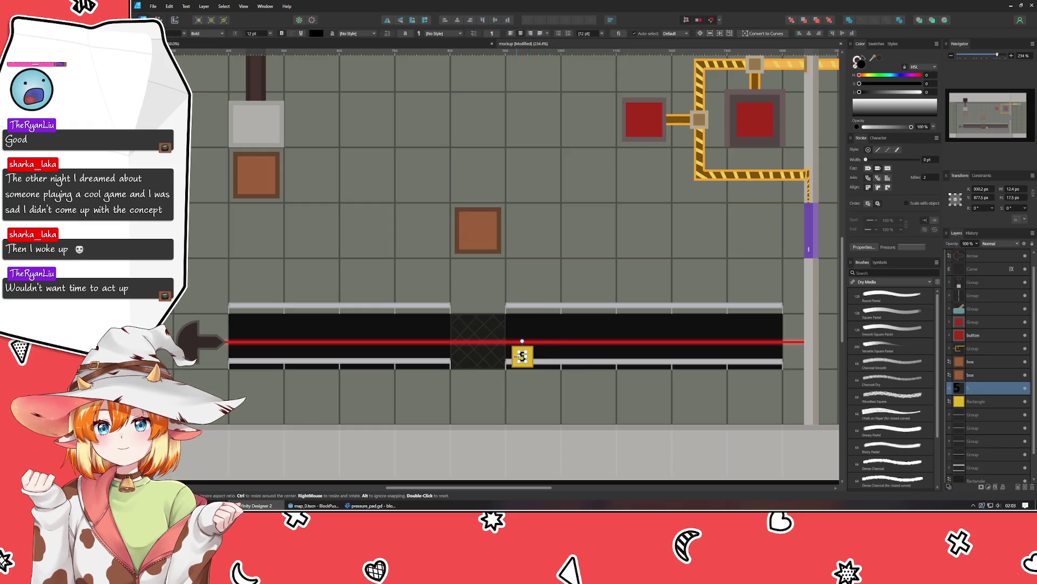
key("ctrl+j")
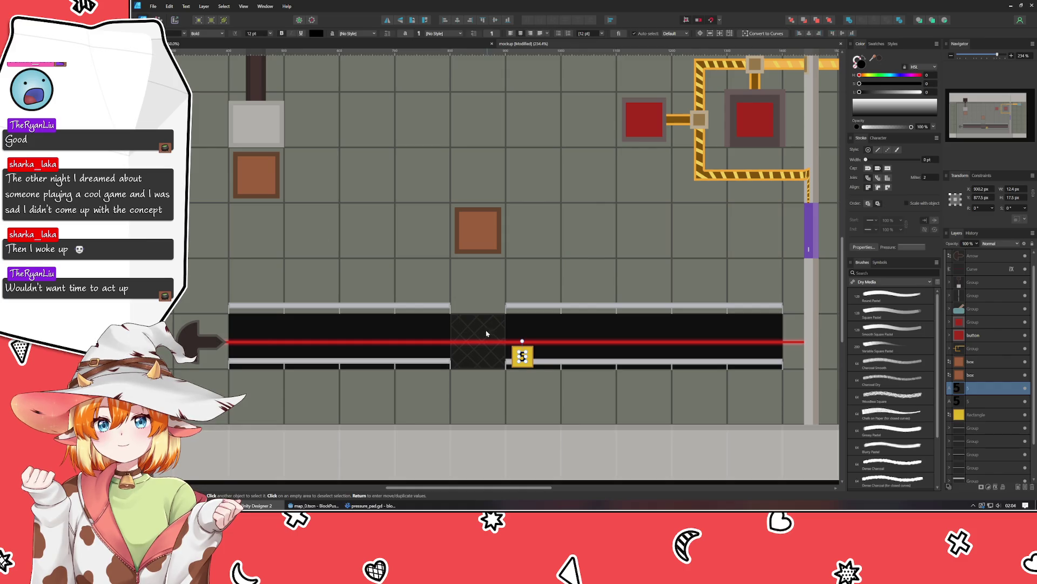
left_click_drag(524, 359, 492, 223)
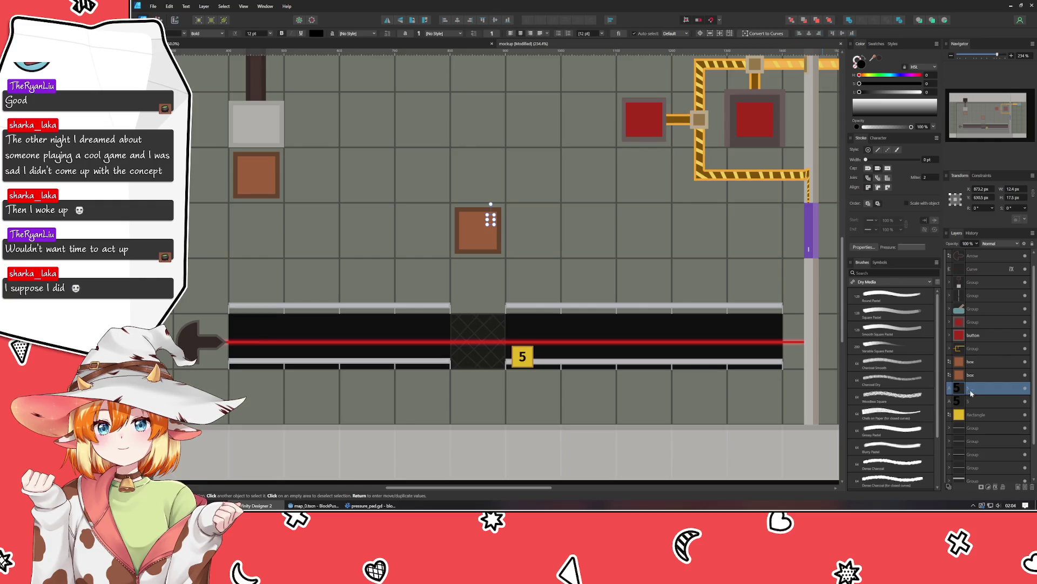
key("Delete")
left_click_drag(992, 402, 990, 401)
left_click(950, 363)
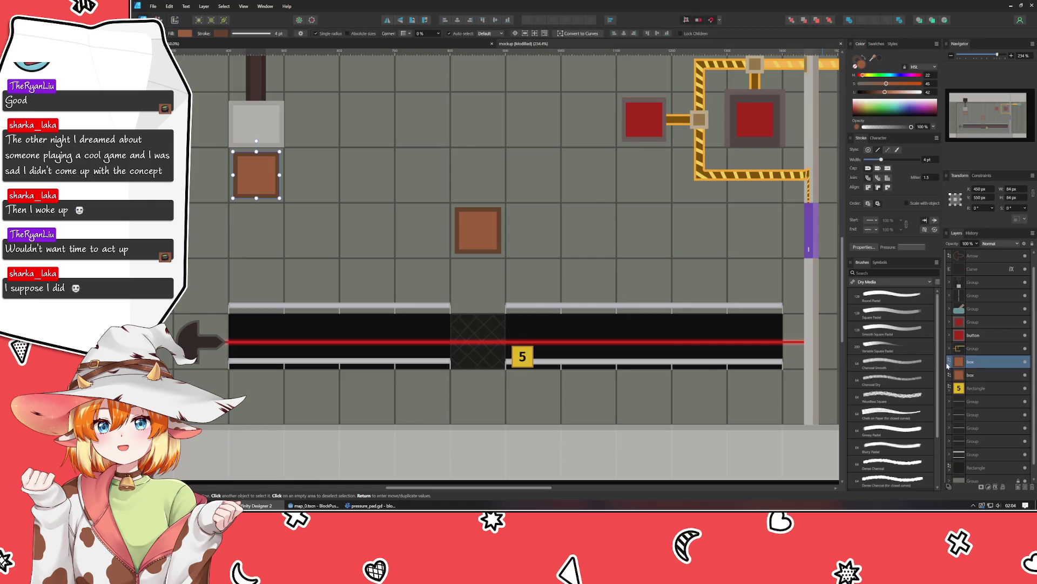
left_click(949, 366)
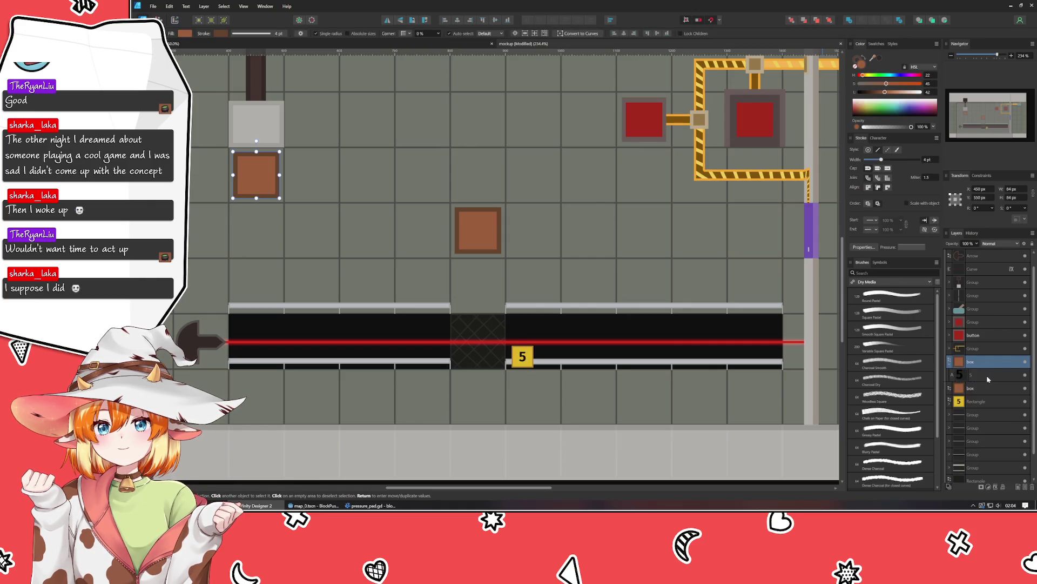
left_click(988, 376)
left_click_drag(987, 378, 979, 390)
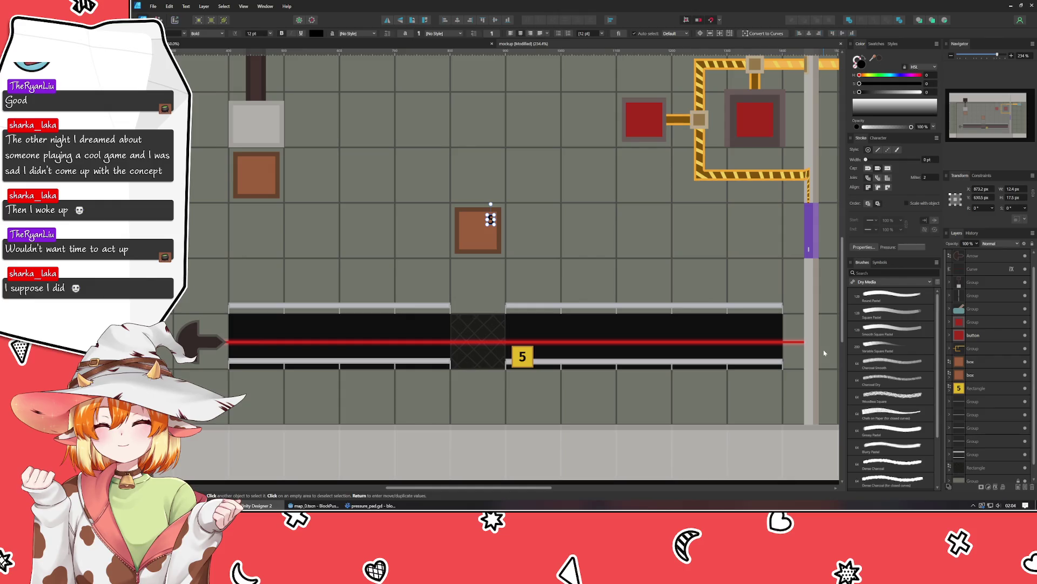
left_click(584, 270)
Step: Change the middle crate's label to 3
left_click(491, 222)
left_click(492, 222)
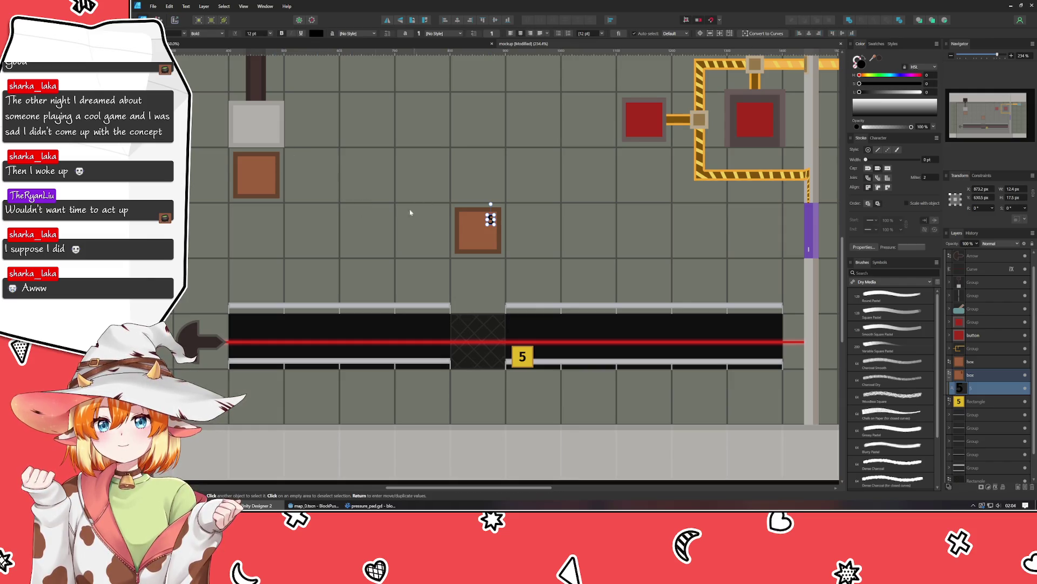
double_click(489, 220)
type("3")
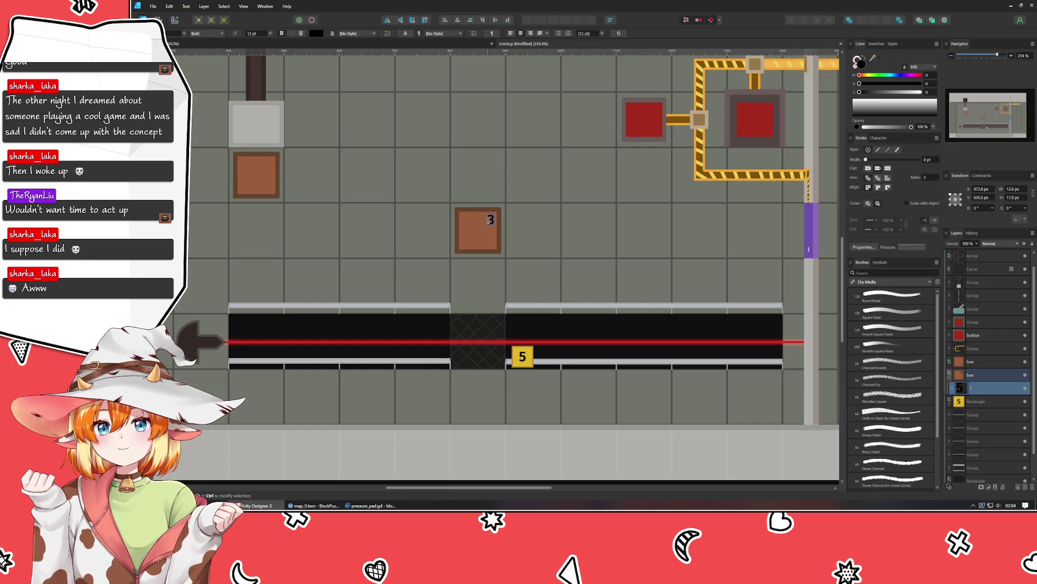
key("Escape")
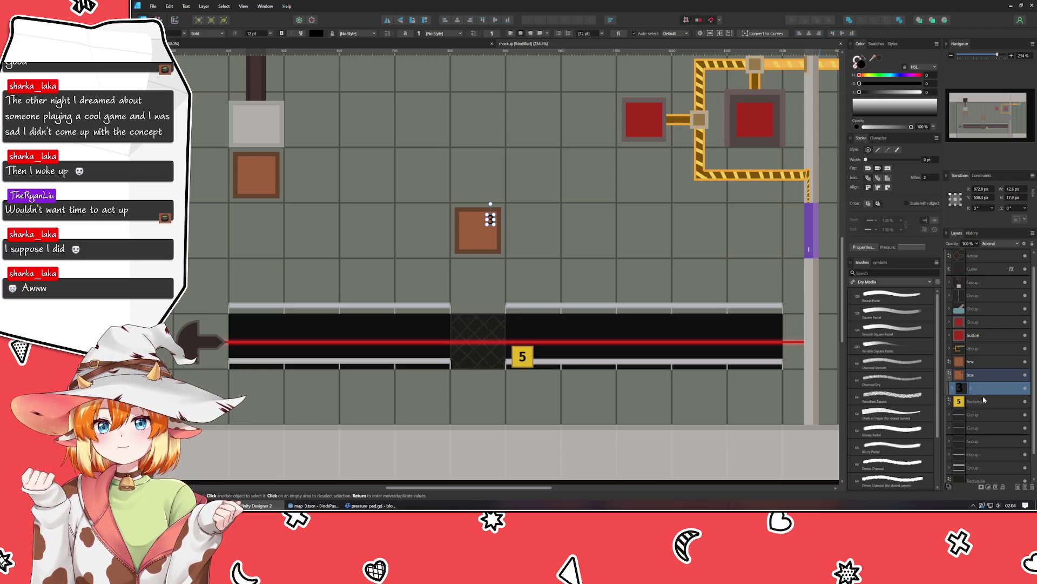
Step: Duplicate the 3 onto the top-left crate and stack it above that crate
key("ctrl+j")
mouse_move(490, 219)
left_mouse_down()
mouse_move(213, 148)
mouse_move(271, 165)
left_mouse_up()
left_click_drag(979, 389, 969, 375)
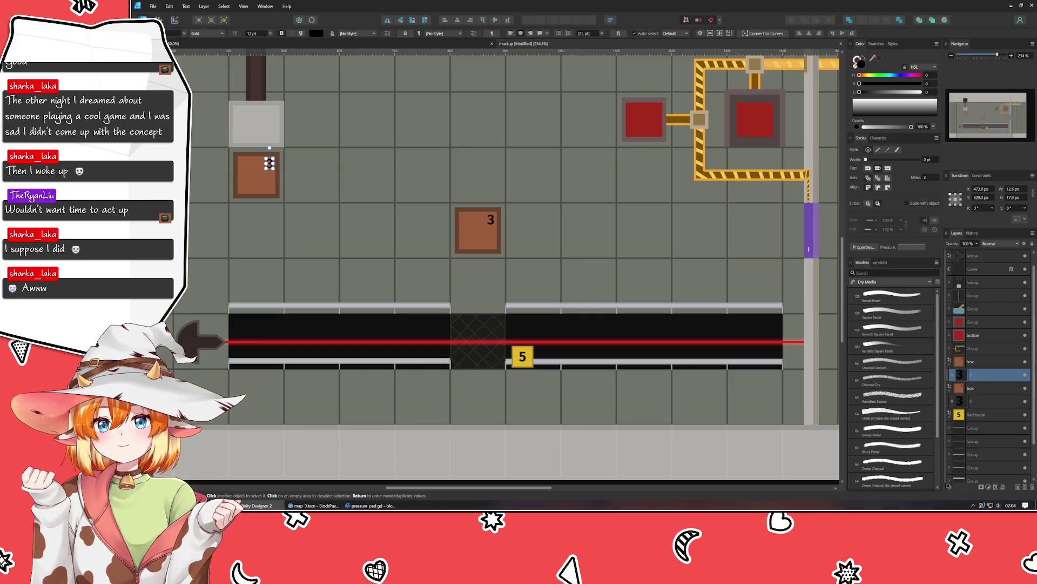
left_click(269, 165, "shift")
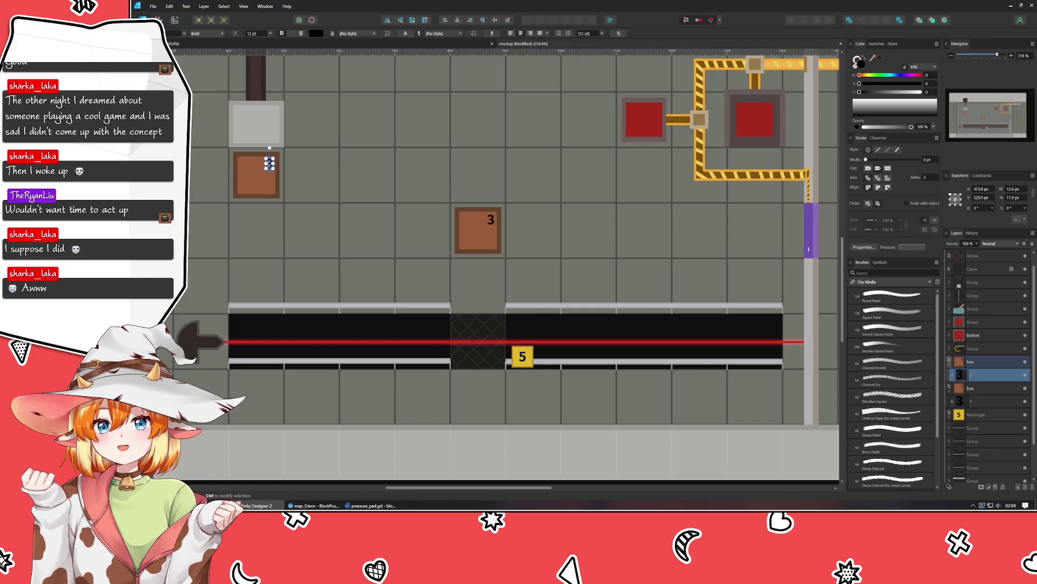
Step: Change the top-left crate's copied label to 2
double_click(269, 164)
type("2")
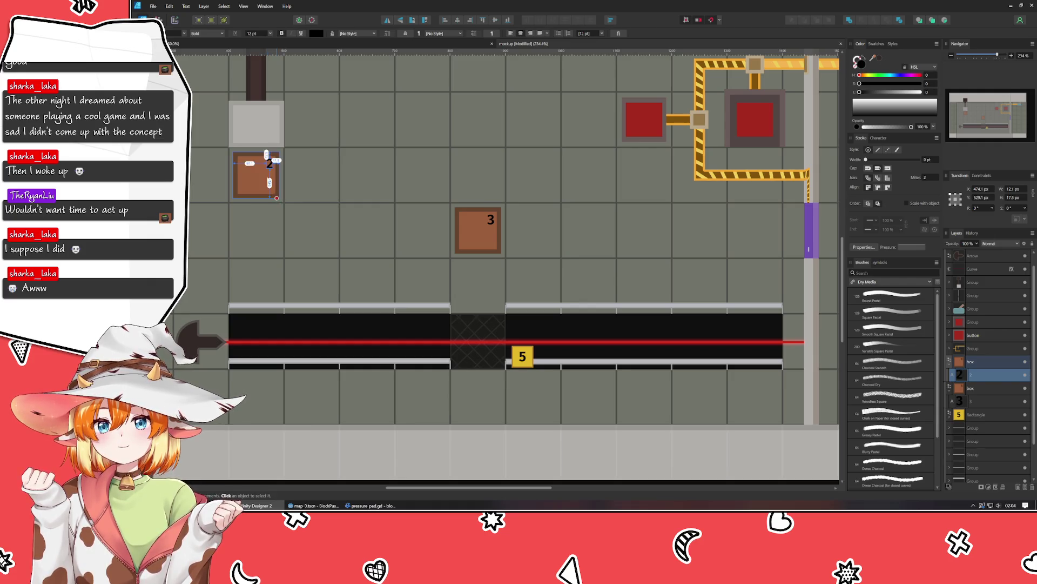
scroll(270, 164, "up", 3)
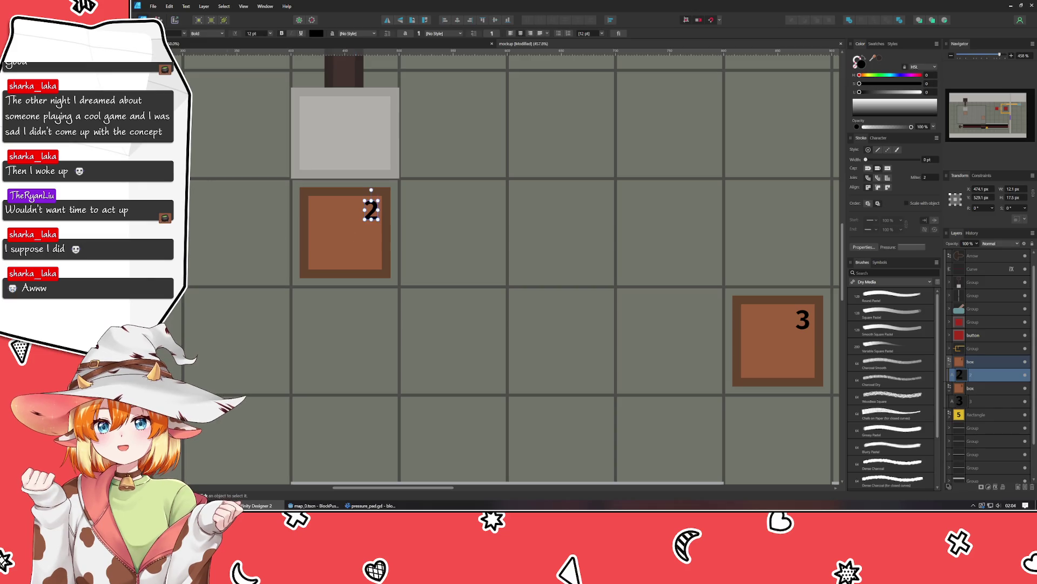
key("Escape")
key("Escape")
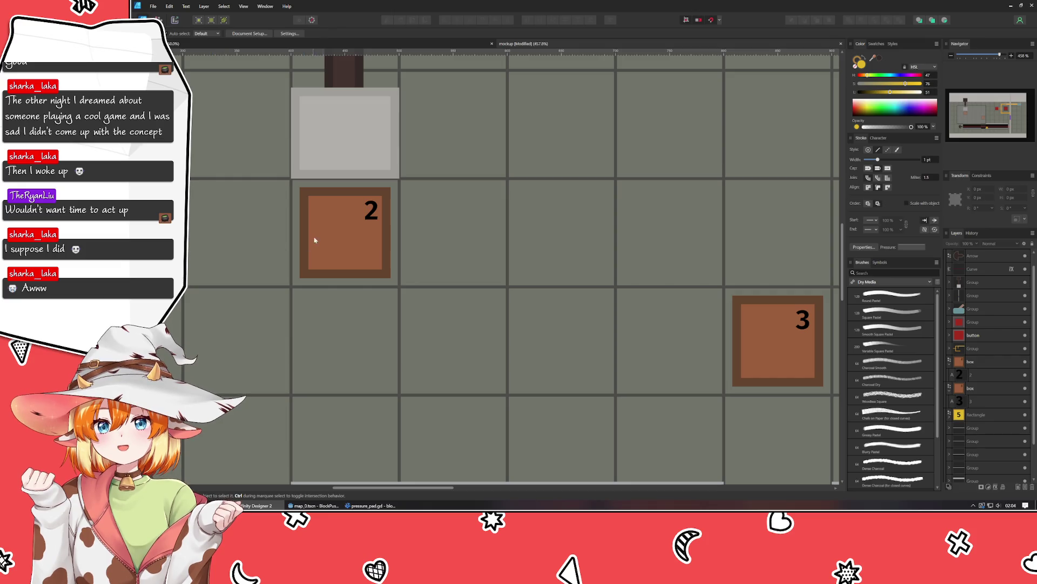
Step: Lighten the top-left crate's brown fill in the Color panel
left_click(369, 214)
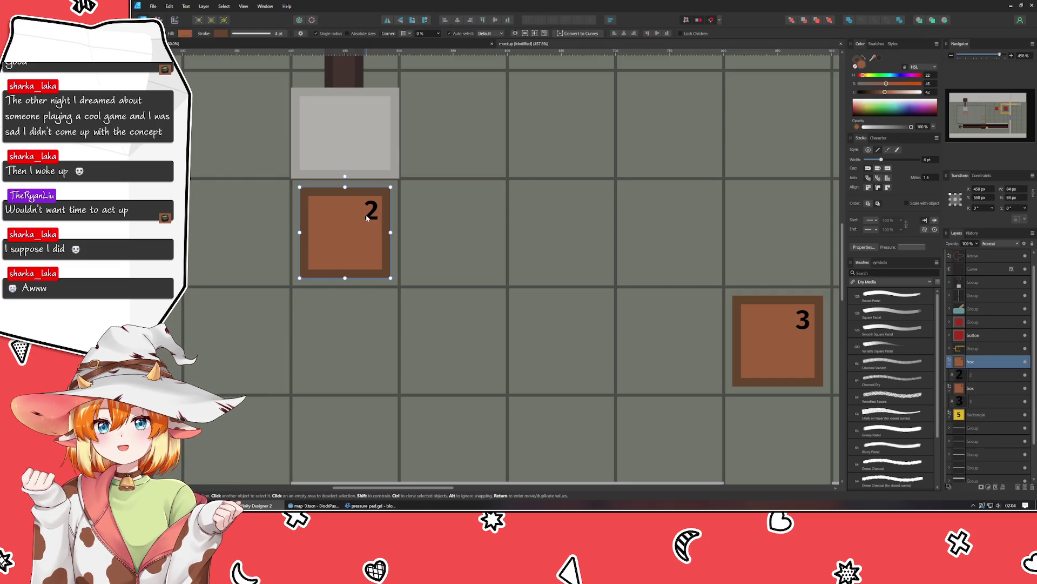
left_click(978, 362)
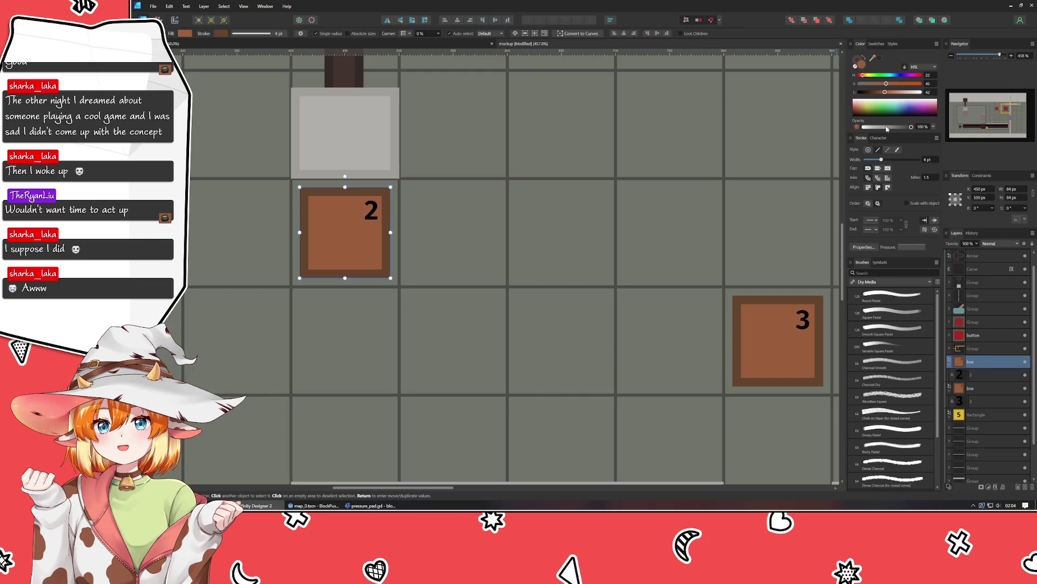
left_click_drag(884, 93, 894, 94)
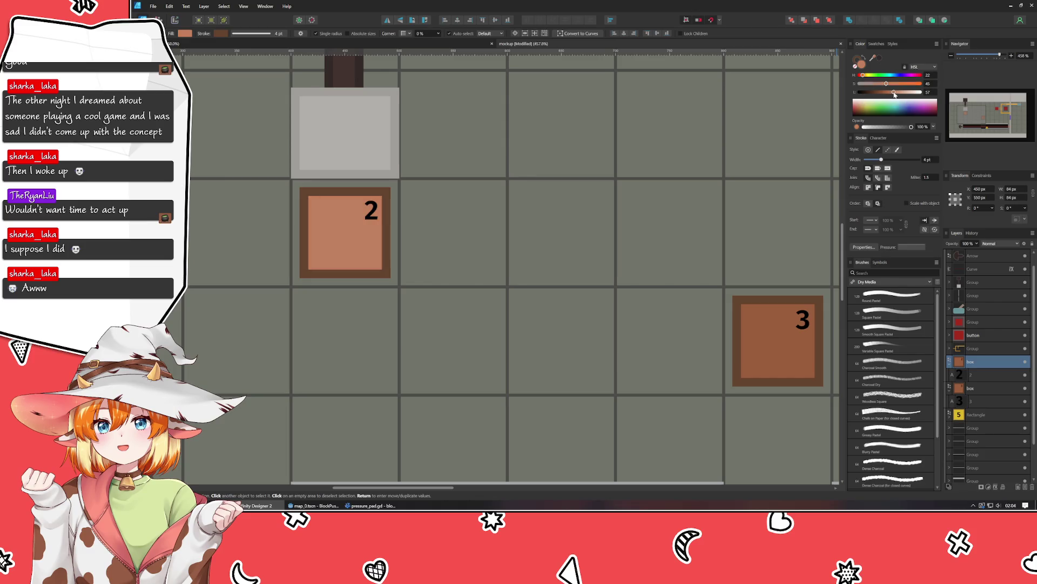
left_click(863, 57)
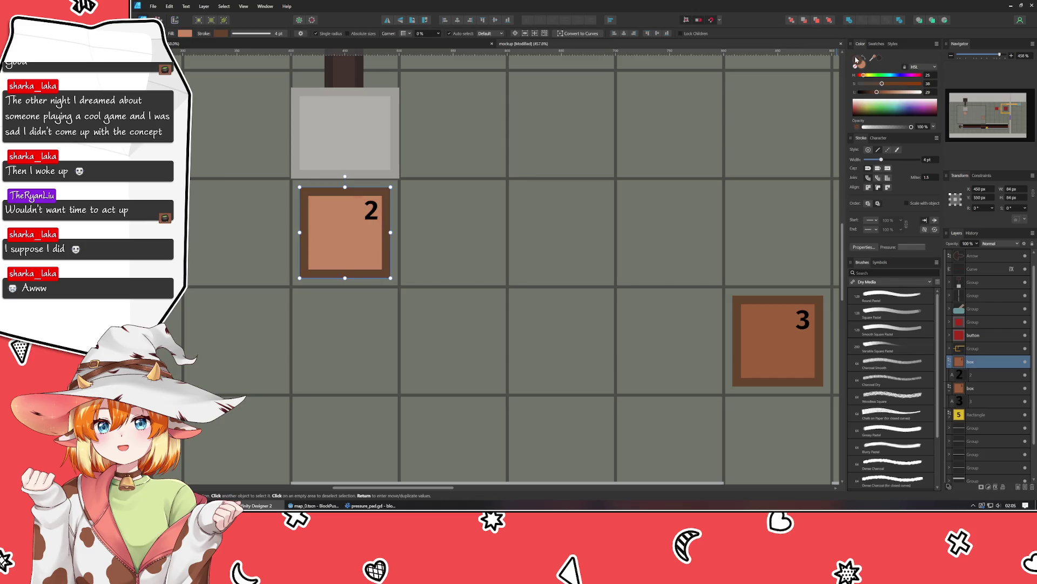